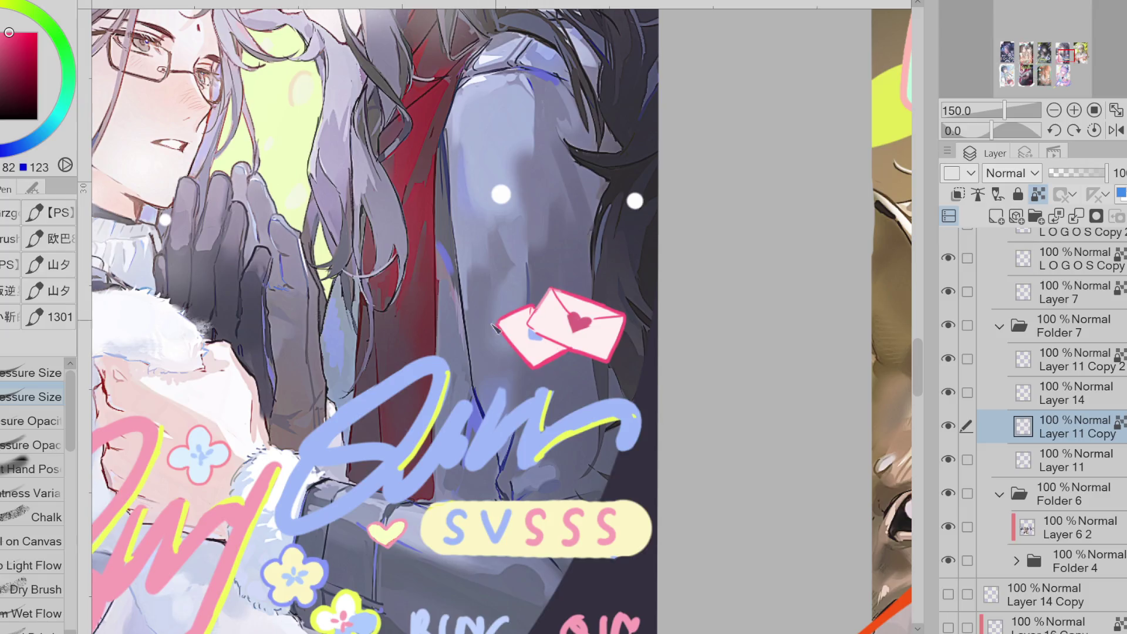
- Sample the light blue of the lettering, then erase the old BING HE letters below SVSSS
scroll(562, 268, "down", 1)
scroll(510, 528, "up", 2)
left_click(503, 516, "alt")
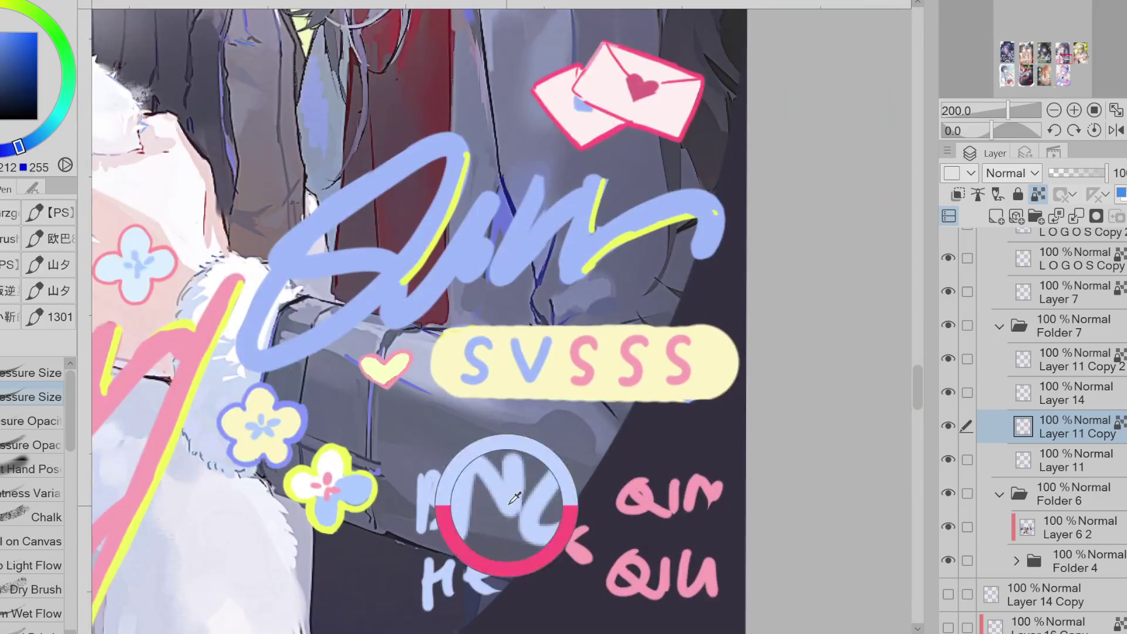
key("e")
mouse_move(493, 505)
left_mouse_down()
mouse_move(528, 511)
mouse_move(511, 468)
mouse_move(428, 491)
mouse_move(411, 529)
left_mouse_up()
scroll(652, 428, "down", 1)
key("p")
scroll(487, 494, "up", 2)
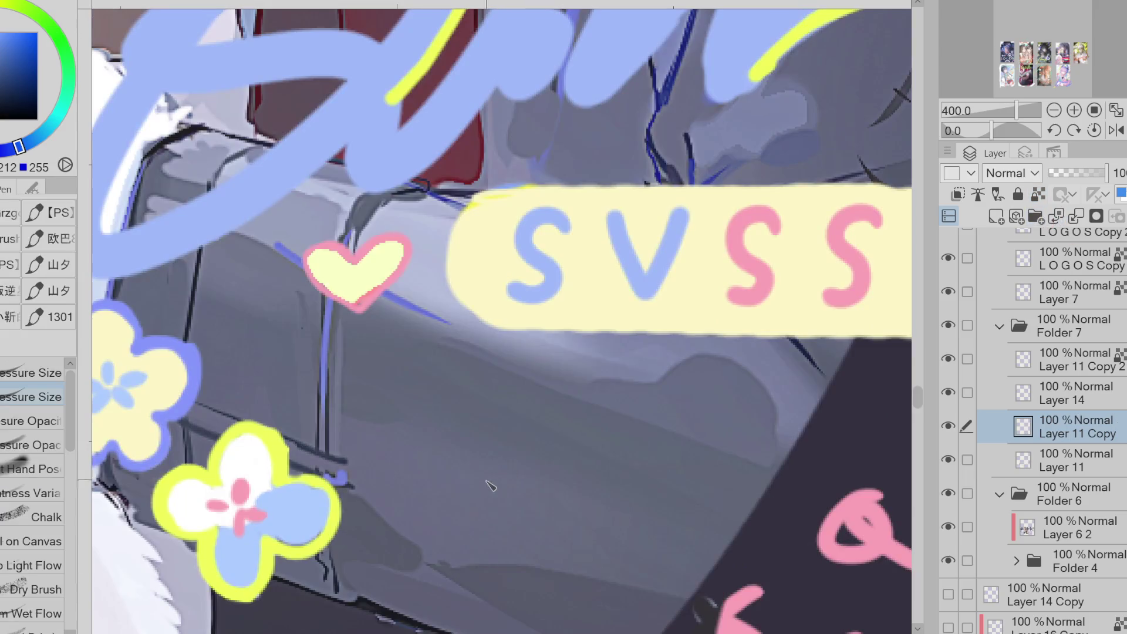
scroll(482, 470, "down", 1)
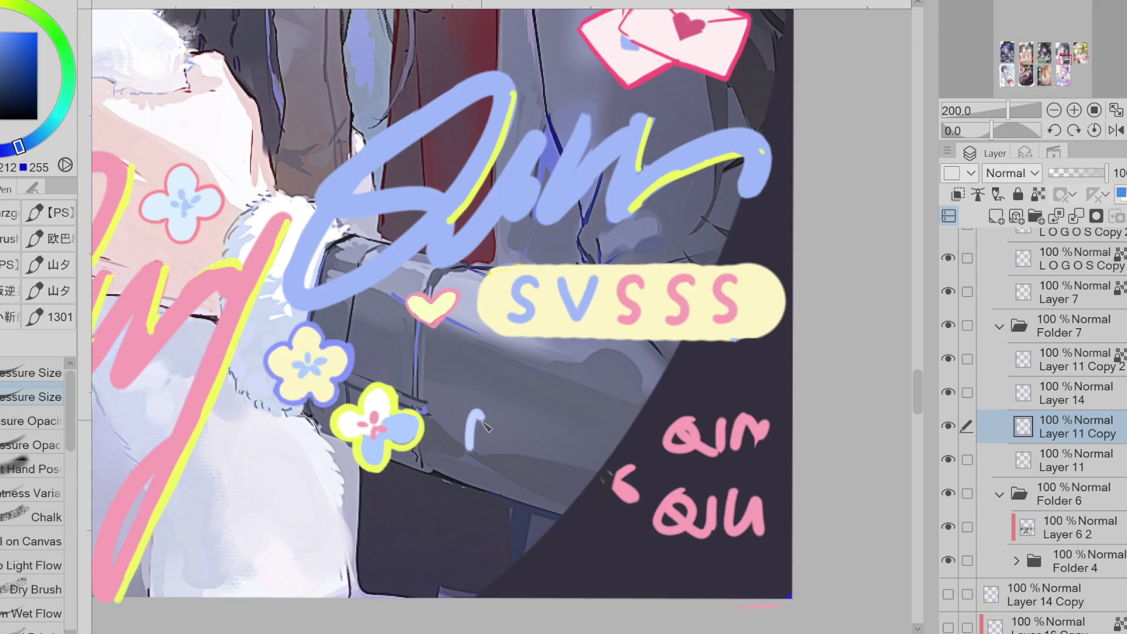
- Hand-letter BING HE in light blue below the flowers, undoing misplaced strokes
mouse_move(477, 417)
left_mouse_down()
mouse_move(478, 453)
mouse_move(534, 452)
mouse_move(555, 444)
mouse_move(561, 422)
mouse_move(587, 449)
mouse_move(593, 435)
left_mouse_up()
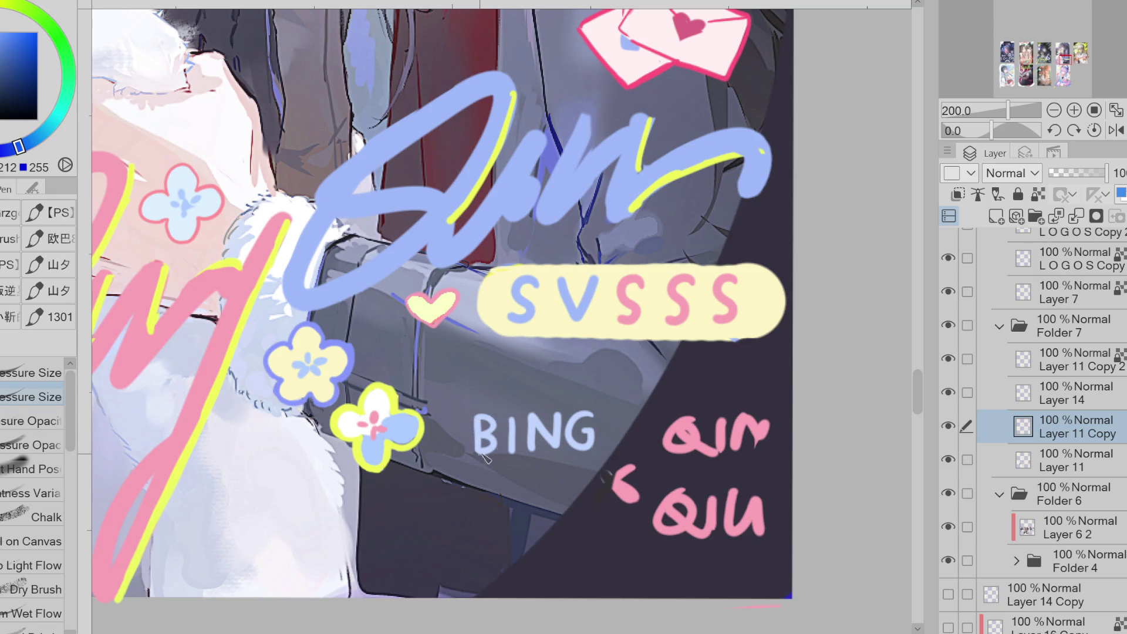
mouse_move(530, 476)
left_mouse_down()
mouse_move(532, 511)
mouse_move(557, 494)
mouse_move(532, 507)
left_mouse_up()
key("ctrl+z")
key("ctrl+z")
mouse_move(533, 489)
left_mouse_down()
mouse_move(553, 487)
mouse_move(567, 506)
mouse_move(567, 483)
mouse_move(568, 507)
mouse_move(590, 487)
left_mouse_up()
key("ctrl+z")
- Erase the old pink QIN QIU and redraw QIU in pink beside HE
key("e")
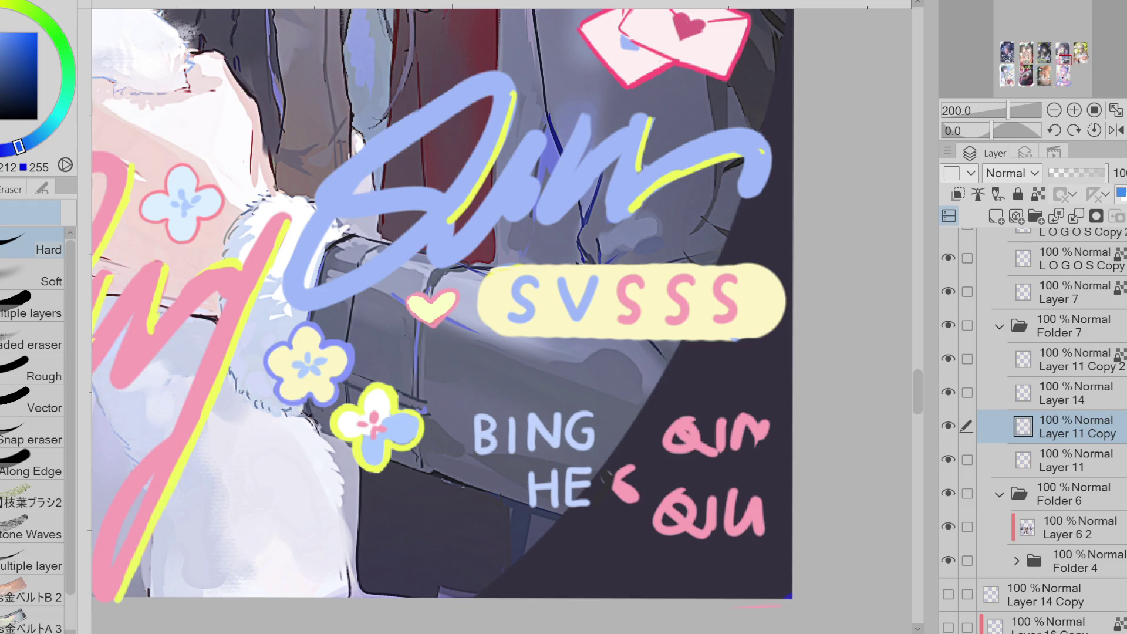
mouse_move(670, 517)
left_mouse_down()
mouse_move(781, 478)
mouse_move(717, 419)
mouse_move(681, 446)
mouse_move(686, 422)
mouse_move(659, 437)
mouse_move(690, 431)
mouse_move(727, 444)
mouse_move(728, 426)
mouse_move(728, 444)
mouse_move(741, 429)
mouse_move(755, 444)
mouse_move(756, 414)
left_mouse_up()
key("p")
key("ctrl+z")
key("ctrl+z")
key("ctrl+z")
left_click_drag(707, 467, 701, 508)
key("ctrl+z")
mouse_move(684, 463)
left_mouse_down()
mouse_move(664, 502)
mouse_move(694, 475)
mouse_move(675, 467)
mouse_move(662, 485)
mouse_move(696, 505)
mouse_move(696, 473)
mouse_move(671, 502)
mouse_move(698, 479)
mouse_move(671, 468)
mouse_move(672, 502)
mouse_move(693, 479)
mouse_move(681, 465)
mouse_move(690, 500)
mouse_move(673, 471)
mouse_move(708, 503)
mouse_move(751, 485)
mouse_move(757, 464)
left_mouse_up()
key("ctrl+z")
key("ctrl+z")
key("ctrl+z")
key("ctrl+z")
key("ctrl+z")
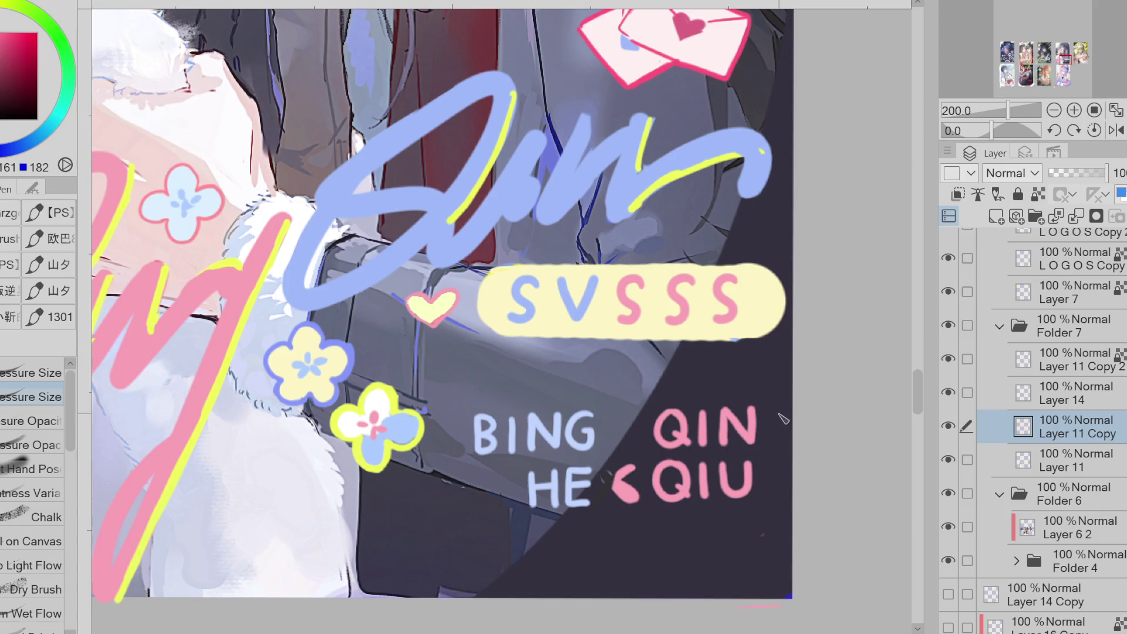
- Erase stray specks, then lasso the name lettering and nudge it slightly left and down
key("e")
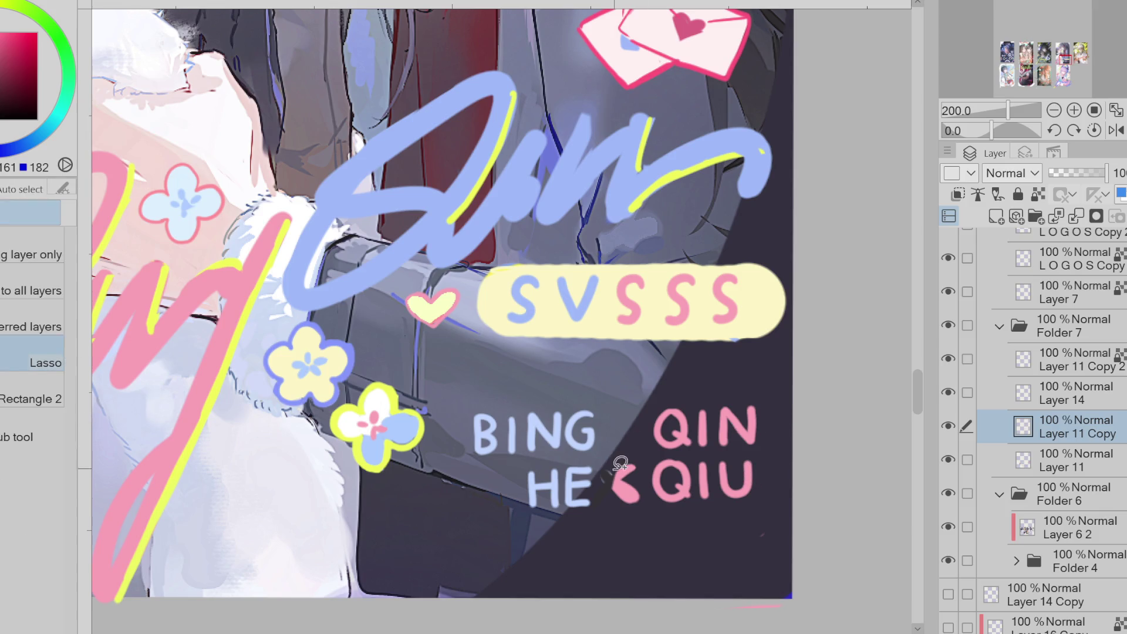
left_click_drag(605, 451, 611, 466)
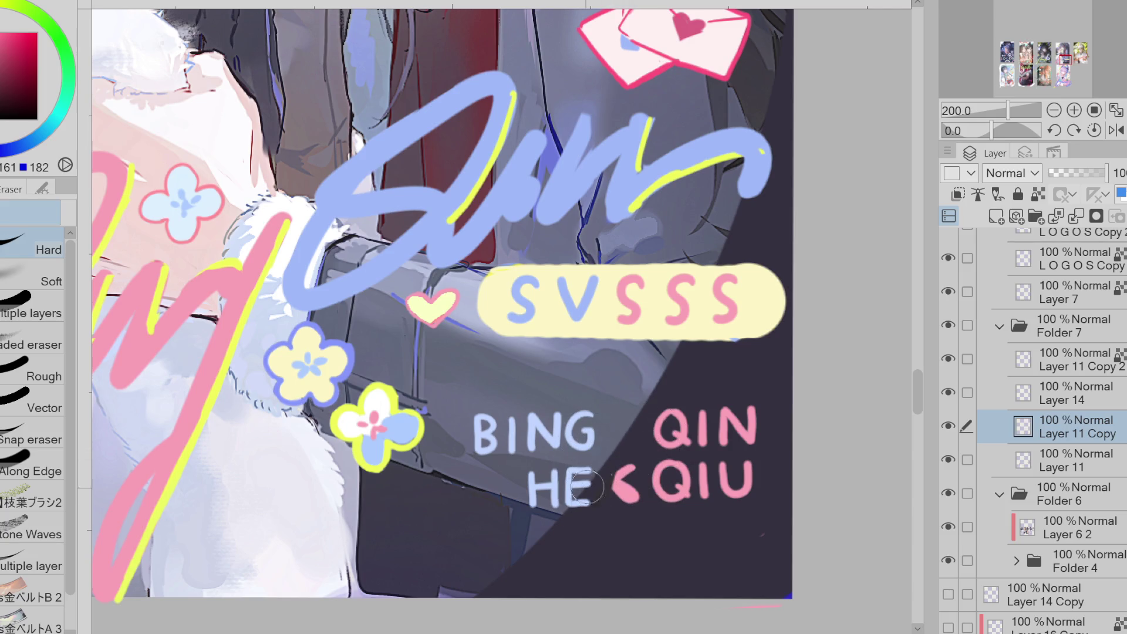
key("m")
mouse_move(546, 402)
left_mouse_down()
mouse_move(710, 548)
mouse_move(661, 371)
left_mouse_up()
key("ctrl+t")
mouse_move(749, 525)
left_mouse_down()
mouse_move(737, 532)
mouse_move(786, 512)
mouse_move(750, 548)
mouse_move(831, 525)
mouse_move(742, 555)
left_mouse_up()
left_click(600, 616)
key("ctrl+d")
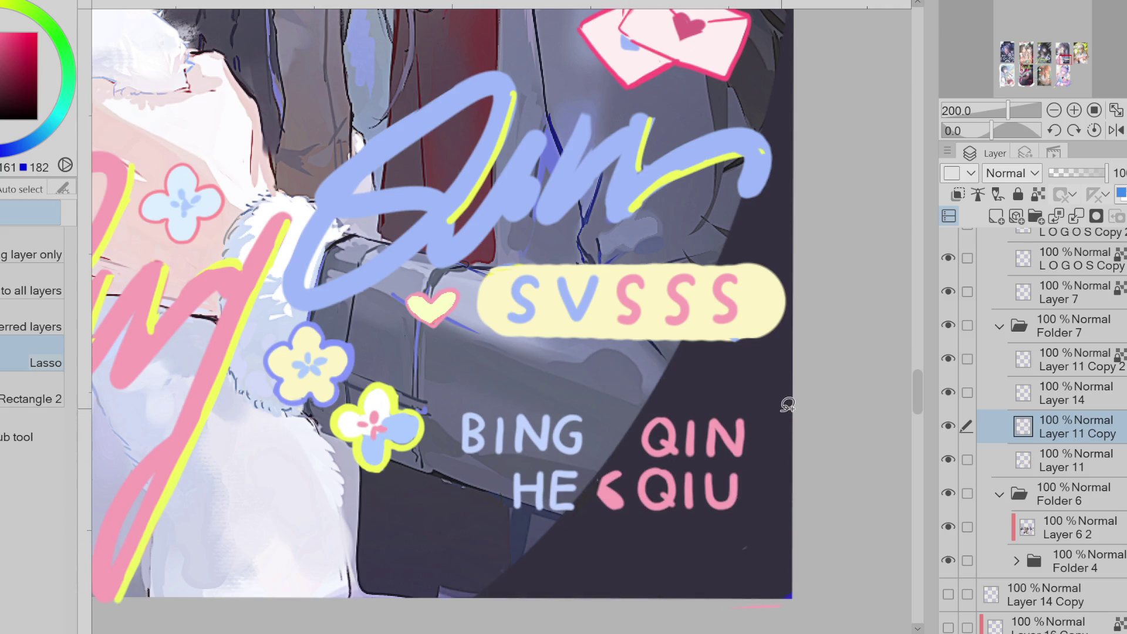
- Add a G so QIN reads QING, and erase the pink < mark between the names
key("p")
mouse_move(779, 422)
left_mouse_down()
mouse_move(751, 438)
mouse_move(769, 467)
mouse_move(784, 460)
mouse_move(756, 434)
mouse_move(769, 464)
mouse_move(777, 447)
left_mouse_up()
key("ctrl+z")
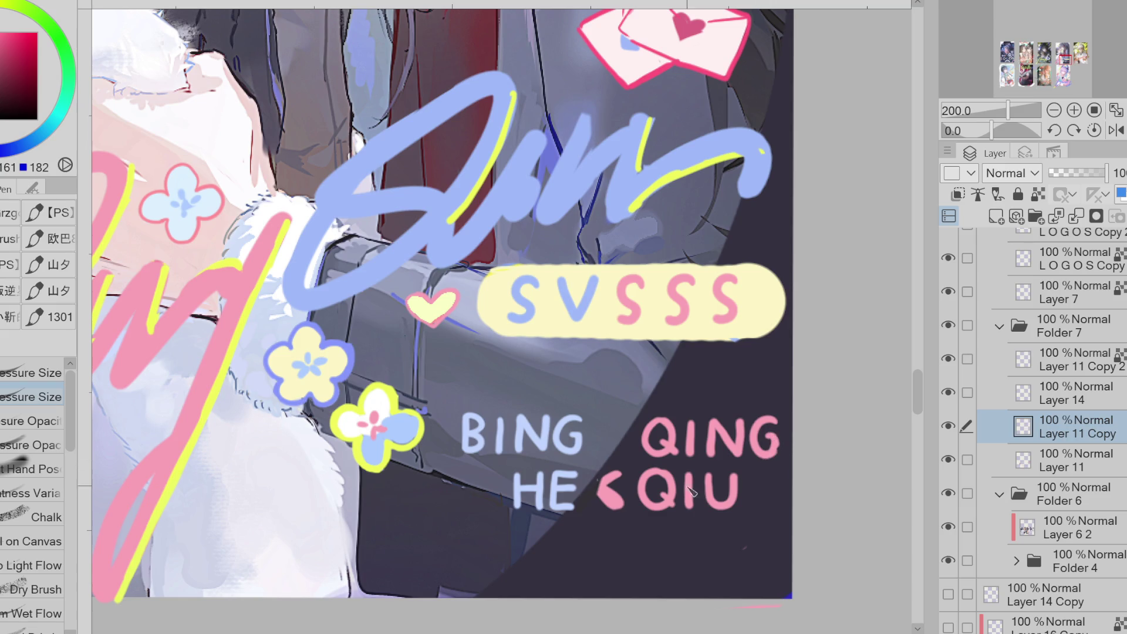
key("e")
mouse_move(614, 479)
left_mouse_down()
mouse_move(611, 491)
mouse_move(620, 474)
mouse_move(597, 478)
left_mouse_up()
key("p")
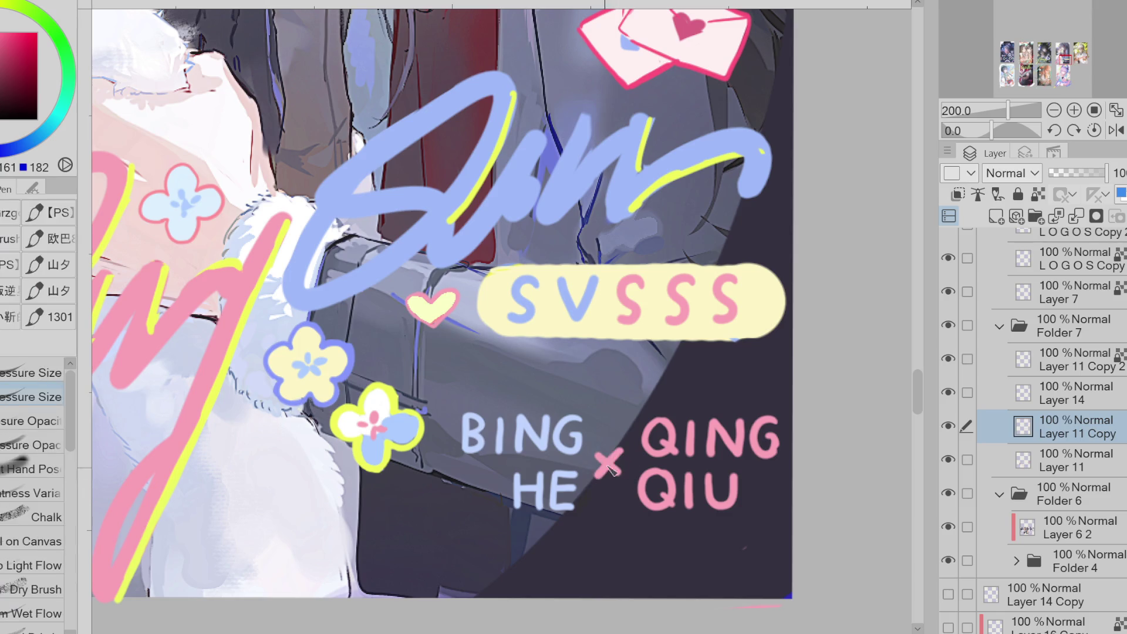
- Lasso the BING HE × QING QIU lettering and move it a little up
scroll(544, 492, "down", 2)
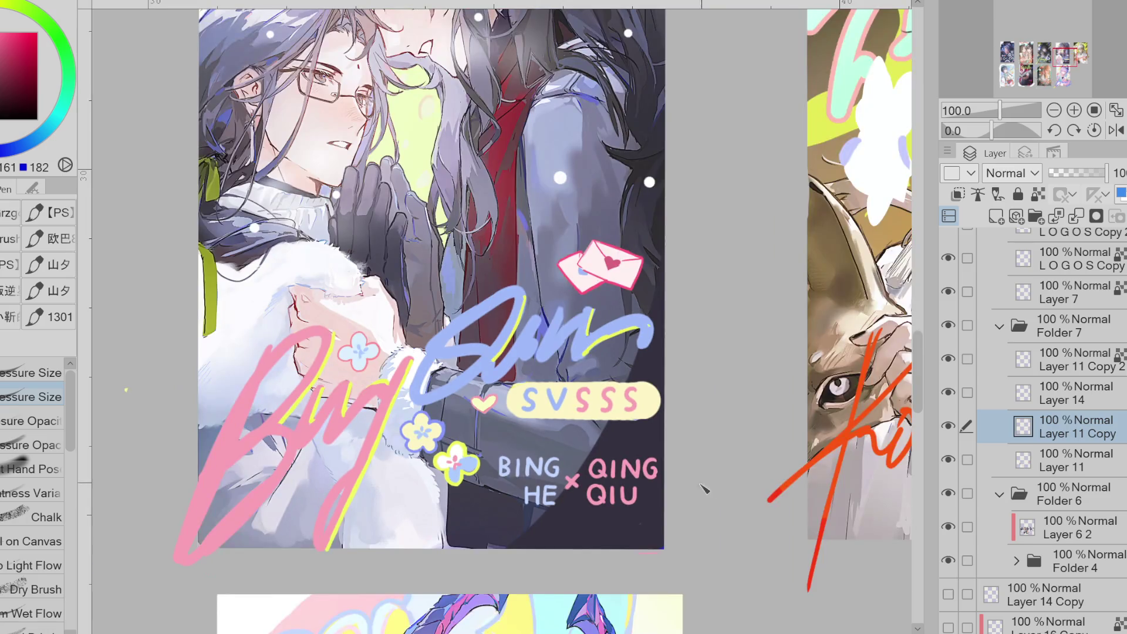
key("e")
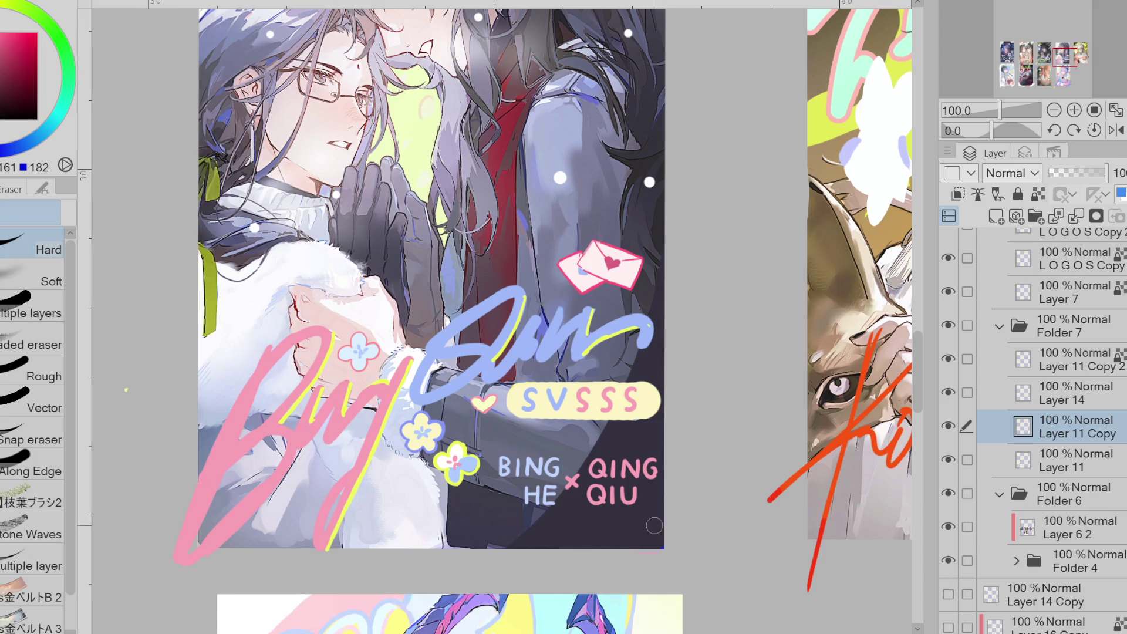
key("m")
mouse_move(622, 444)
left_mouse_down()
mouse_move(499, 452)
mouse_move(634, 525)
mouse_move(628, 444)
left_mouse_up()
key("ctrl+t")
mouse_move(634, 501)
left_mouse_down()
mouse_move(646, 472)
mouse_move(637, 485)
mouse_move(676, 474)
mouse_move(647, 503)
mouse_move(632, 491)
left_mouse_up()
left_click(521, 553)
key("e")
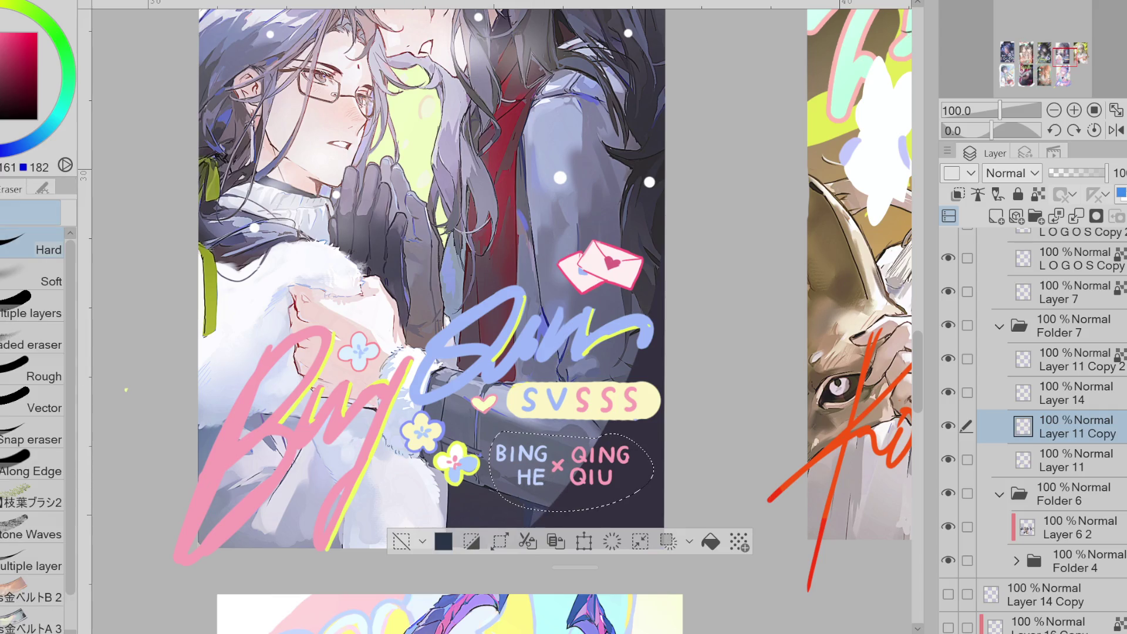
- Shift the lettering slightly right and up into its final spot under SVSSS
key("ctrl+t")
left_click_drag(615, 506, 630, 503)
left_click(527, 540)
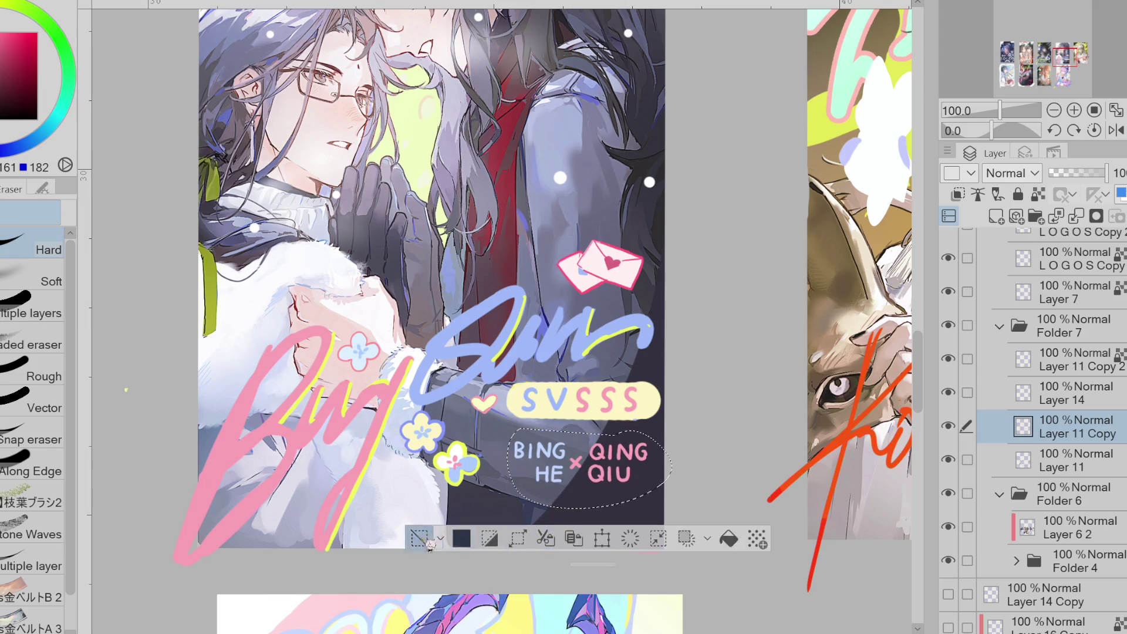
scroll(551, 437, "down", 5)
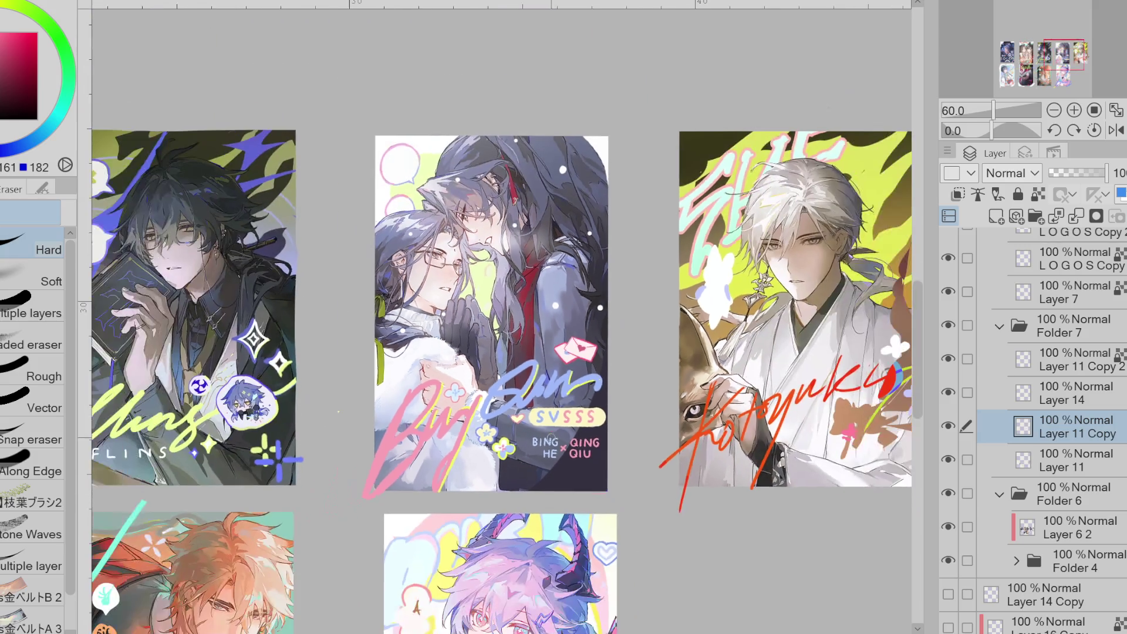
- Toggle Layer 11 Copy off and on to compare the card
scroll(583, 335, "up", 2)
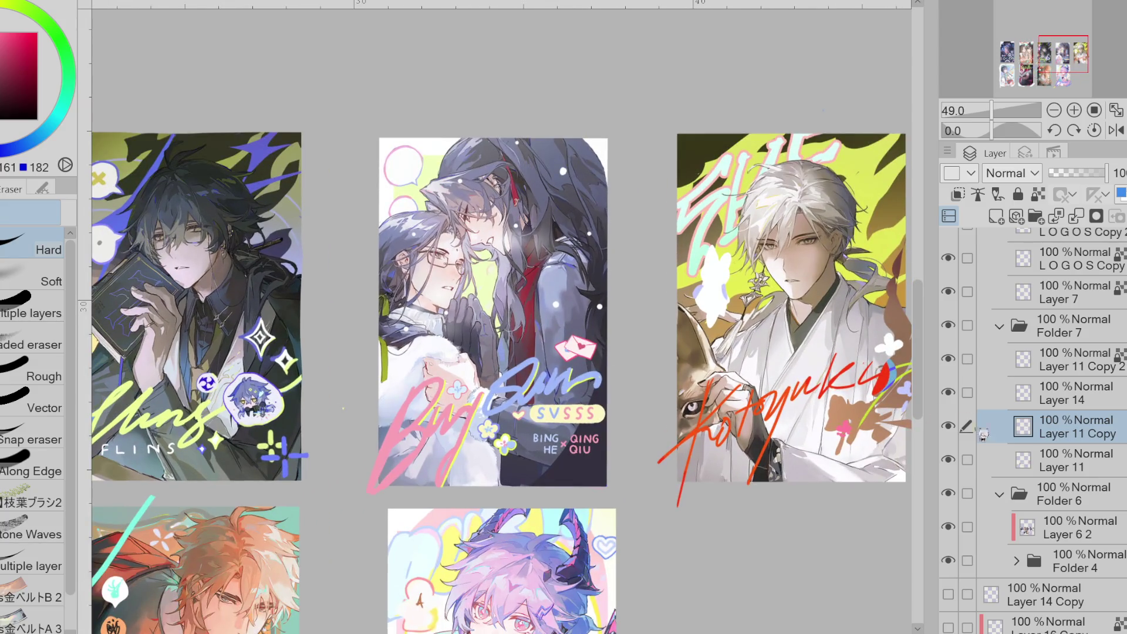
left_click(949, 426)
left_click(949, 426)
scroll(590, 299, "up", 2)
scroll(590, 300, "down", 3)
scroll(478, 351, "up", 2)
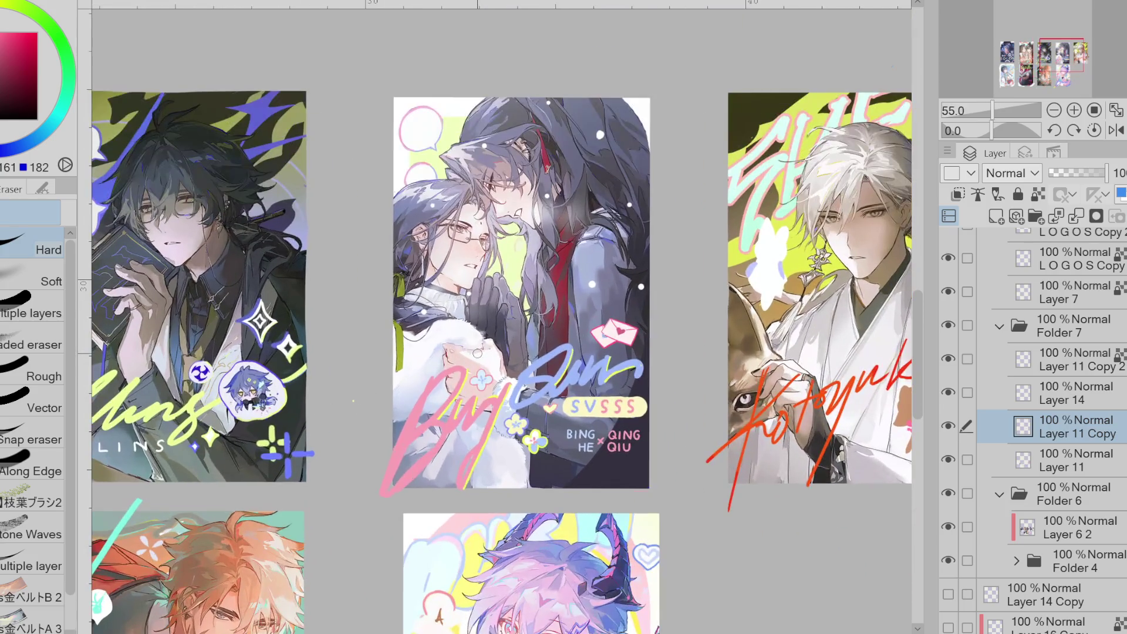
- Sample the orange-red of the Kotoyuki signature, then hide Layer 11 Copy over the zoomed-out sheet
key("p")
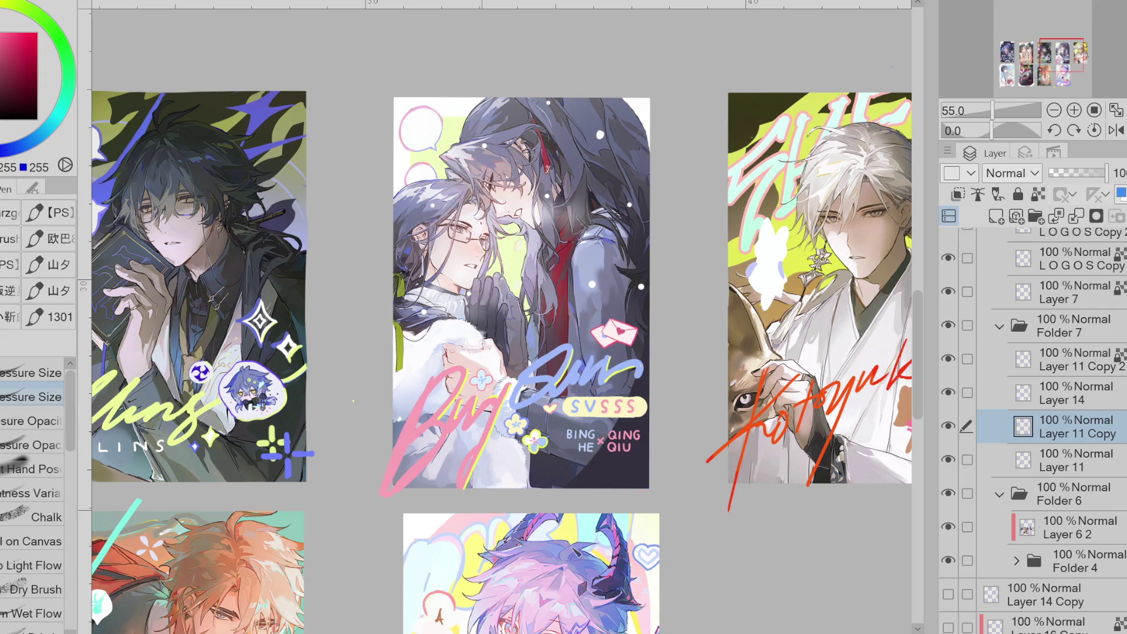
scroll(588, 529, "right", 10)
scroll(679, 536, "up", 1)
left_click(468, 389, "alt")
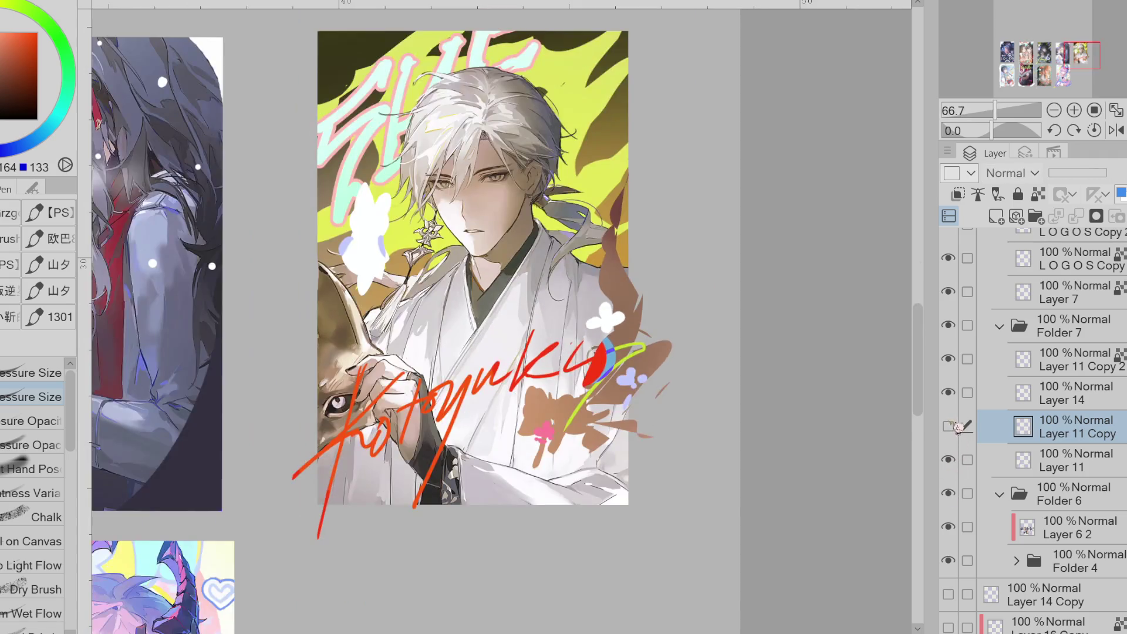
key("ctrl+minus")
key("ctrl+minus")
left_click(950, 427)
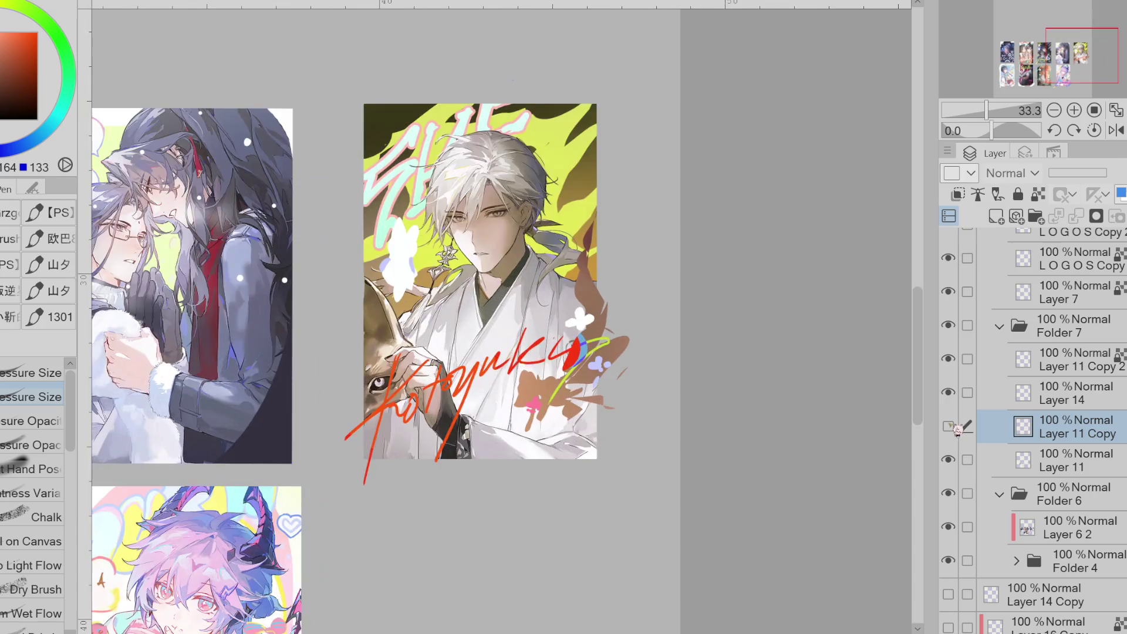
key("ctrl+minus")
key("ctrl+minus")
key("ctrl+minus")
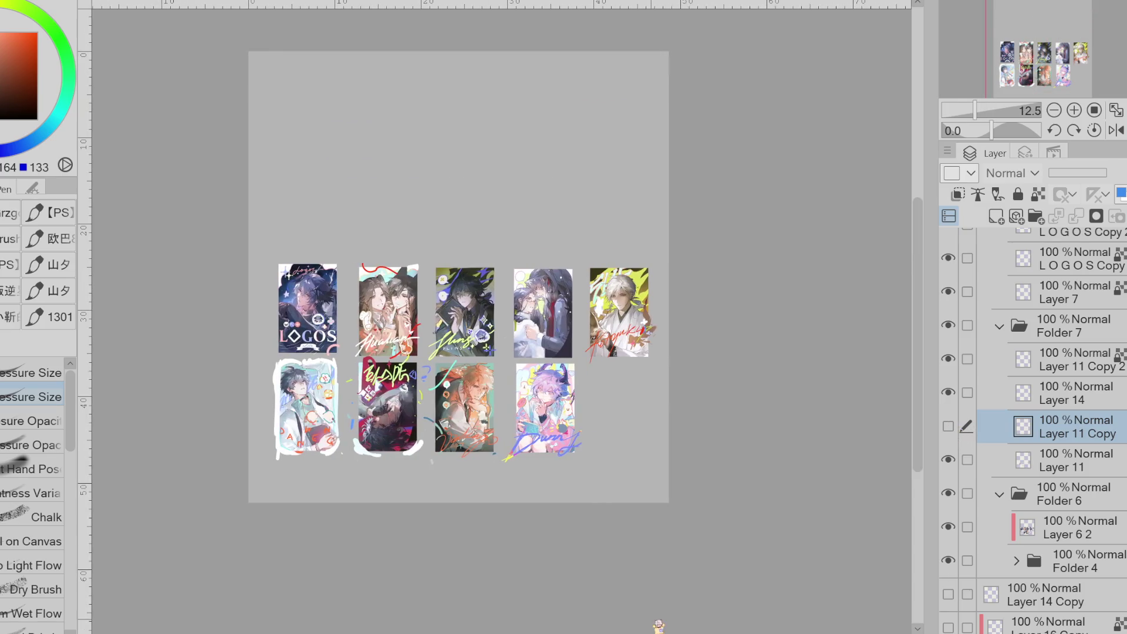
- Show Layer 11 Copy and merge Layer 14 down into it
left_click(956, 430)
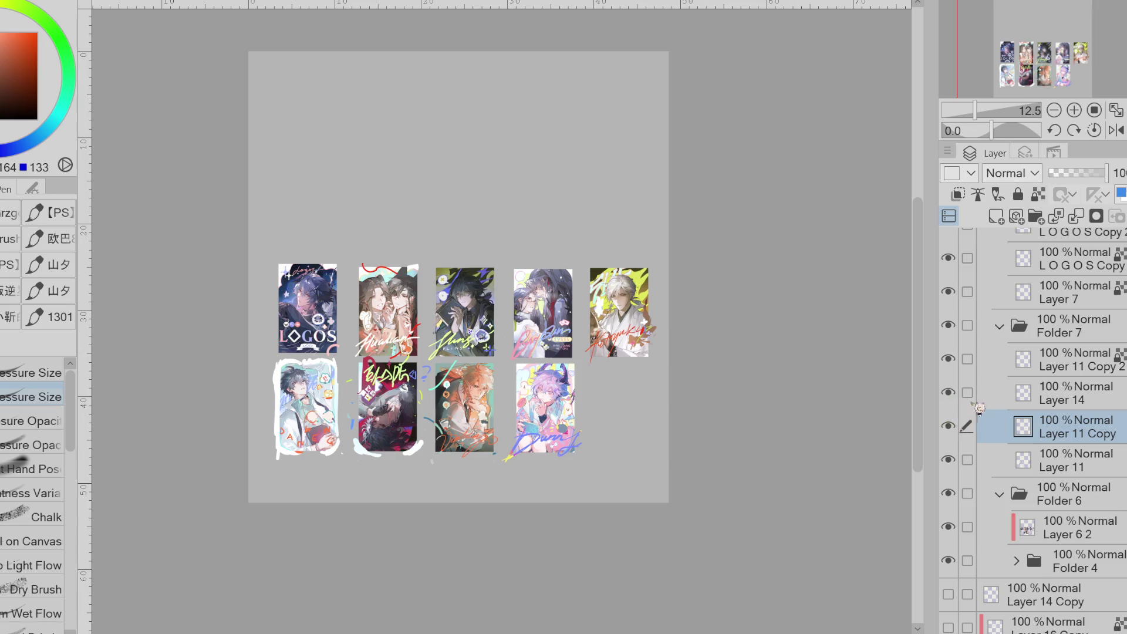
left_click(1060, 393)
left_click(1076, 216)
- Toggle Layer 11 Copy and Layer 11 Copy 2 visibility to check the merge, leaving both visible
left_click(949, 392)
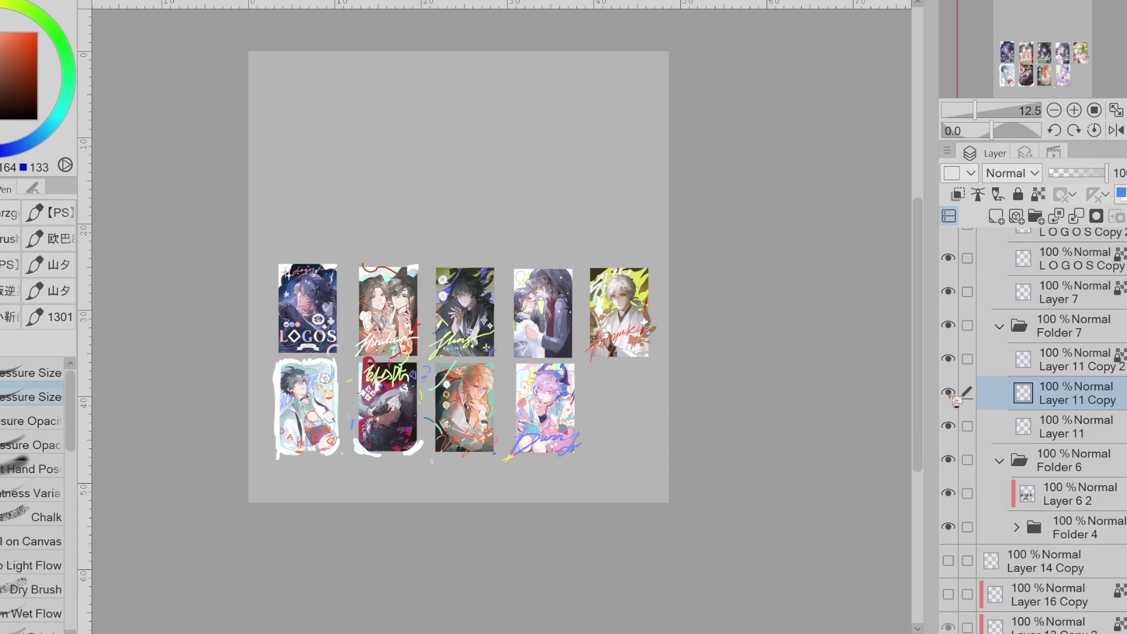
left_click(948, 392)
left_click(948, 359)
left_click(948, 392)
left_click(948, 392)
left_click(949, 359)
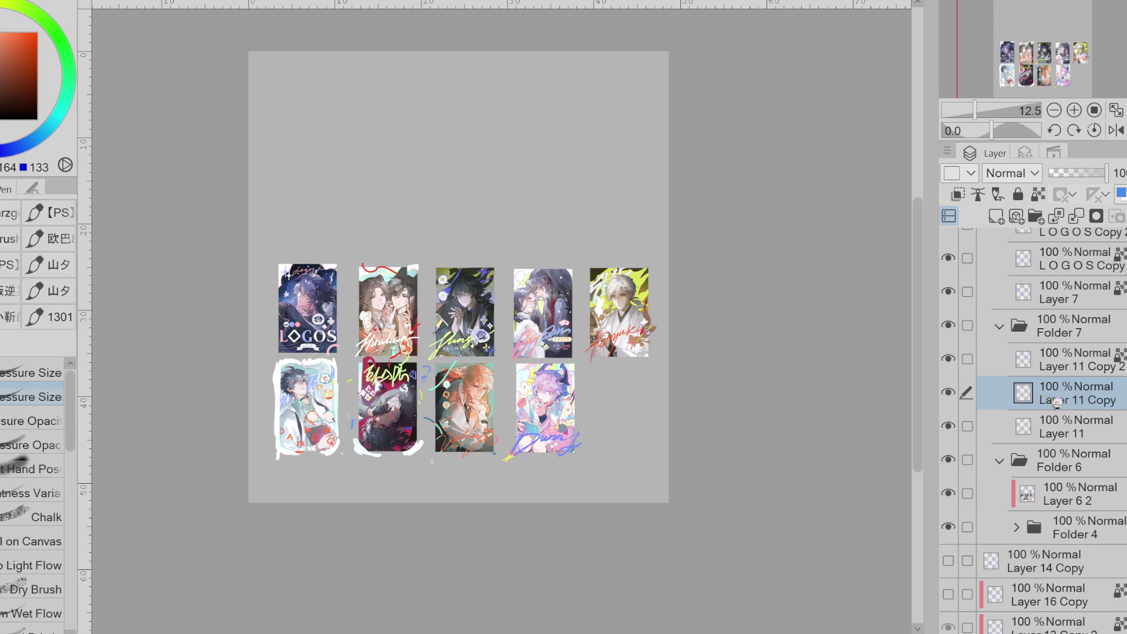
left_click(949, 393)
left_click(955, 395)
key("ctrl+plus")
key("ctrl+plus")
key("ctrl+plus")
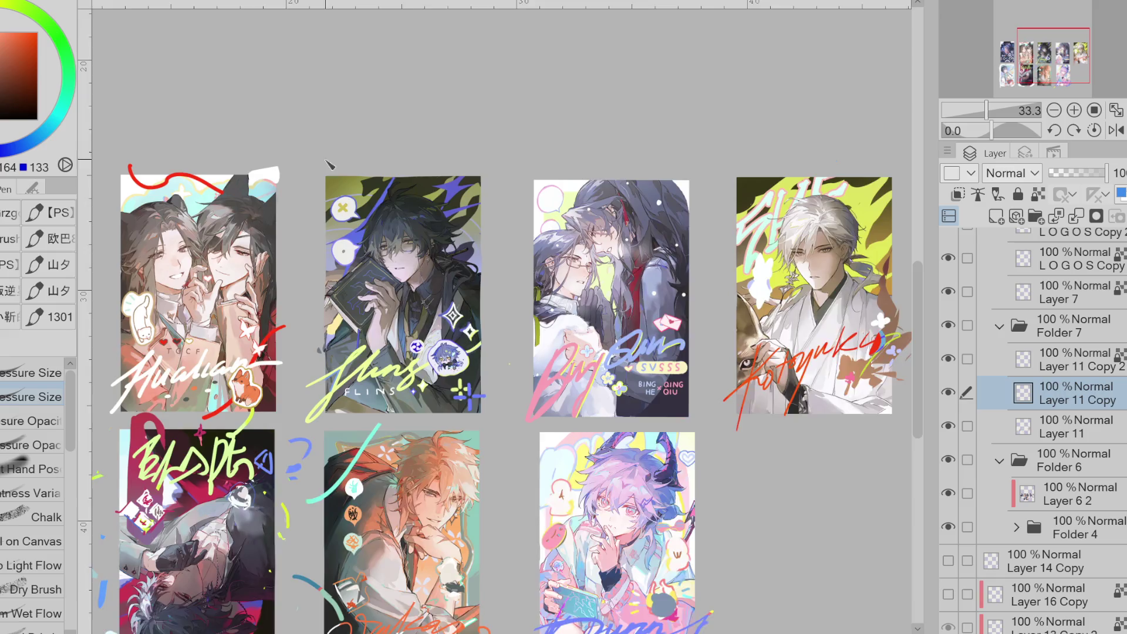
- Zoom to about 73% and pan onto the Kotoyuki card
scroll(330, 165, "down", 2)
scroll(722, 265, "up", 6)
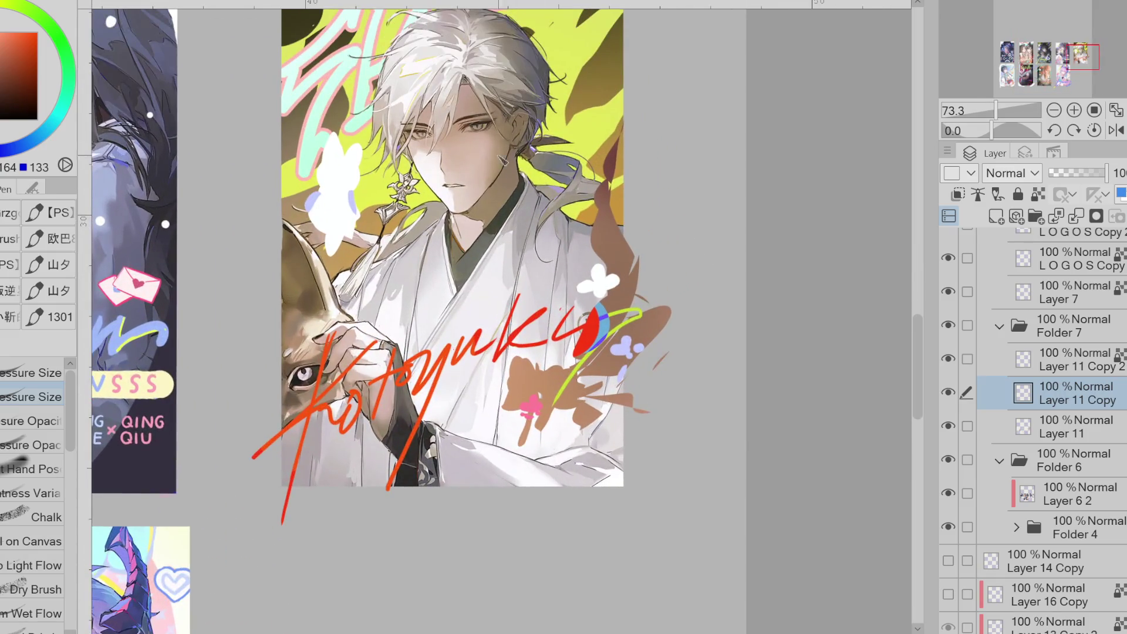
scroll(452, 264, "down", 2)
scroll(479, 276, "up", 2)
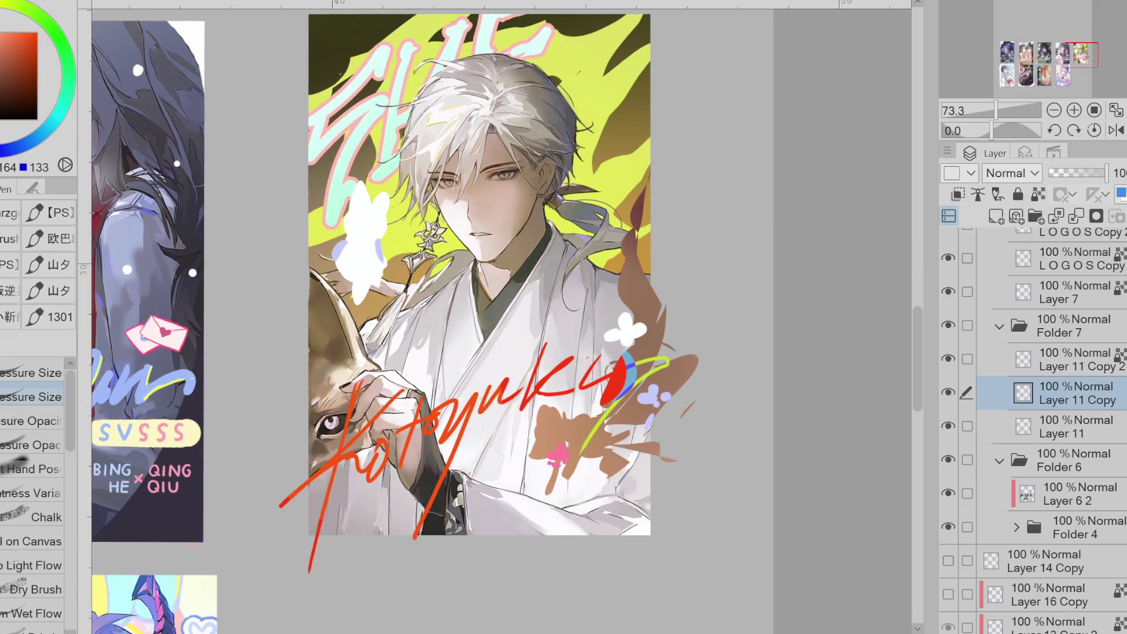
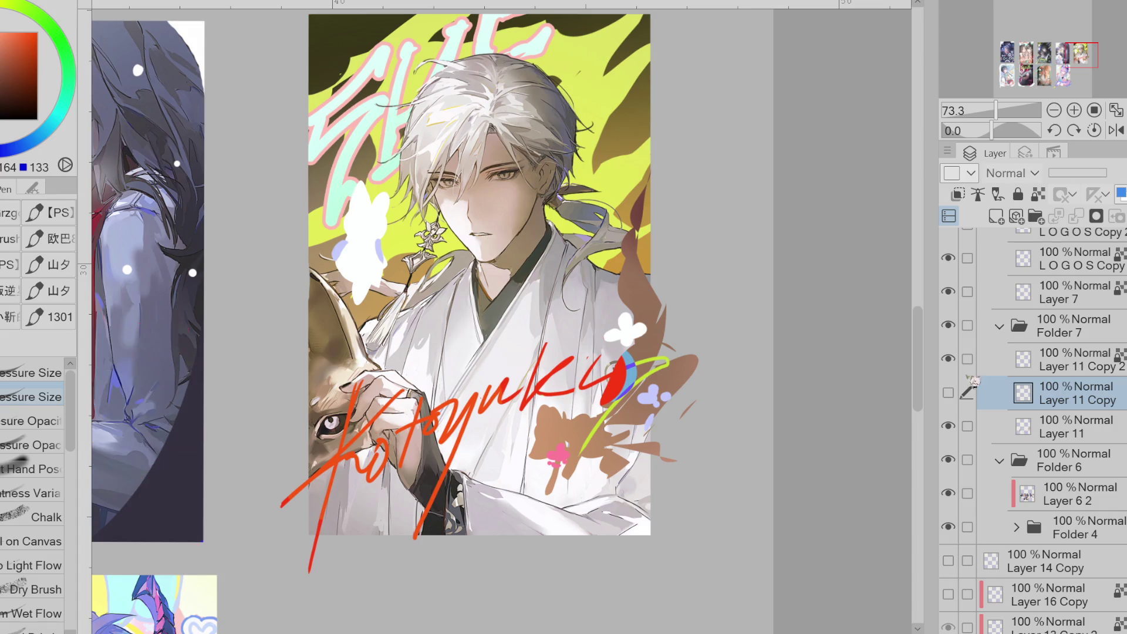
- Fade the old signature sketch layer to 40%, sample the red, and target the visible Layer 11 Copy
left_click(949, 427)
left_click(949, 427)
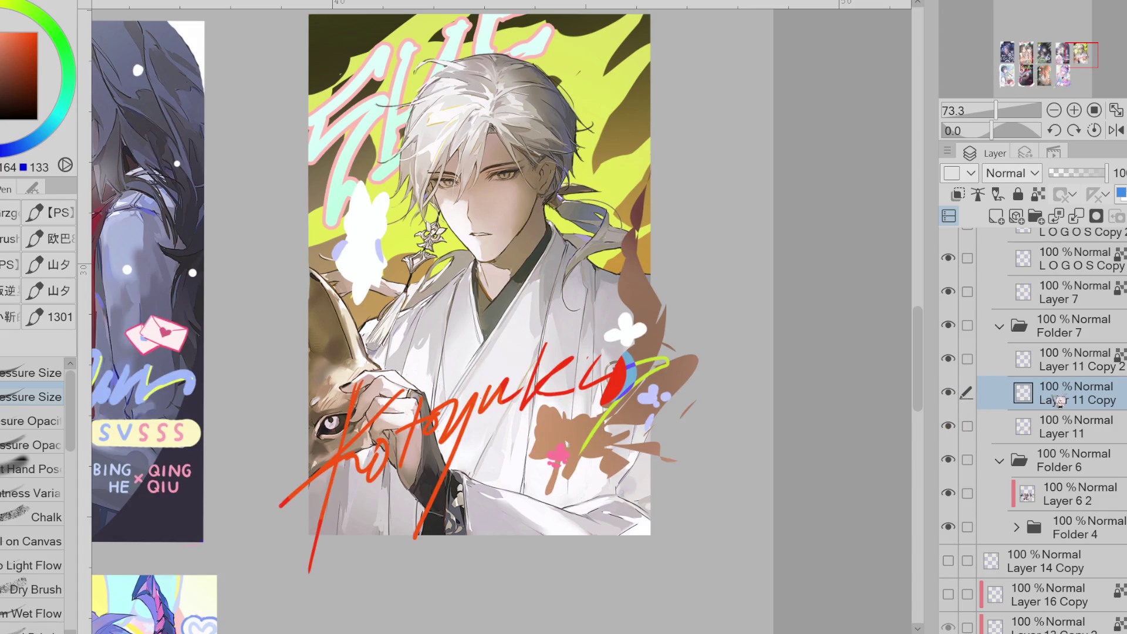
left_click(1057, 427)
left_click(1067, 173)
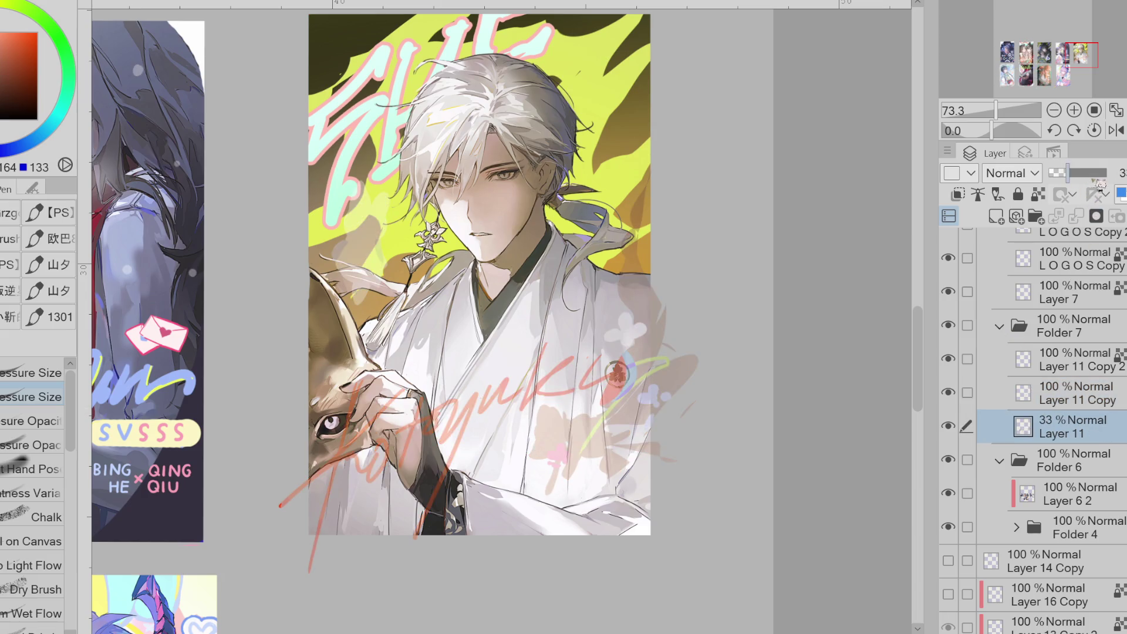
left_click_drag(1093, 173, 1108, 174)
left_click(477, 411, "alt")
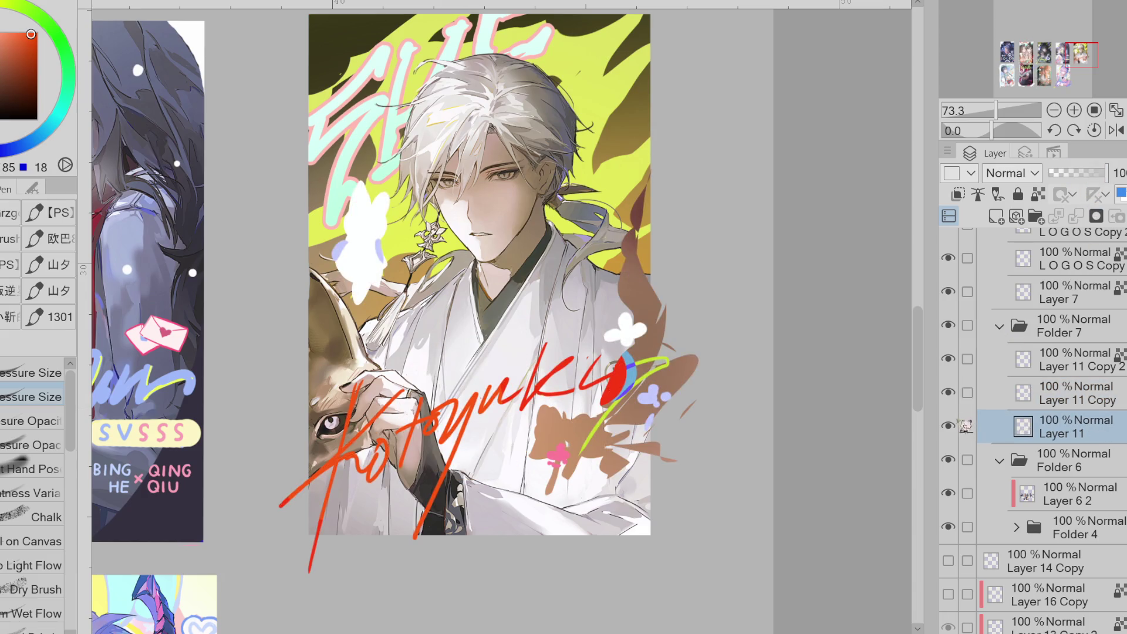
left_click(1072, 173)
left_click(1033, 405)
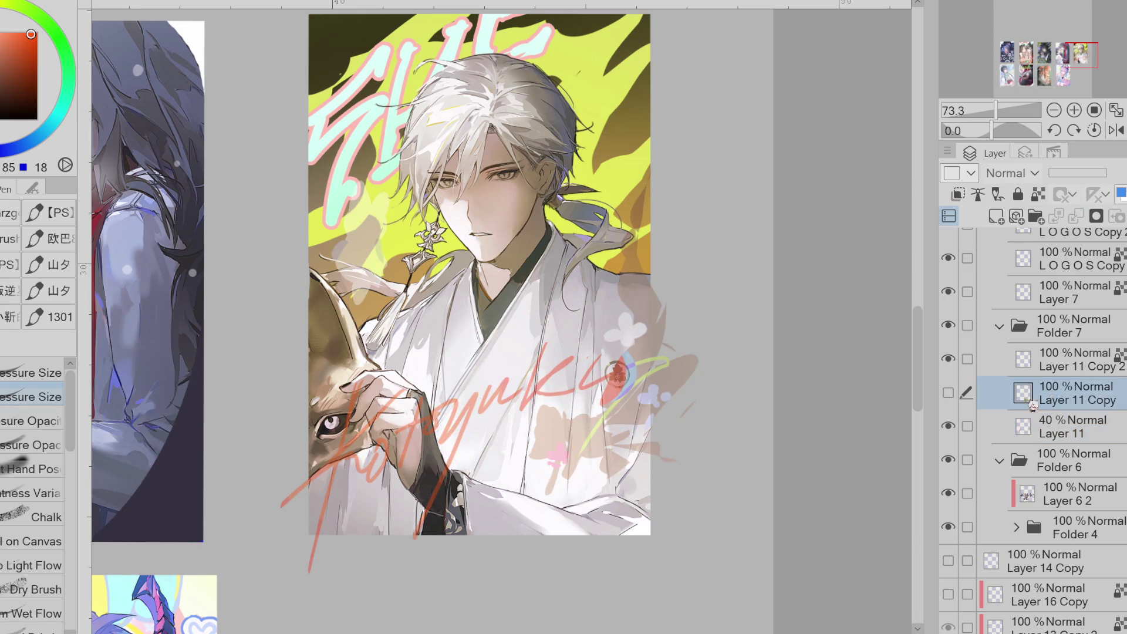
left_click(949, 392)
- Draw the K of the new signature with the Pen, redoing its diagonal stroke
key("e")
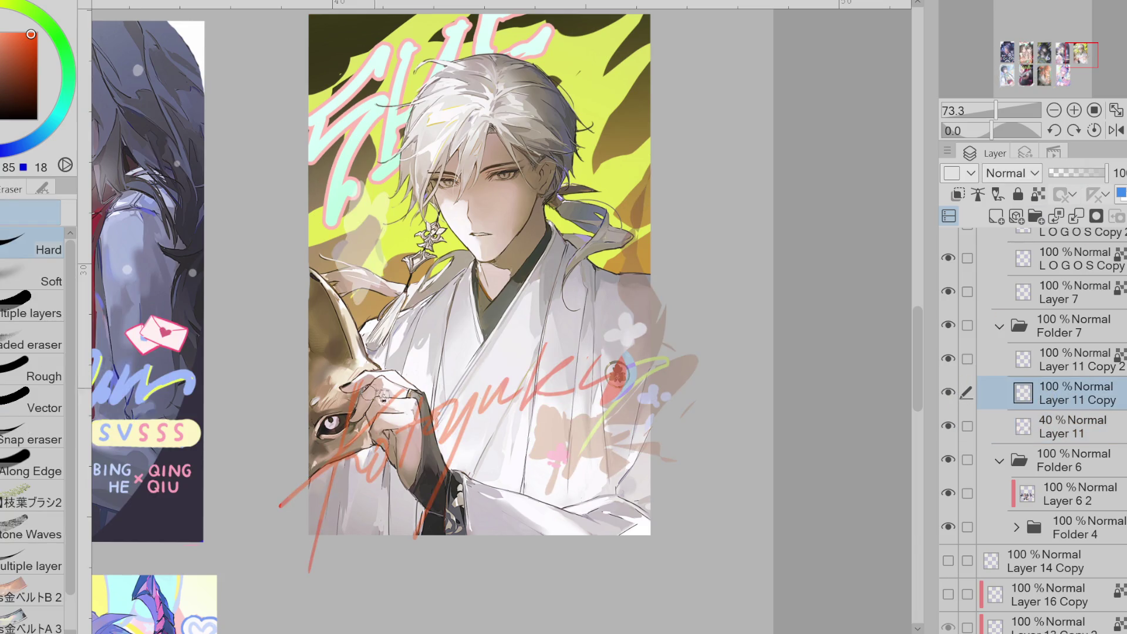
key("p")
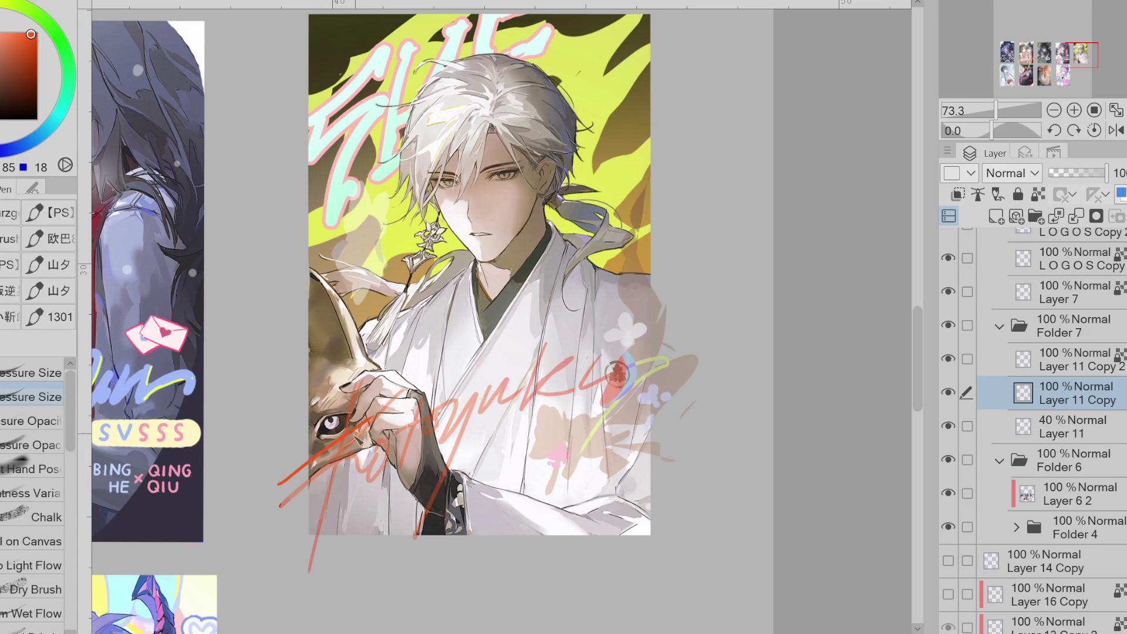
left_click_drag(276, 489, 407, 386)
key("ctrl+z")
left_click_drag(308, 569, 352, 337)
mouse_move(273, 502)
left_mouse_down()
mouse_move(388, 367)
mouse_move(301, 470)
left_mouse_up()
key("ctrl+z")
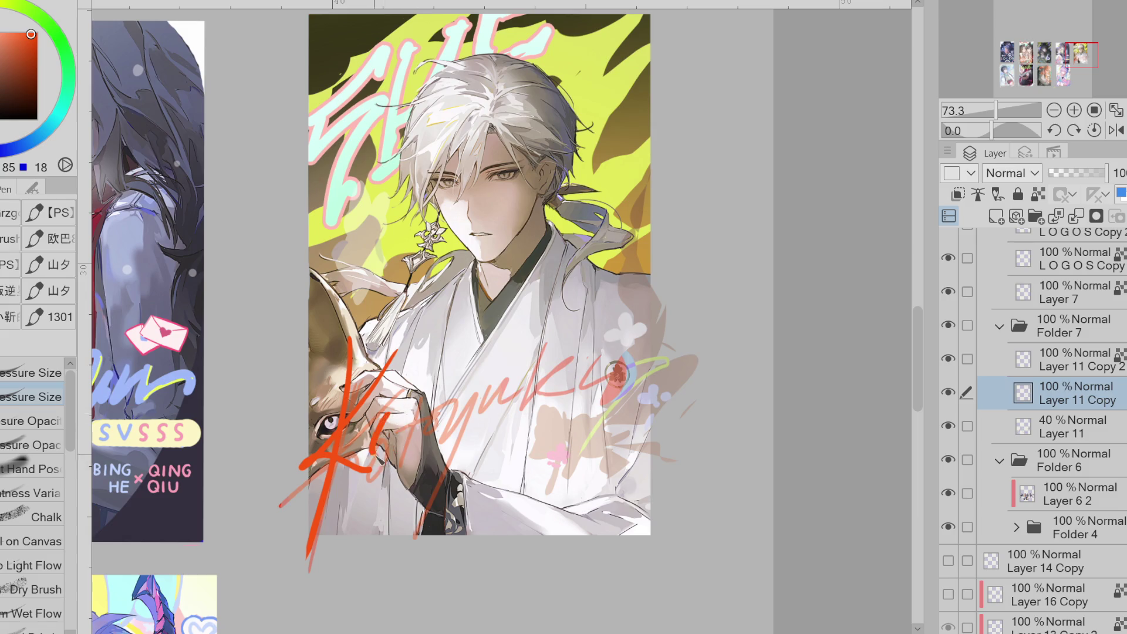
- Sketch the remaining letters and a large end swoosh, undoing the swoosh and recent letters
left_click_drag(392, 424, 376, 452)
left_click_drag(442, 367, 411, 458)
left_click_drag(451, 398, 477, 401)
key("ctrl+z")
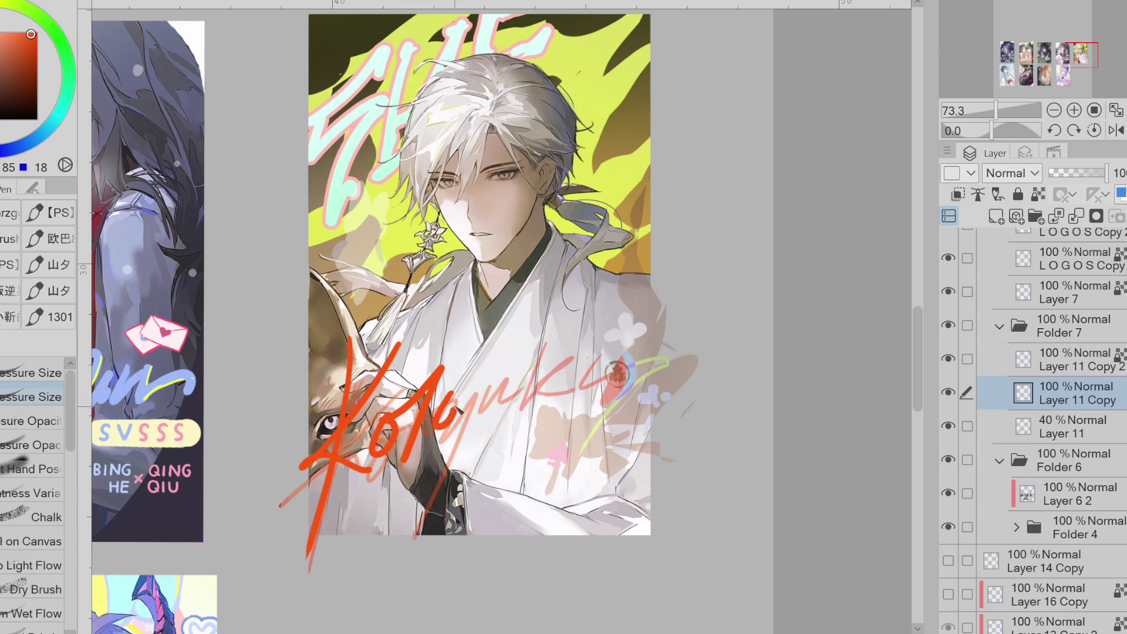
mouse_move(452, 376)
left_mouse_down()
mouse_move(470, 405)
mouse_move(517, 367)
mouse_move(521, 408)
left_mouse_up()
key("ctrl+z")
left_click_drag(550, 355, 518, 411)
mouse_move(584, 356)
left_mouse_down()
mouse_move(587, 399)
mouse_move(624, 385)
left_mouse_up()
left_click_drag(622, 347, 508, 514)
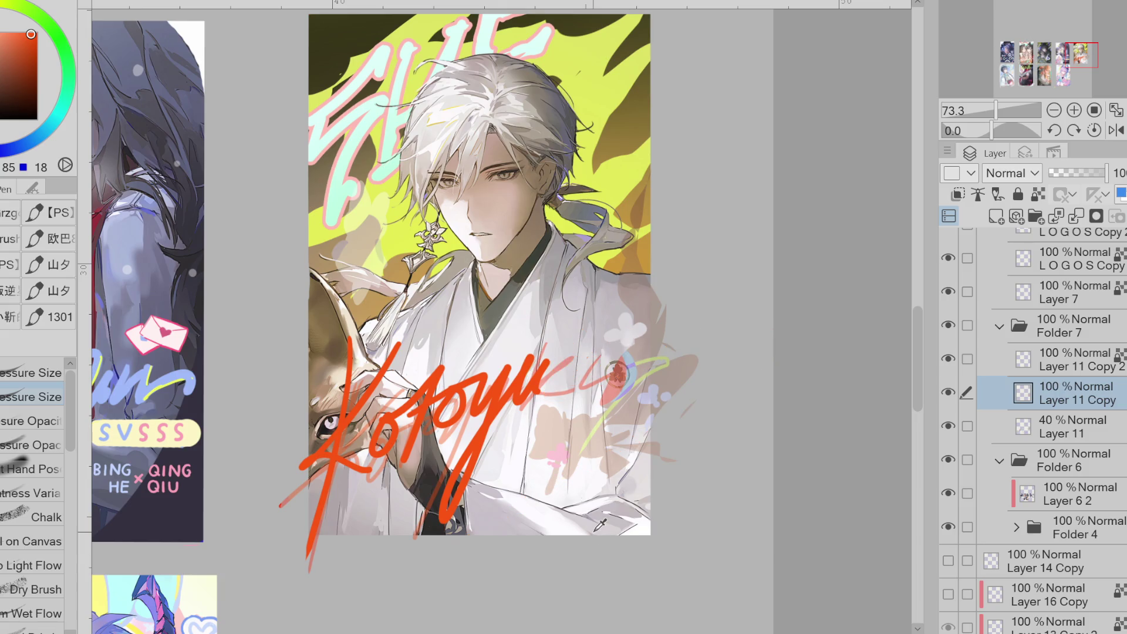
key("ctrl+z")
key("ctrl+z")
key("ctrl+z")
- Erase leftover signature strokes and redraw the K's main and crossing strokes
key("ctrl+z")
key("e")
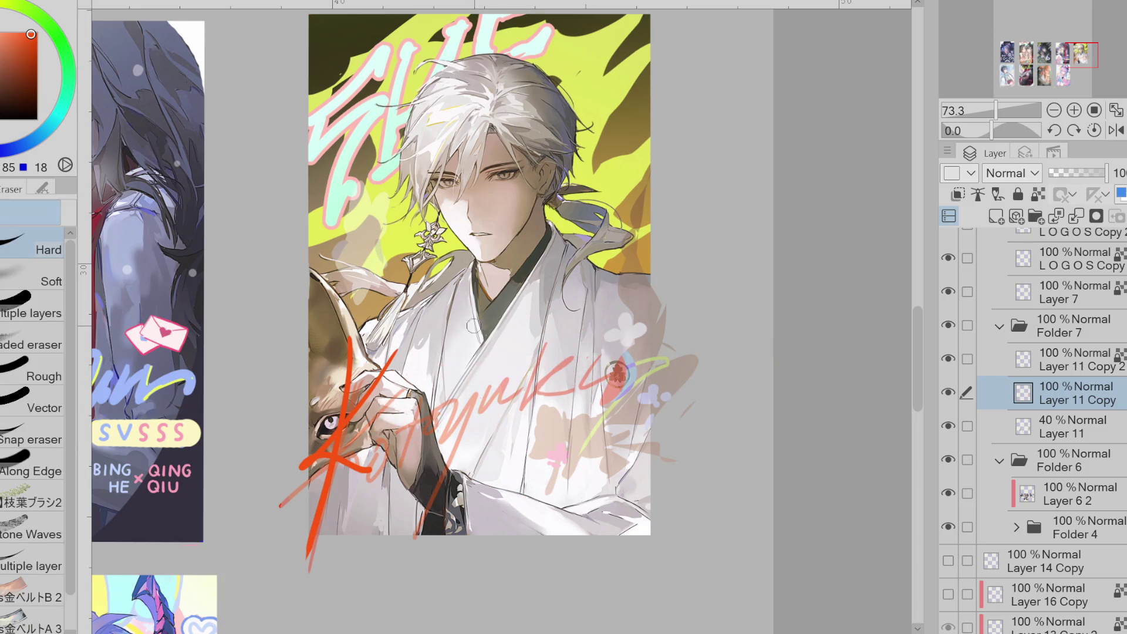
left_click_drag(364, 399, 305, 532)
scroll(405, 340, "down", 1)
key("p")
left_click_drag(371, 357, 317, 515)
left_click_drag(399, 376, 297, 468)
key("ctrl+z")
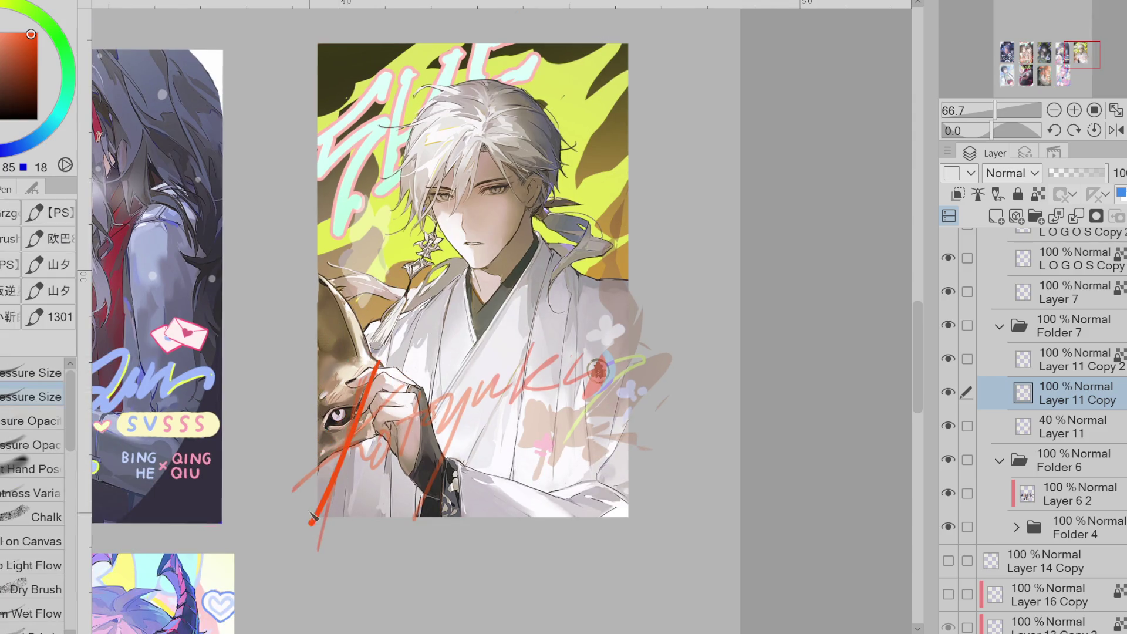
scroll(340, 445, "down", 1)
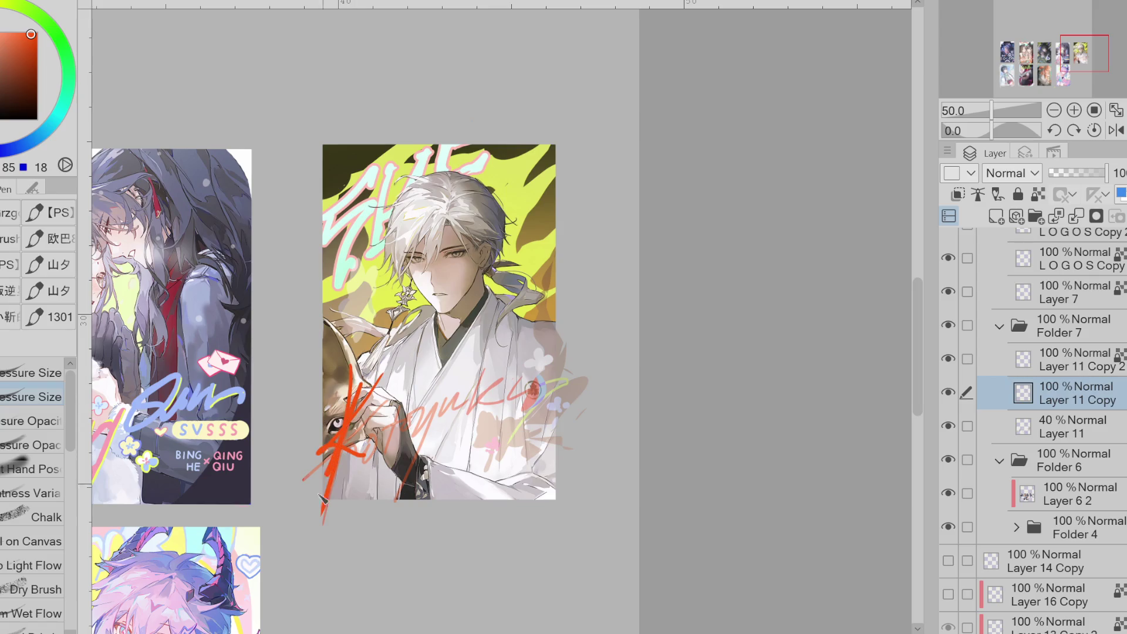
key("ctrl+z")
key("e")
key("p")
mouse_move(359, 387)
left_mouse_down()
mouse_move(305, 531)
mouse_move(301, 464)
left_mouse_up()
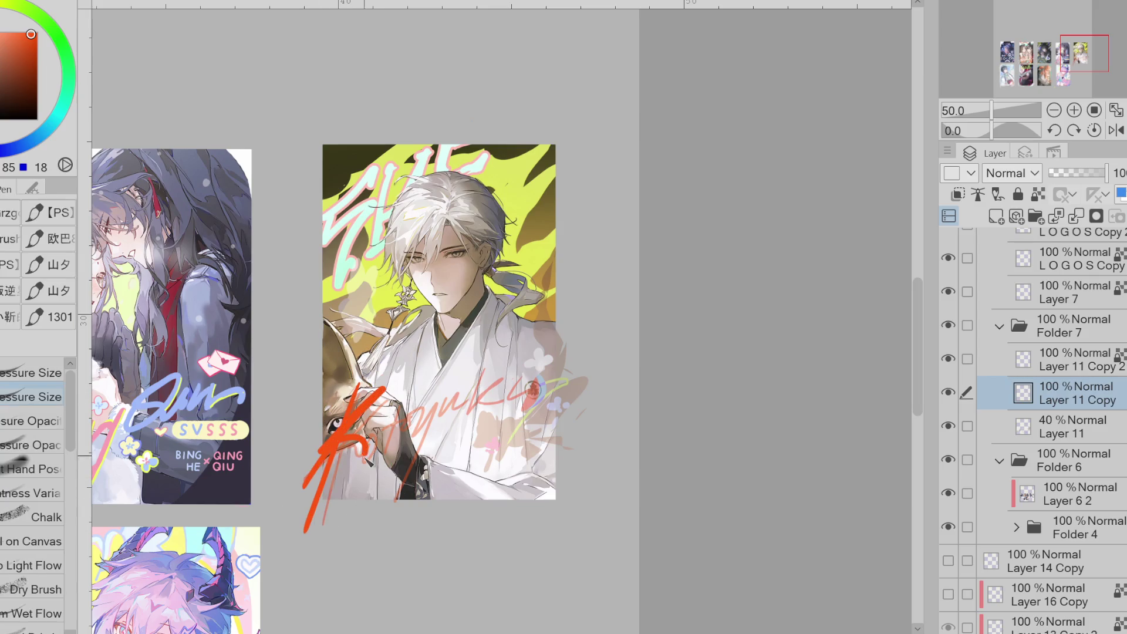
key("ctrl+z")
left_click_drag(391, 381, 314, 460)
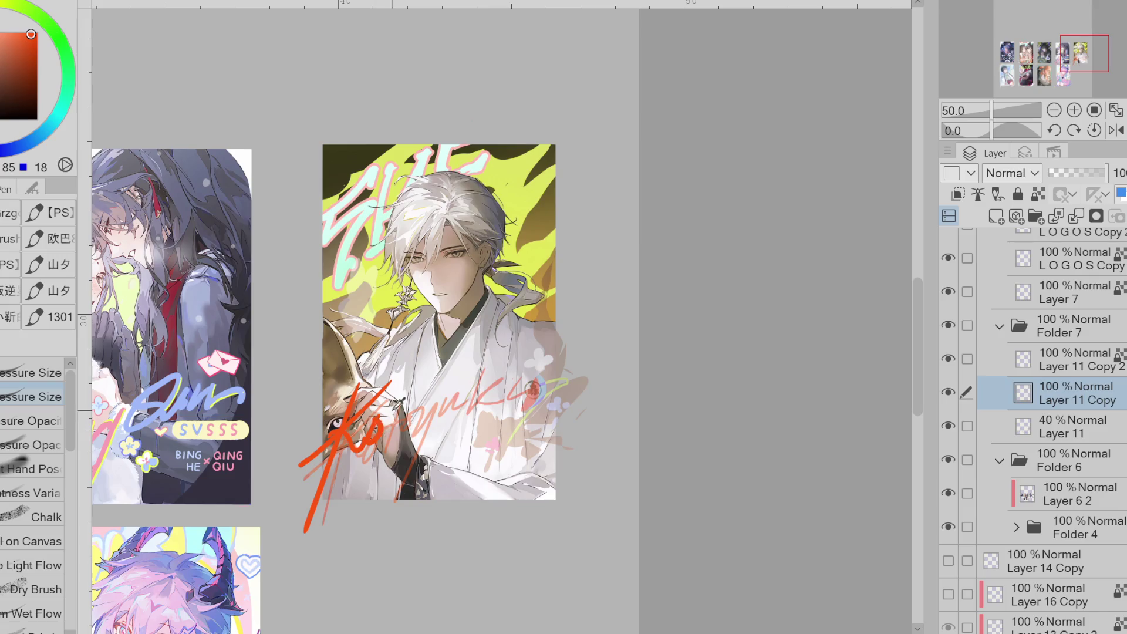
- Write the 'otoyuki' letters across the fox and robe, redrawing misplaced strokes
mouse_move(370, 447)
left_mouse_down()
mouse_move(414, 396)
mouse_move(381, 434)
left_mouse_up()
key("ctrl+z")
key("ctrl+z")
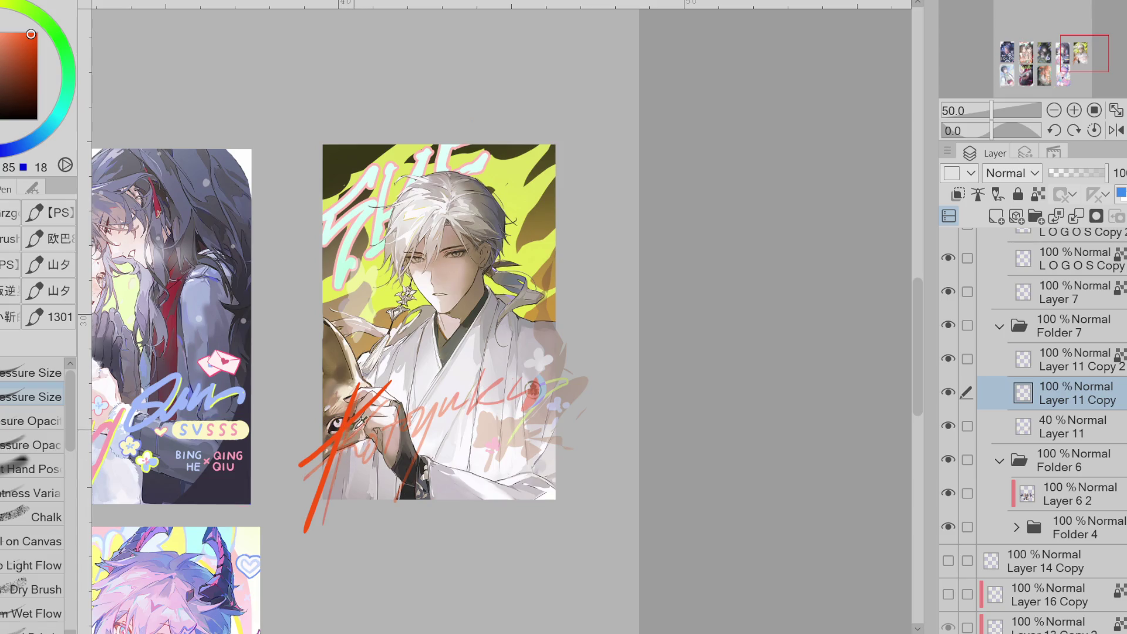
mouse_move(354, 428)
left_mouse_down()
mouse_move(346, 461)
mouse_move(378, 434)
mouse_move(343, 457)
left_mouse_up()
key("ctrl+z")
key("ctrl+z")
left_click_drag(368, 405, 352, 452)
mouse_move(399, 398)
left_mouse_down()
mouse_move(384, 449)
mouse_move(416, 414)
mouse_move(414, 428)
mouse_move(466, 392)
mouse_move(411, 481)
left_mouse_up()
key("ctrl+z")
mouse_move(438, 411)
left_mouse_down()
mouse_move(464, 391)
mouse_move(411, 452)
left_mouse_up()
key("ctrl+z")
mouse_move(435, 411)
left_mouse_down()
mouse_move(459, 406)
mouse_move(511, 344)
left_mouse_up()
key("ctrl+z")
mouse_move(414, 400)
left_mouse_down()
mouse_move(411, 452)
mouse_move(490, 381)
mouse_move(488, 449)
left_mouse_up()
left_click_drag(516, 382, 639, 353)
- Replace the long end sweep with a straighter rising flourish
key("e")
mouse_move(537, 370)
left_mouse_down()
mouse_move(534, 317)
mouse_move(528, 327)
left_mouse_up()
key("p")
left_click_drag(491, 405, 606, 392)
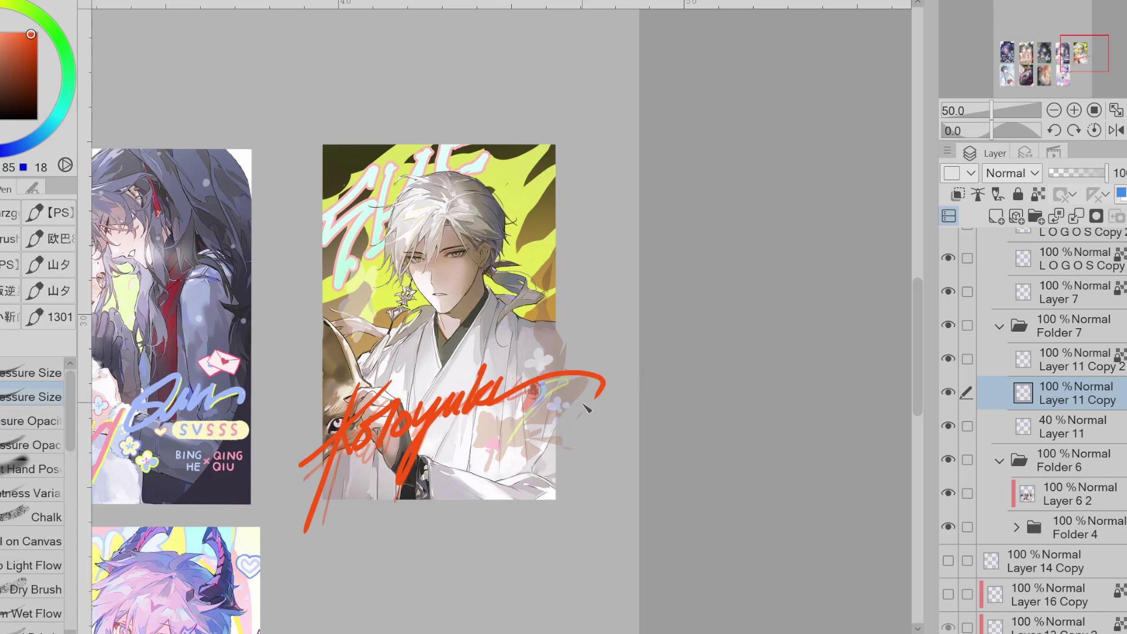
key("ctrl+z")
left_click_drag(487, 414, 572, 358)
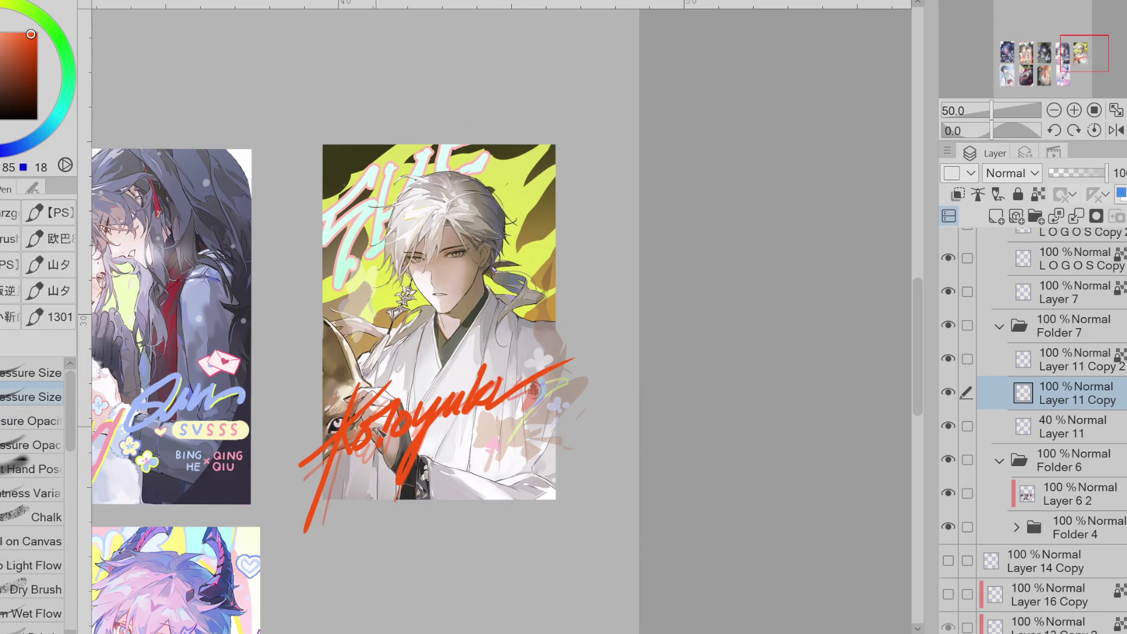
- Lasso-select the whole signature on Layer 11 Copy and rotate it to a slight tilt
left_click(948, 427)
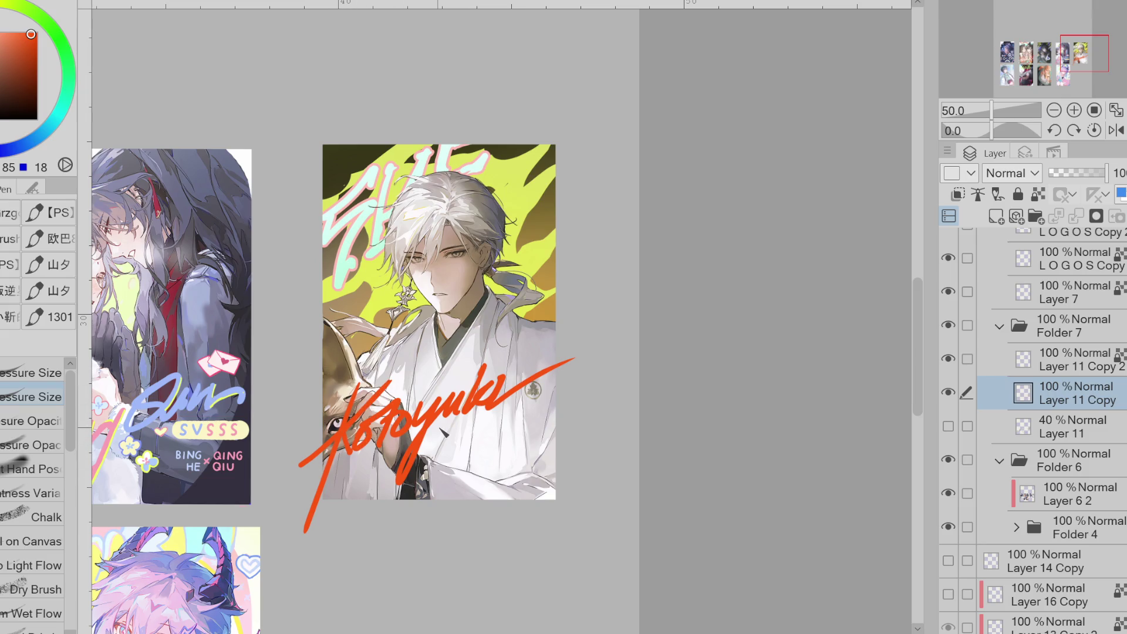
key("ctrl+t")
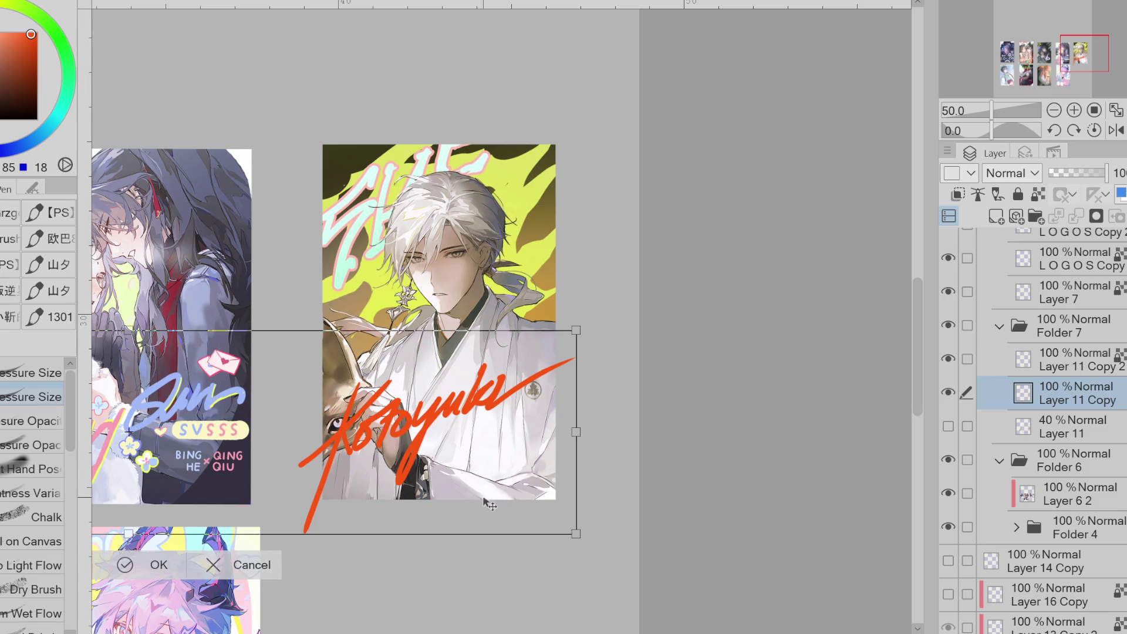
key("Escape")
key("m")
mouse_move(341, 370)
left_mouse_down()
mouse_move(390, 559)
mouse_move(596, 314)
left_mouse_up()
key("ctrl+t")
mouse_move(617, 353)
left_mouse_down()
mouse_move(724, 423)
mouse_move(545, 467)
mouse_move(622, 482)
mouse_move(597, 468)
mouse_move(632, 470)
mouse_move(572, 502)
left_mouse_up()
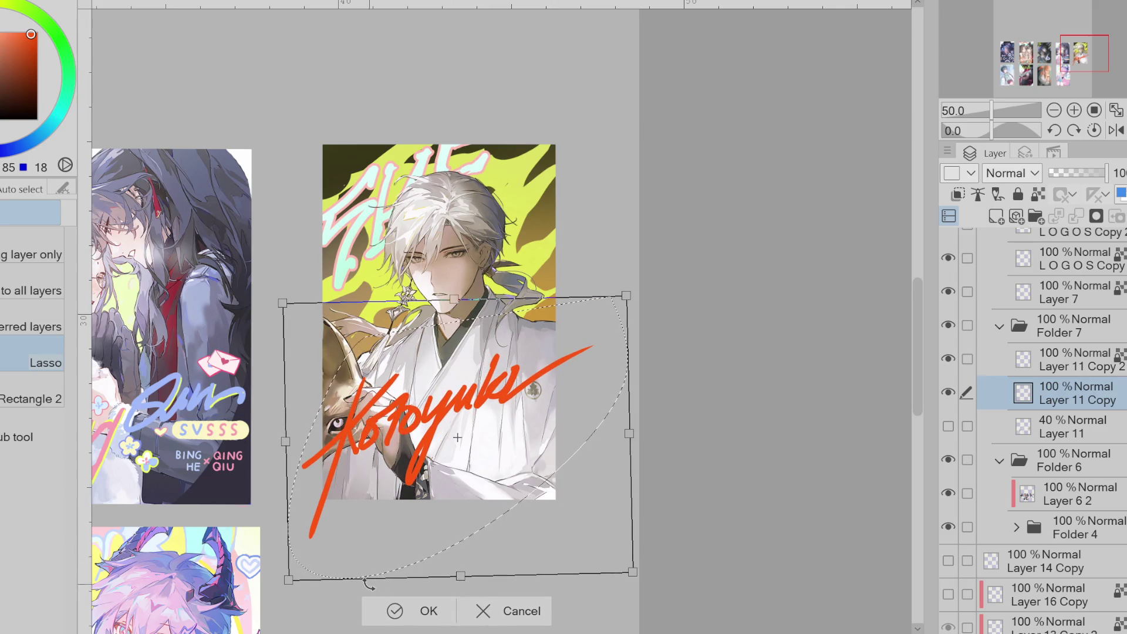
left_click(392, 611)
left_click(333, 576)
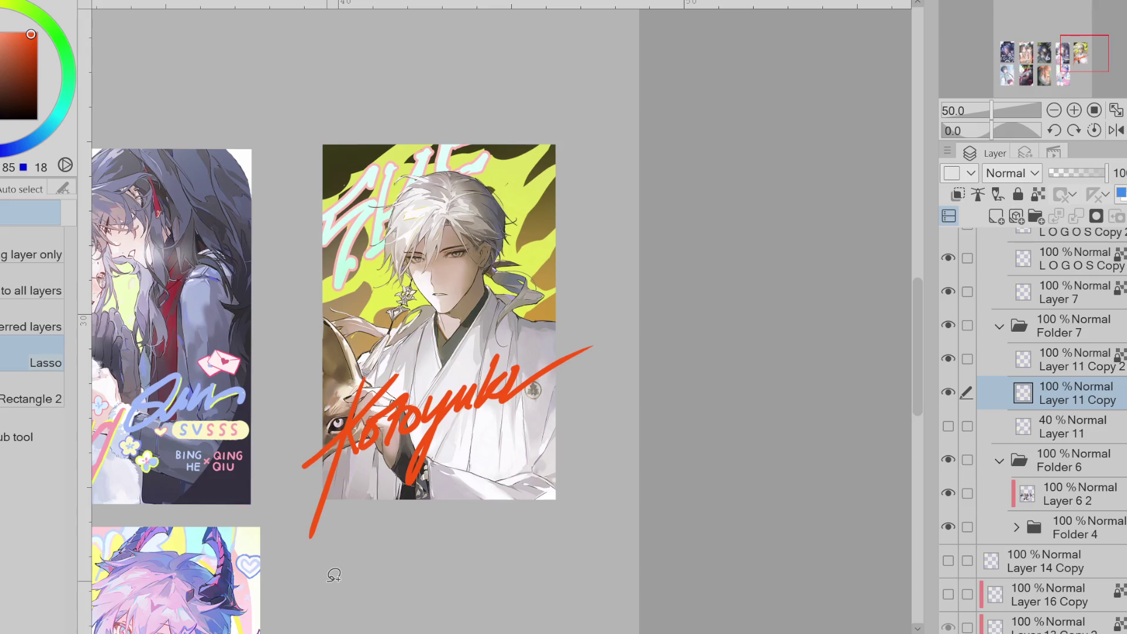
- Transform the right half of the signature, then move to the old sketch layer with the eraser
mouse_move(326, 388)
left_mouse_down()
mouse_move(440, 533)
mouse_move(587, 309)
left_mouse_up()
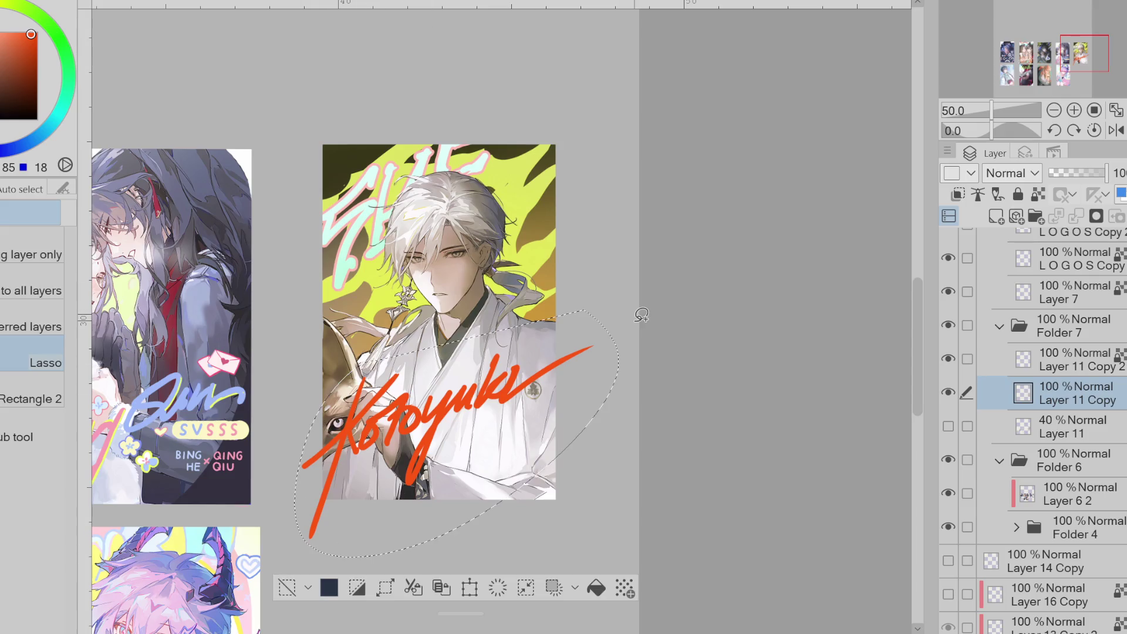
left_click(950, 427)
key("ctrl+t")
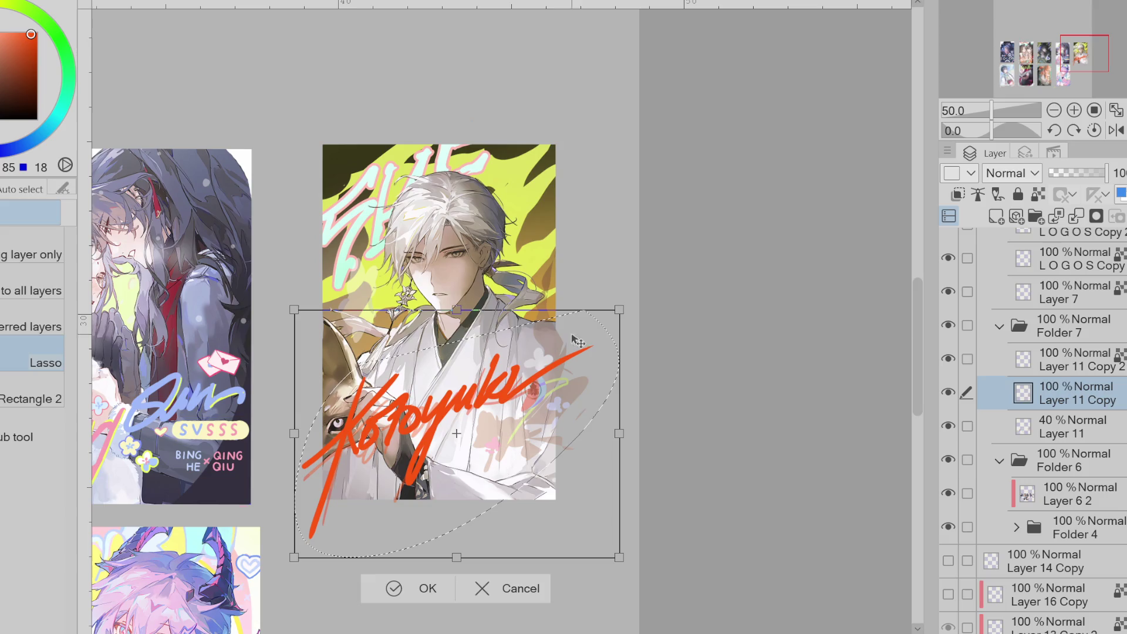
left_click(404, 592)
left_click(334, 540)
key("alt+bracketleft")
key("e")
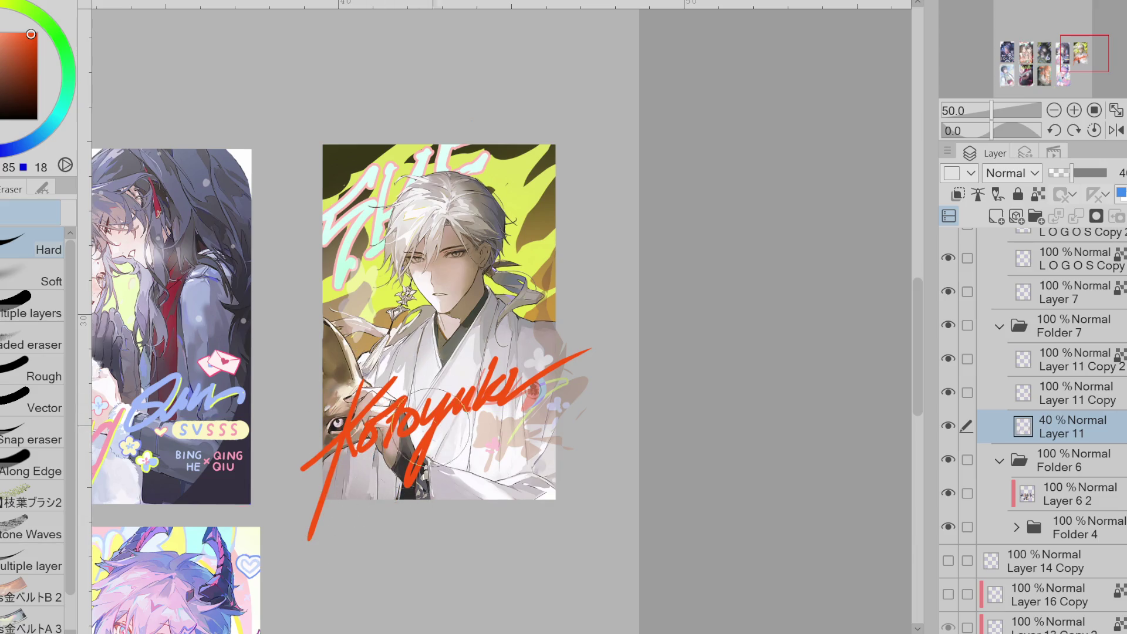
- Restore the sketch layer to 100% opacity and erase the lower part of the white bunny shape
scroll(405, 305, "up", 1)
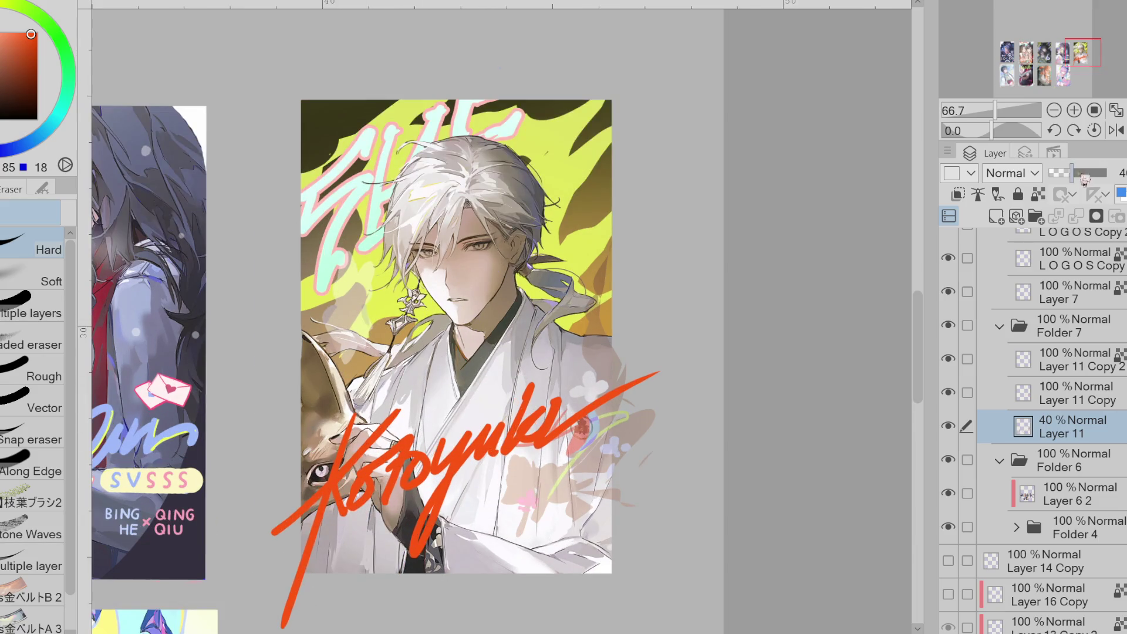
key("ctrl+shift+o")
left_click(405, 282, "alt")
key("x")
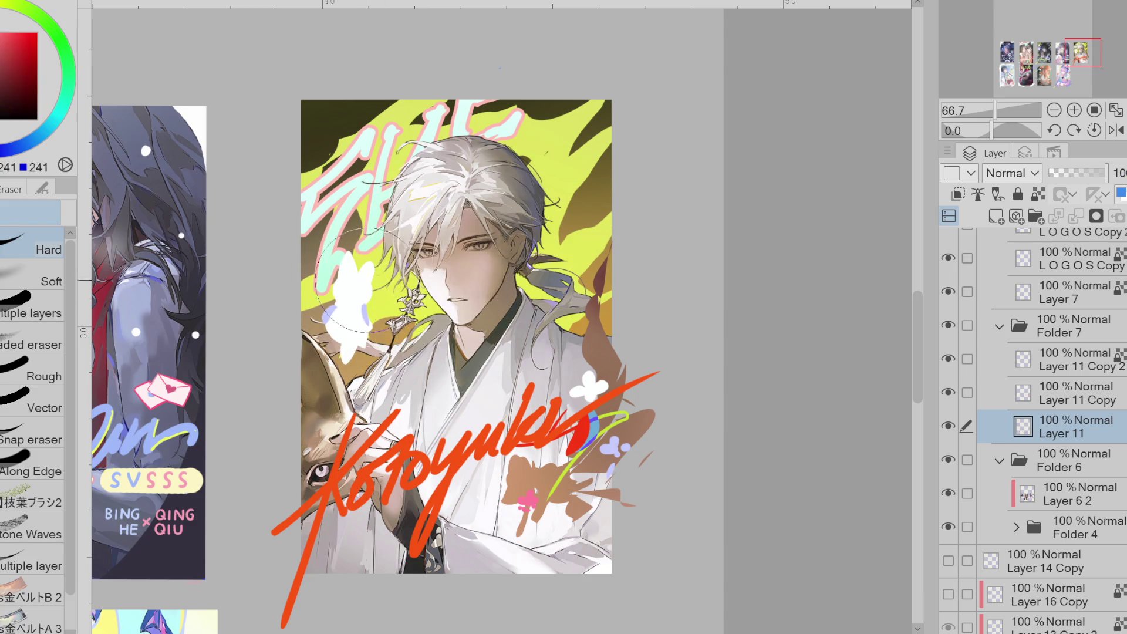
key("p")
key("e")
mouse_move(359, 314)
left_mouse_down()
mouse_move(328, 352)
mouse_move(347, 335)
left_mouse_up()
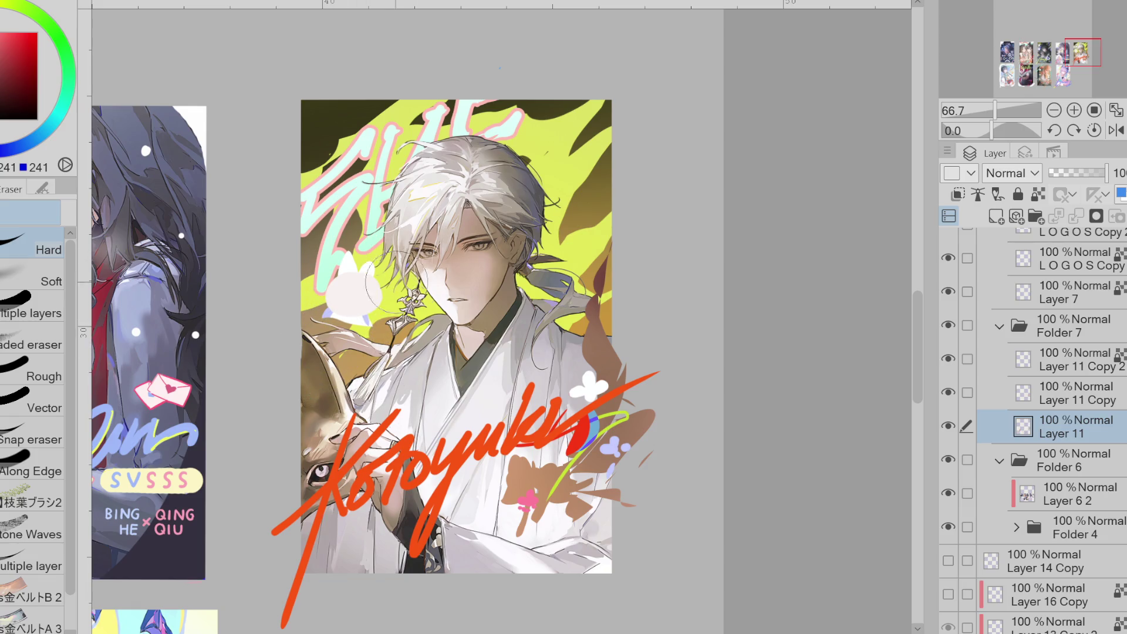
- Sample the fox's browns and lasso-fill the area around the bunny's ears
left_click(330, 427, "alt")
key("g")
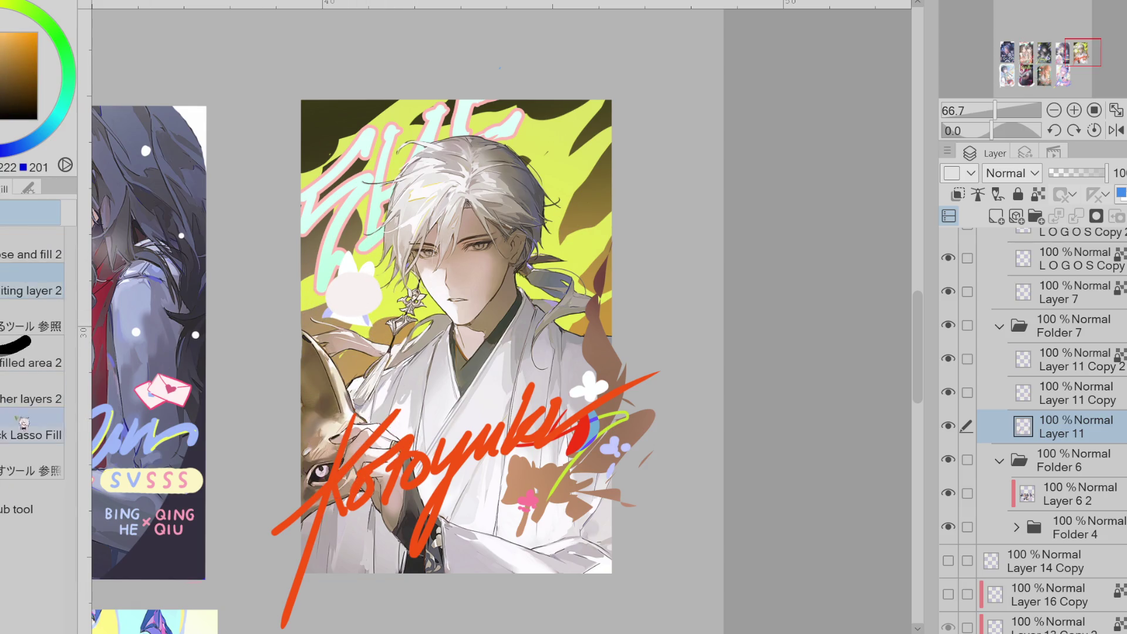
left_click(326, 415, "alt")
scroll(326, 415, "up", 2)
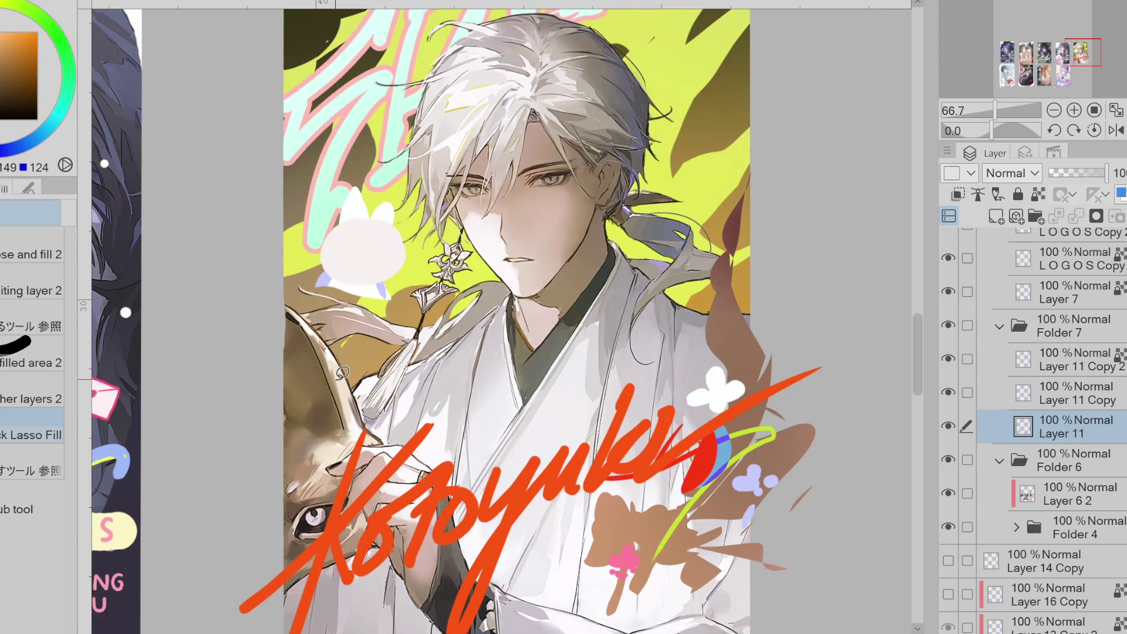
left_click(399, 199, "alt")
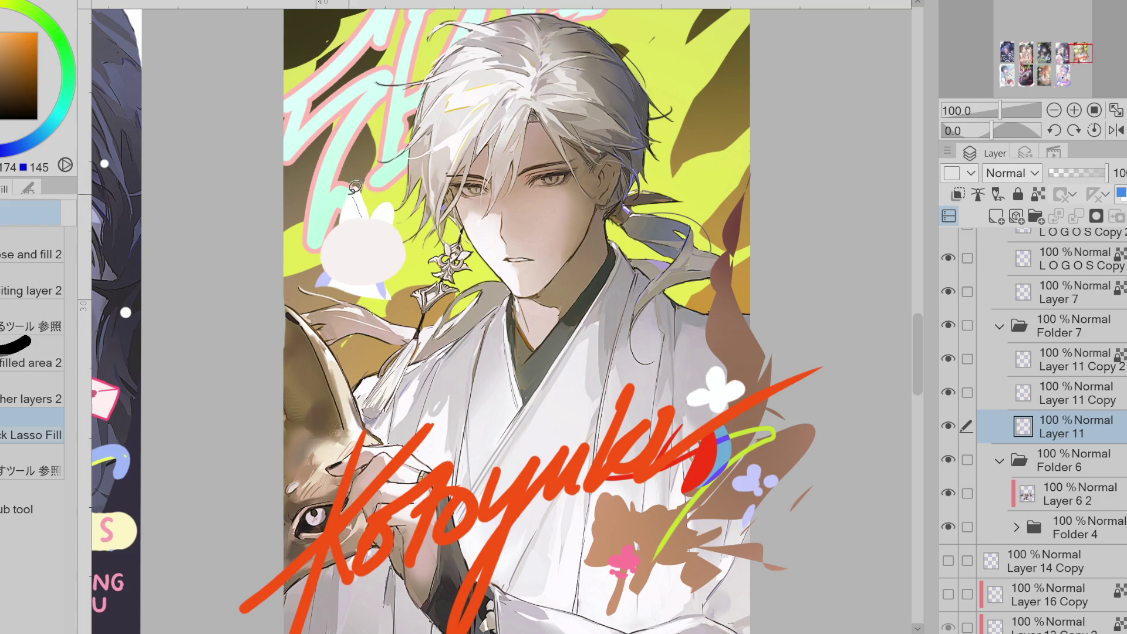
mouse_move(354, 188)
left_mouse_down()
mouse_move(336, 254)
mouse_move(390, 265)
mouse_move(405, 197)
left_mouse_up()
scroll(380, 216, "up", 1)
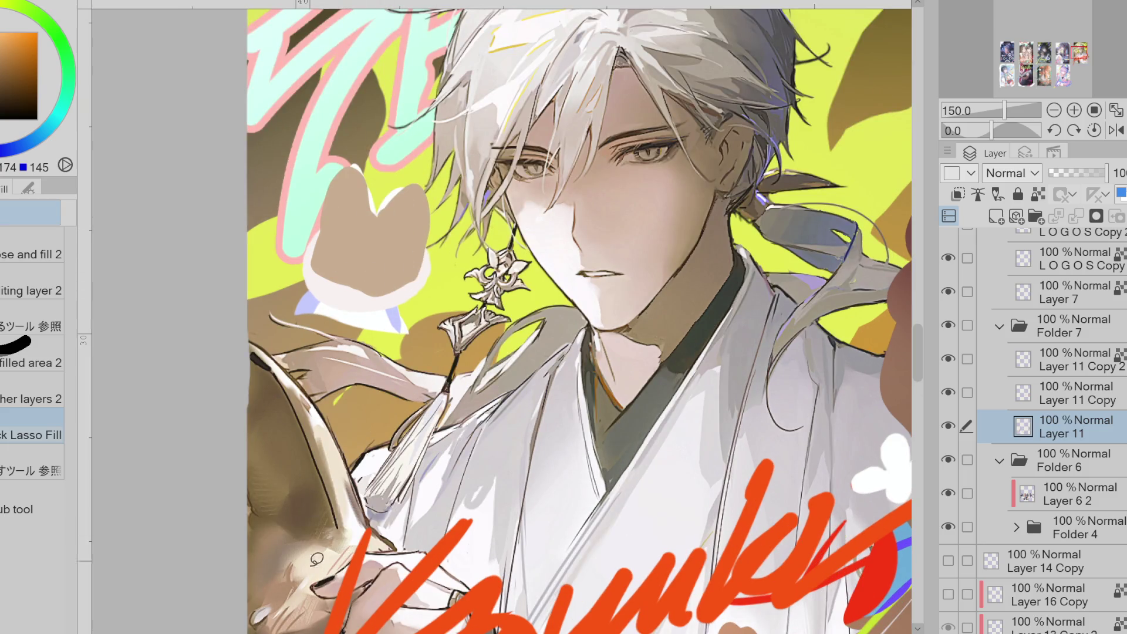
- Fill dark grey patches over both mascot eyes and a beige shape beneath them
left_click(25, 66)
mouse_move(352, 249)
left_mouse_down()
mouse_move(338, 264)
mouse_move(352, 253)
mouse_move(388, 273)
left_mouse_up()
left_click_drag(408, 272, 411, 266)
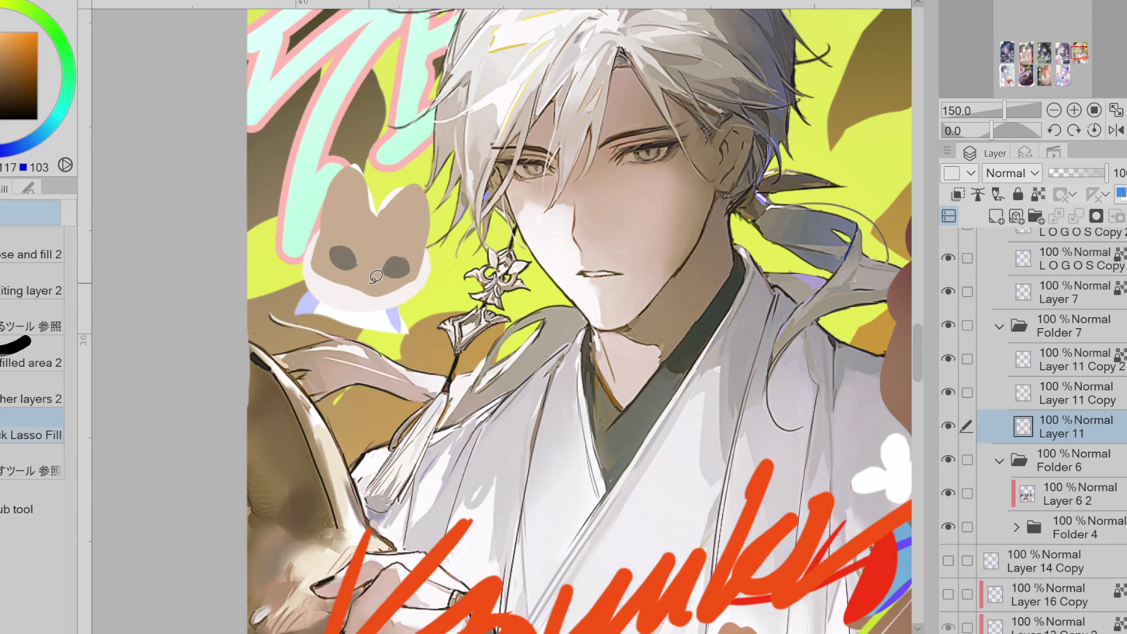
left_click(355, 281, "alt")
mouse_move(351, 279)
left_mouse_down()
mouse_move(389, 283)
mouse_move(402, 264)
mouse_move(358, 232)
left_mouse_up()
left_click(358, 232, "alt")
- Add near-white eyes inside both patches and dot dark pupils into them
scroll(361, 234, "up", 1)
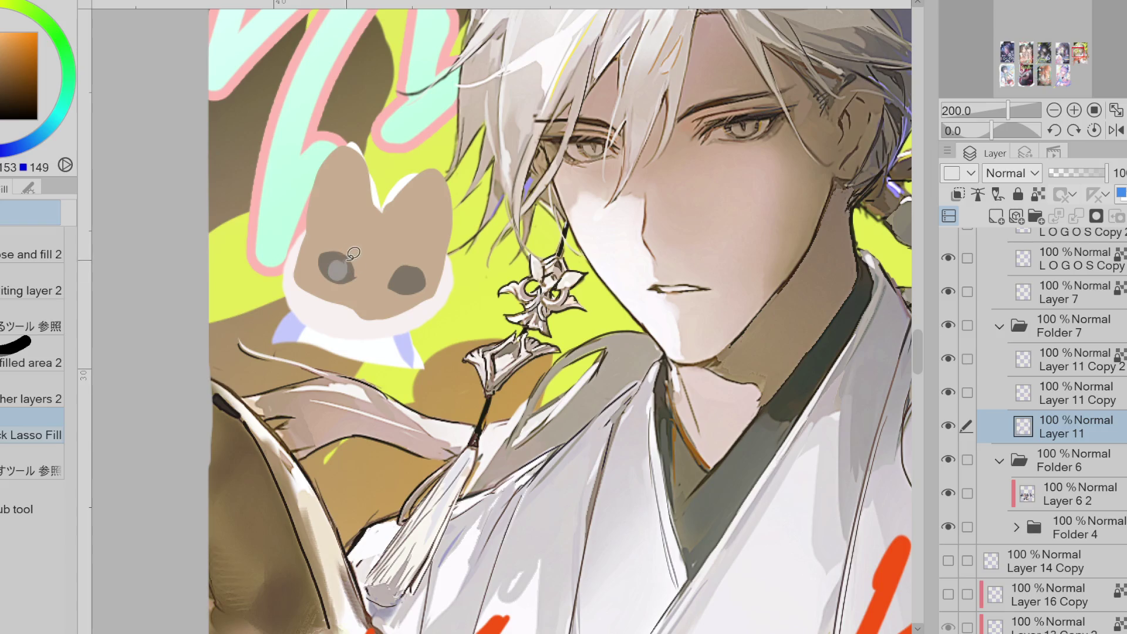
left_click(612, 199, "alt")
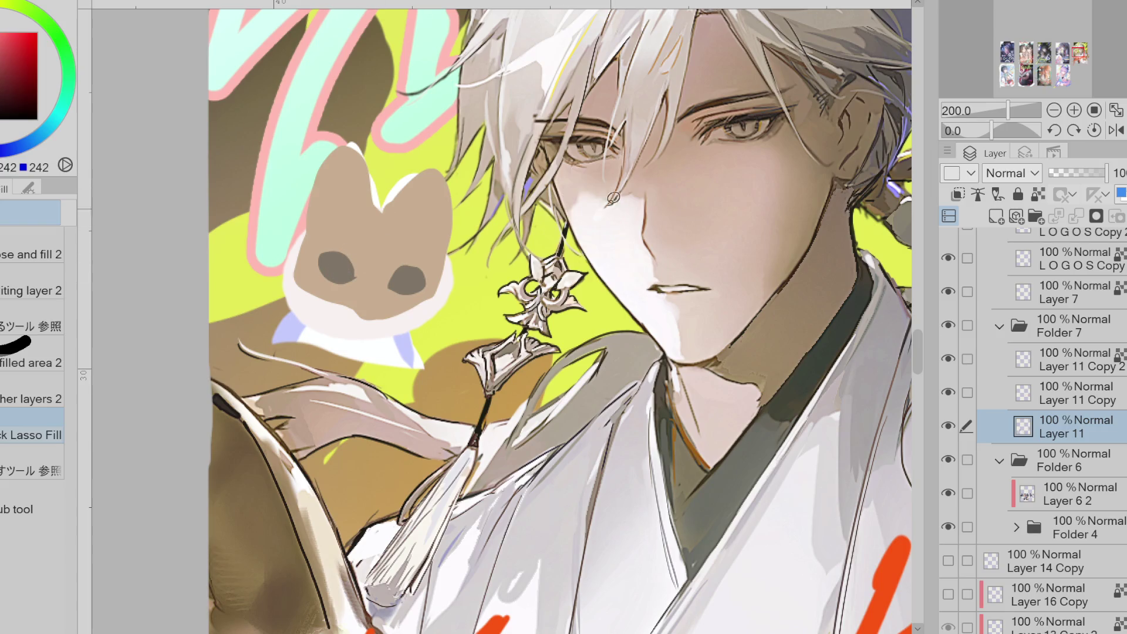
left_click(339, 266)
left_click(394, 272)
left_click(427, 271, "alt")
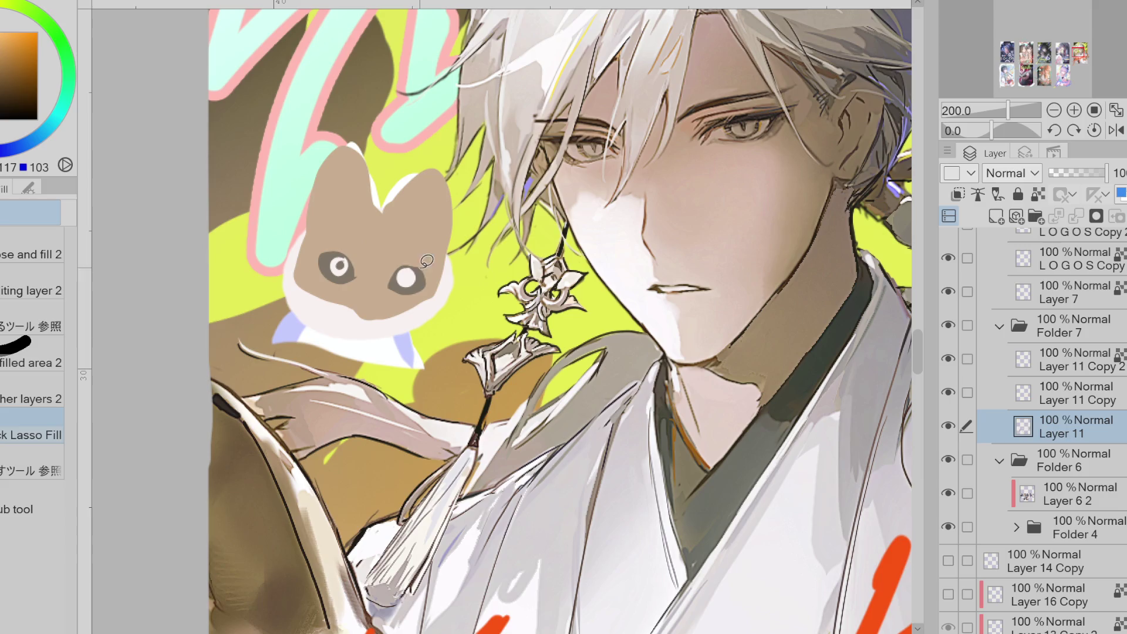
left_click(406, 276)
left_click(359, 263, "alt")
- Undo the dark patch over the left eye and sample the grey and white eye colours
key("p")
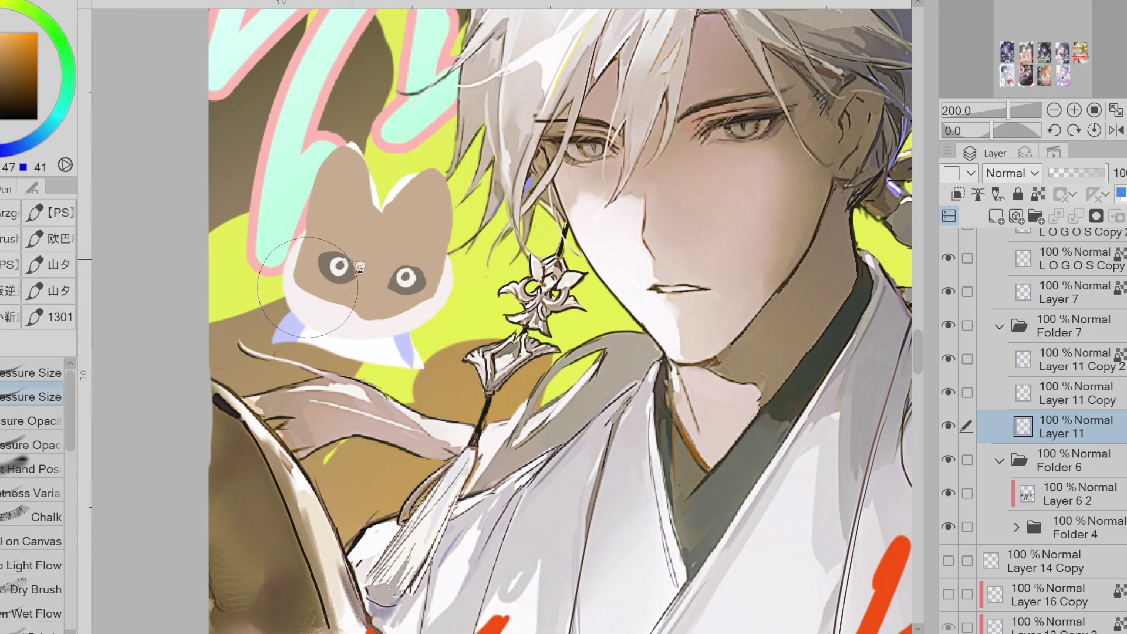
key("ctrl+z")
left_click(376, 254, "alt")
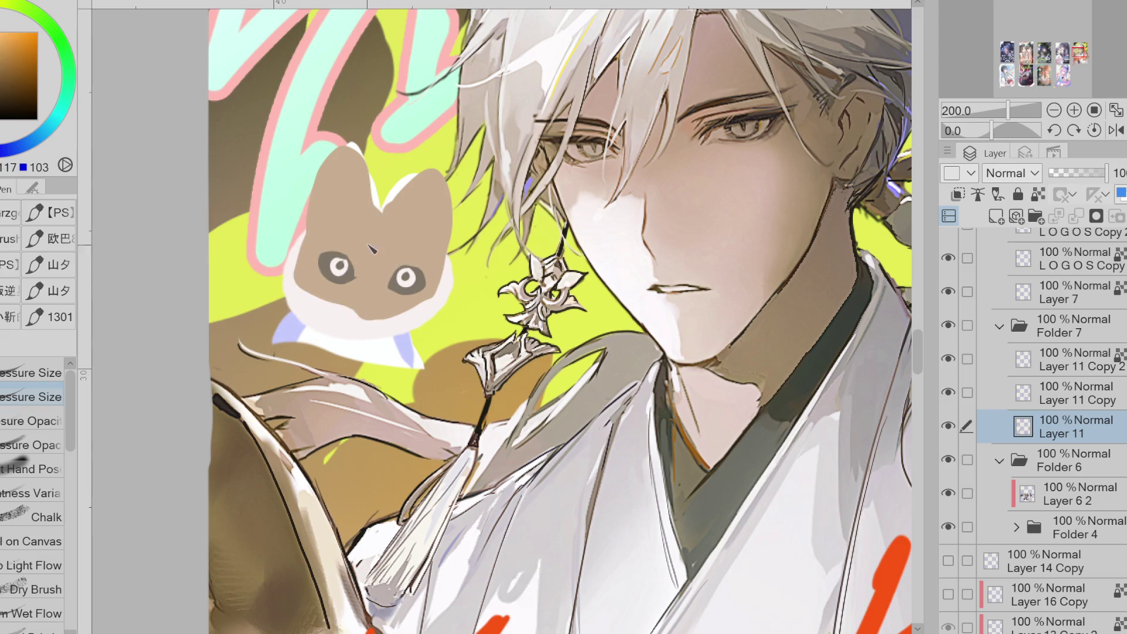
left_click(402, 303, "alt")
left_click(404, 276, "alt")
left_click(435, 279, "alt")
left_click(339, 269, "alt")
left_click(405, 278, "alt")
left_click(401, 286, "alt")
left_click(407, 279, "alt")
left_click(418, 277, "alt")
scroll(376, 213, "up", 2)
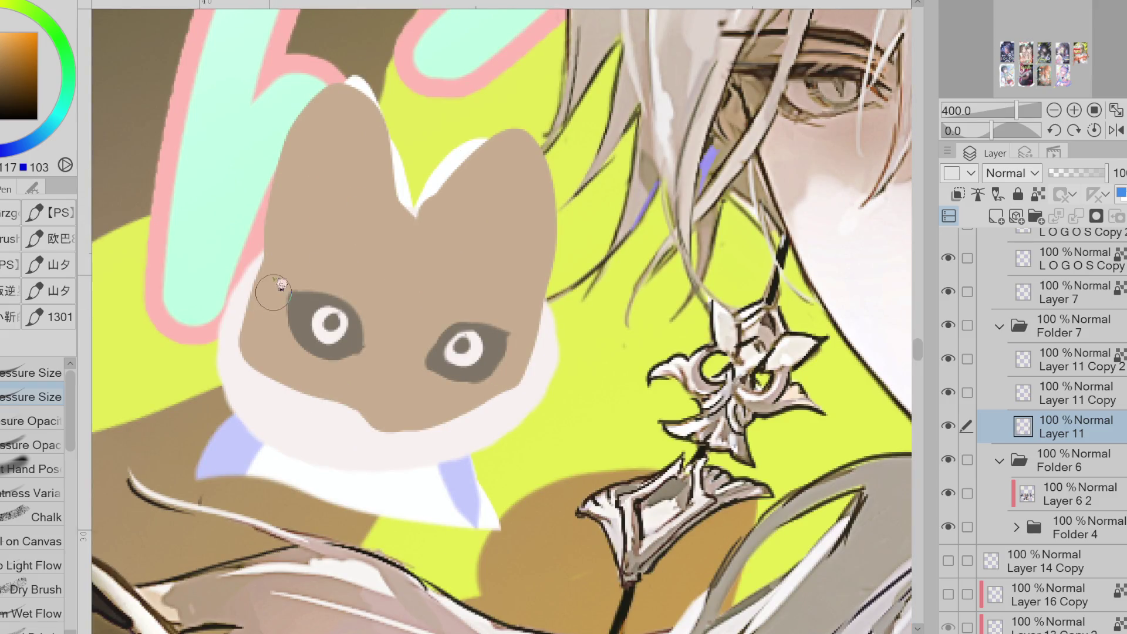
- Draw a dark brown zigzag outline down the mascot's left cheek
left_click(5, 81)
left_click_drag(264, 253, 251, 294)
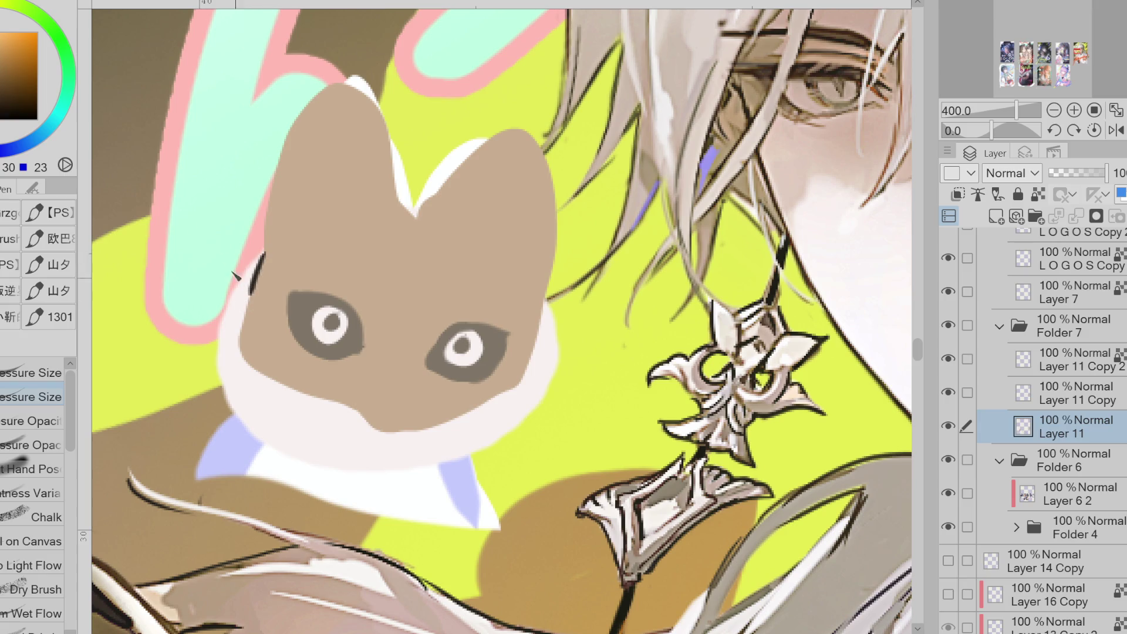
key("ctrl+z")
mouse_move(269, 244)
left_mouse_down()
mouse_move(232, 328)
mouse_move(275, 375)
left_mouse_up()
left_click(276, 293, "alt")
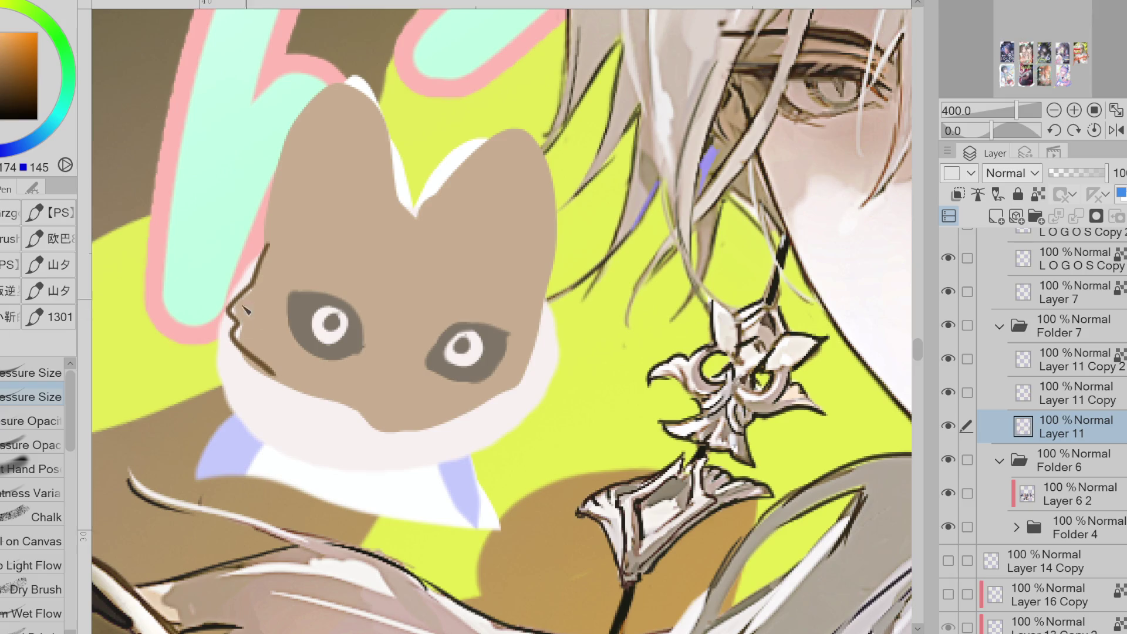
left_click(229, 300, "alt")
left_click_drag(233, 320, 231, 310)
- Try several dark brown muzzle and mouth outline strokes, undoing each attempt
left_click_drag(242, 350, 385, 431)
key("ctrl+z")
mouse_move(285, 376)
left_mouse_down()
mouse_move(381, 438)
mouse_move(449, 417)
left_mouse_up()
key("ctrl+z")
mouse_move(259, 365)
left_mouse_down()
mouse_move(411, 438)
mouse_move(438, 419)
left_mouse_up()
key("ctrl+z")
mouse_move(258, 361)
left_mouse_down()
mouse_move(356, 426)
mouse_move(444, 417)
left_mouse_up()
key("ctrl+z")
mouse_move(337, 405)
left_mouse_down()
mouse_move(420, 431)
mouse_move(526, 401)
left_mouse_up()
key("ctrl+z")
left_click_drag(363, 326, 359, 363)
key("ctrl+z")
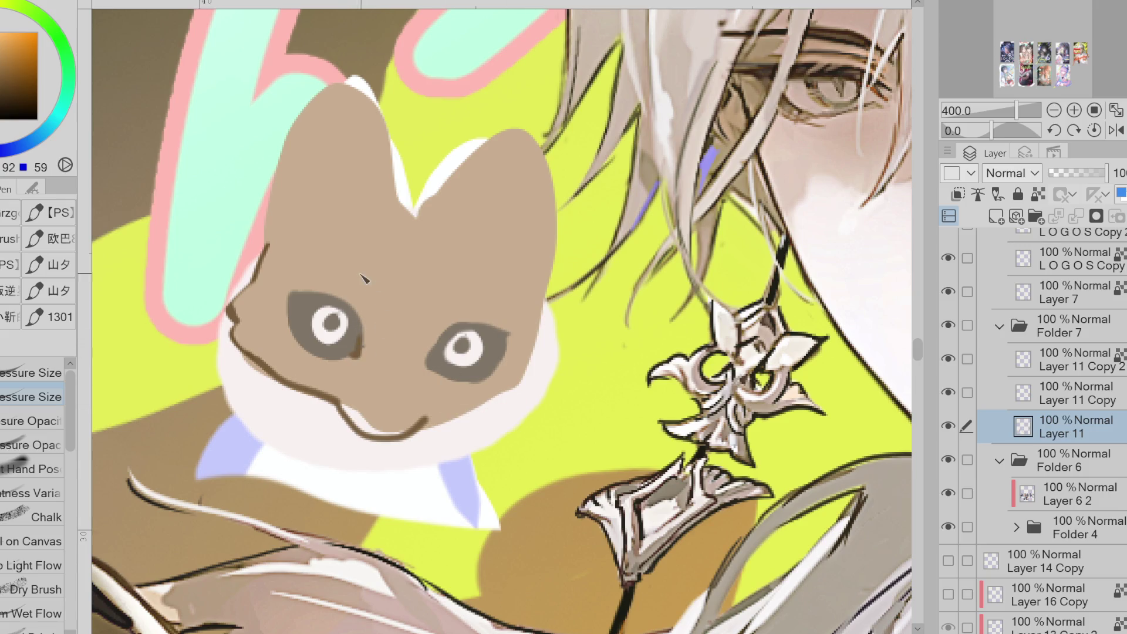
- Dab pale tan brow dots above the mascot's left and right eyes
left_click(339, 240, "alt")
left_click_drag(361, 279, 368, 283)
left_click_drag(458, 303, 451, 298)
- Draw the dark brown mouth line and left jaw outline, softening the jaw with tan
left_click(360, 397, "alt")
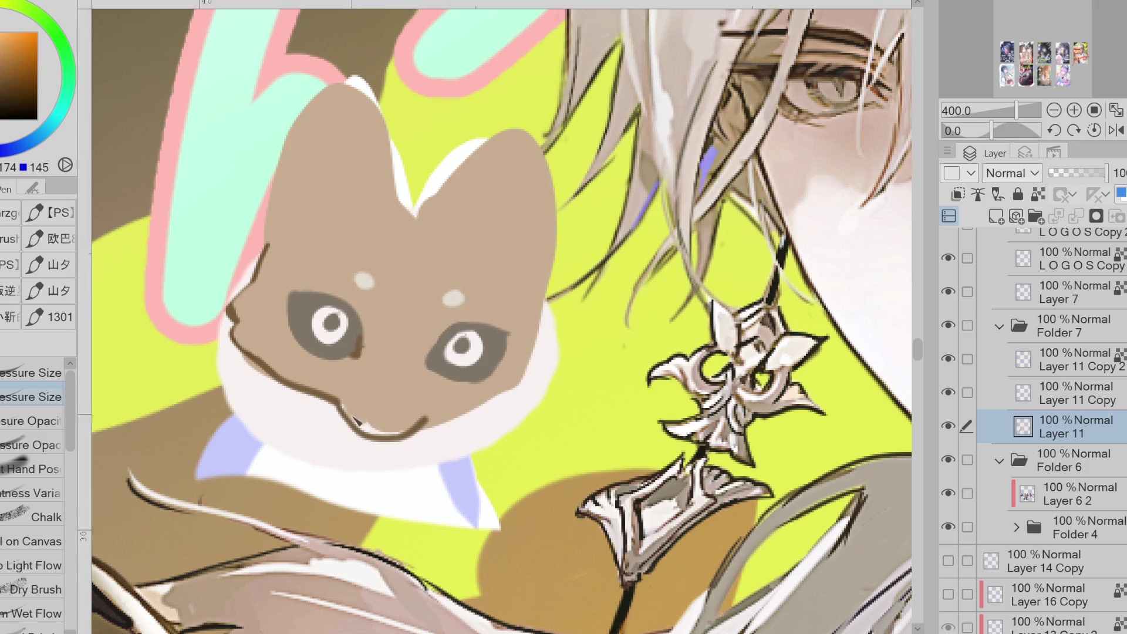
left_click(411, 430, "alt")
mouse_move(420, 427)
left_mouse_down()
mouse_move(505, 419)
mouse_move(515, 405)
left_mouse_up()
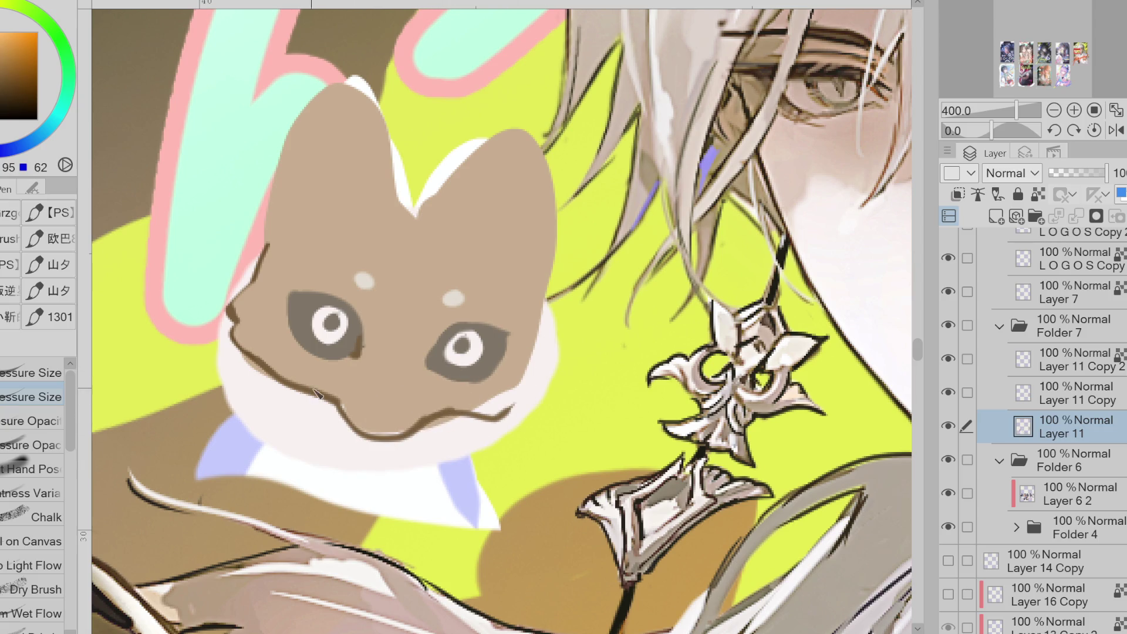
mouse_move(326, 399)
left_mouse_down()
mouse_move(255, 352)
mouse_move(246, 329)
left_mouse_up()
left_click(259, 343, "alt")
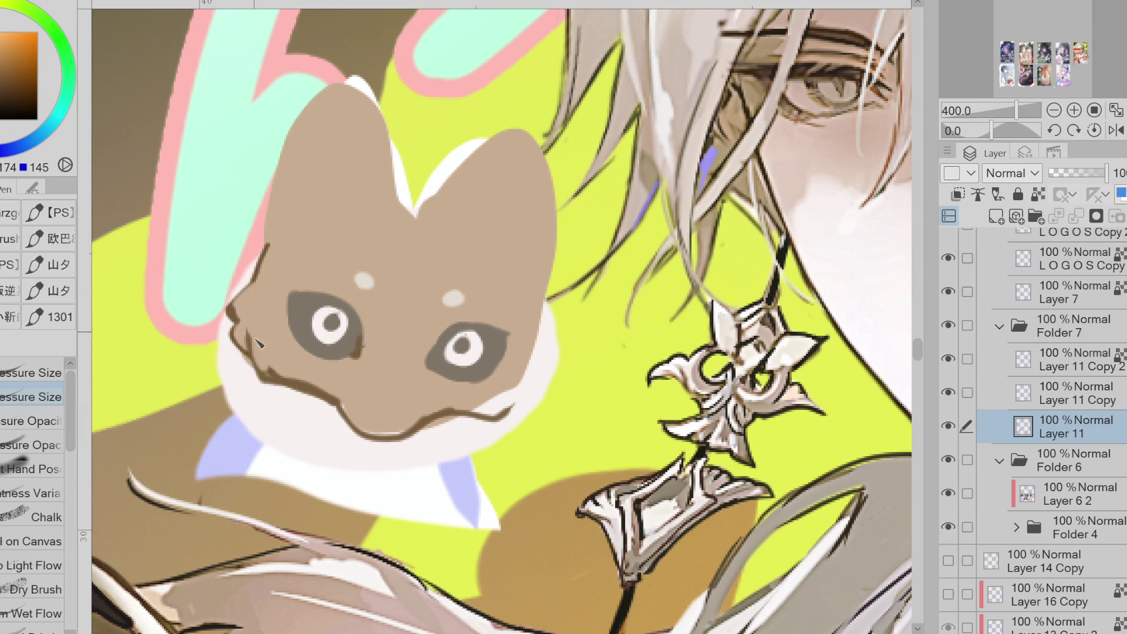
mouse_move(298, 381)
left_mouse_down()
mouse_move(361, 433)
mouse_move(490, 422)
mouse_move(520, 401)
left_mouse_up()
left_click(348, 411, "alt")
- Cover the right nostril dot in tan and extend the mouth line's right end
left_click(355, 326, "alt")
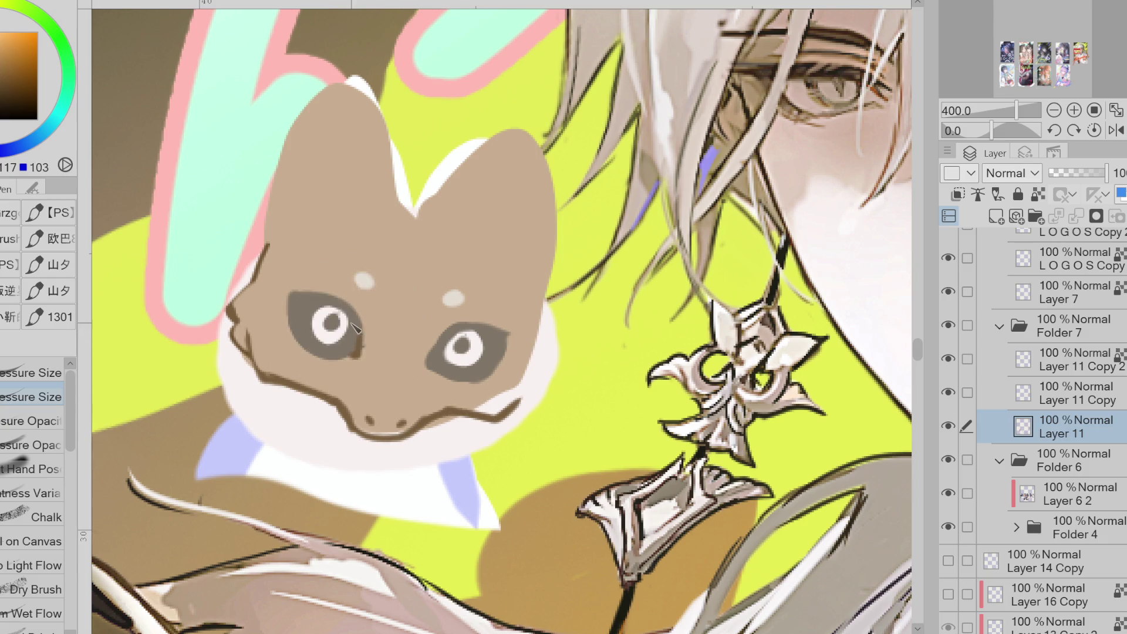
left_click_drag(369, 283, 372, 280)
key("ctrl+z")
left_click(394, 424, "alt")
left_click_drag(402, 423, 395, 436)
left_click(484, 397, "alt")
left_click_drag(477, 415, 511, 390)
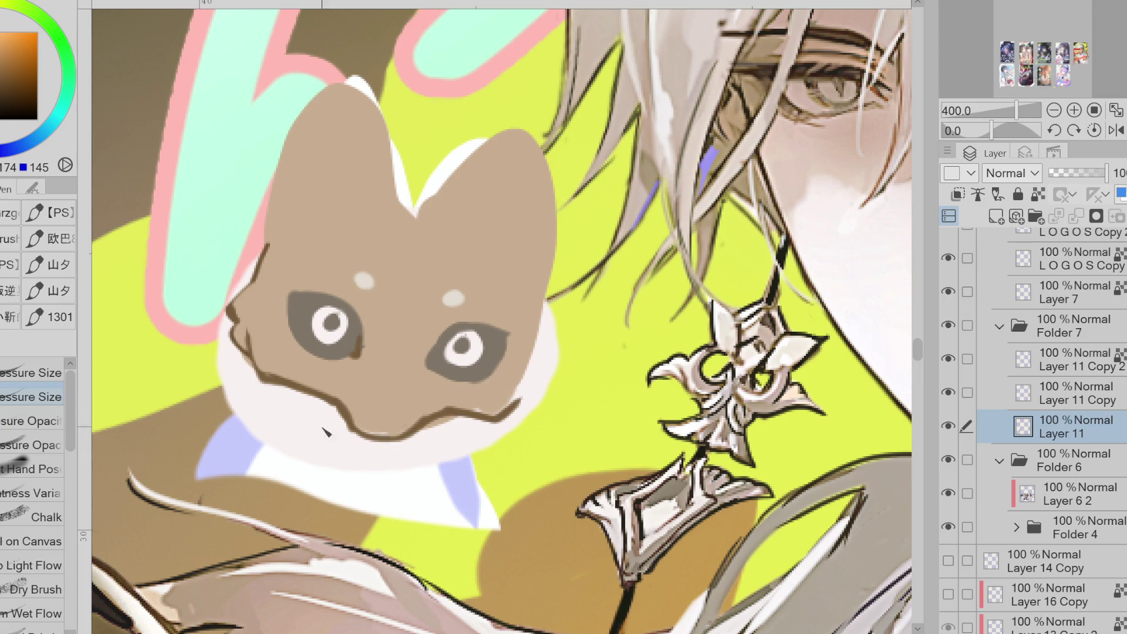
key("e")
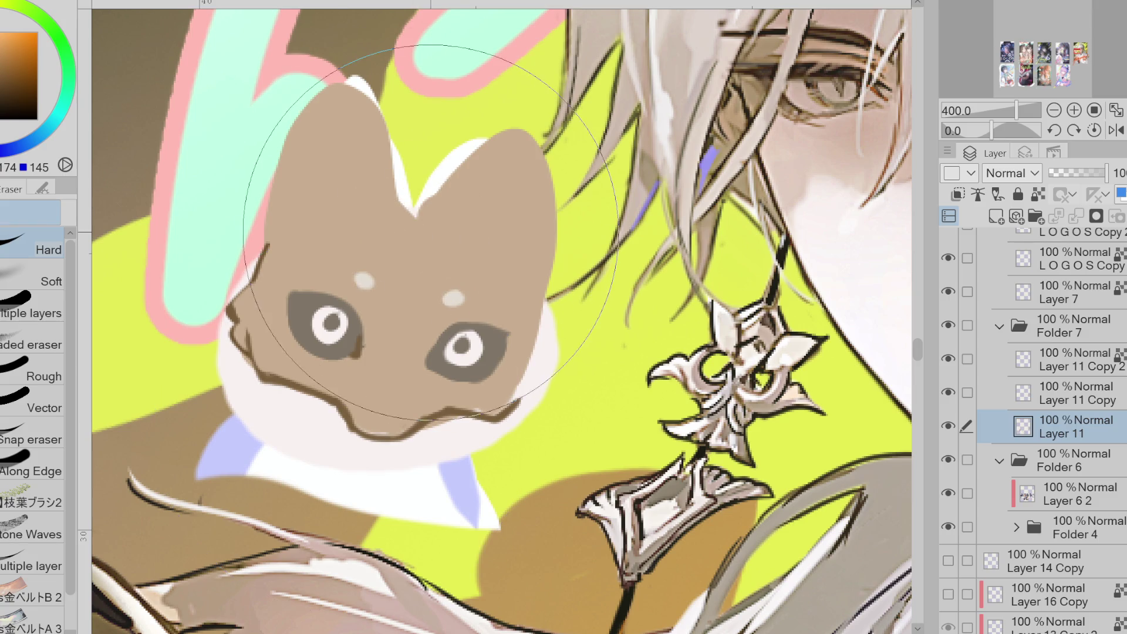
- Reshape both of the fox mascot's ears with freehand lasso fills
key("bracketleft")
key("bracketleft")
key("bracketleft")
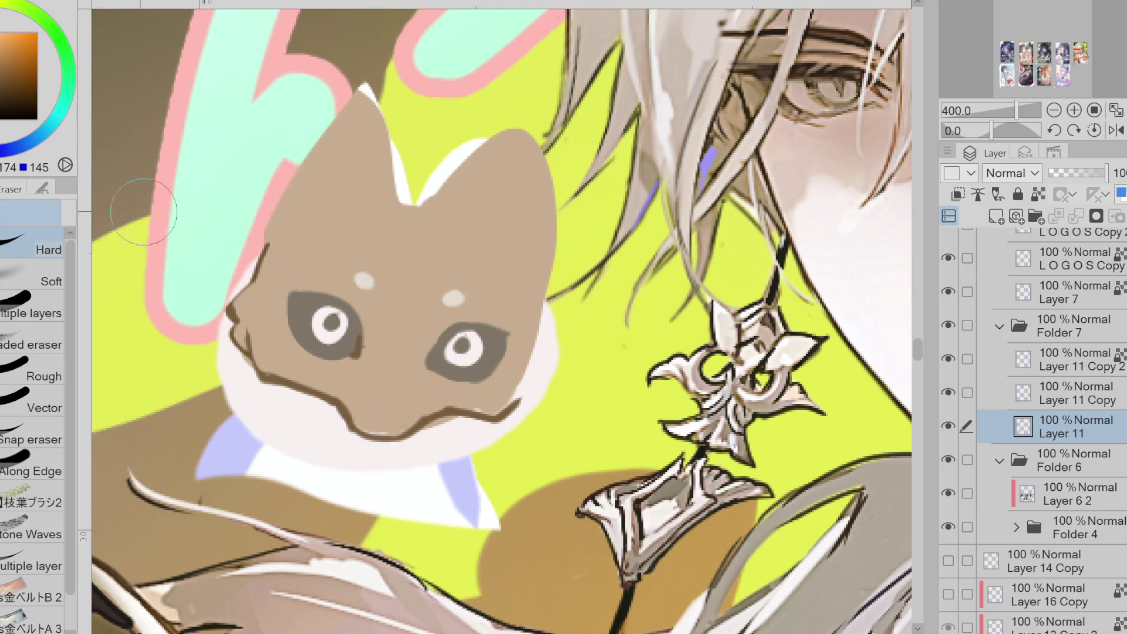
key("g")
mouse_move(273, 247)
left_mouse_down()
mouse_move(415, 186)
mouse_move(418, 200)
mouse_move(447, 206)
mouse_move(526, 115)
mouse_move(535, 282)
left_mouse_up()
key("ctrl+z")
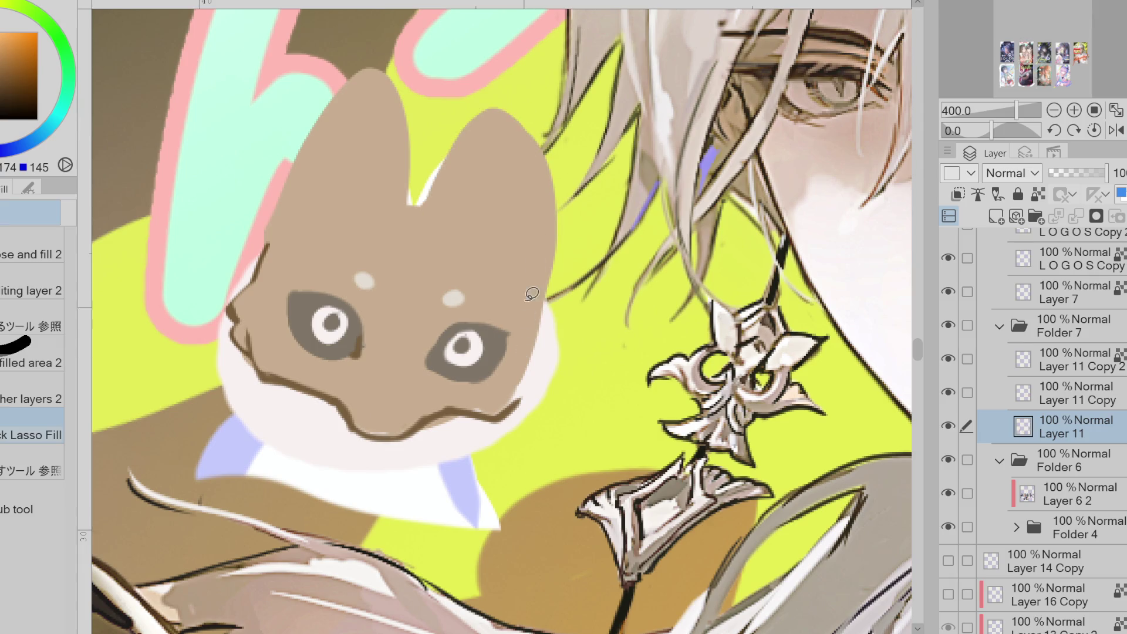
key("e")
key("g")
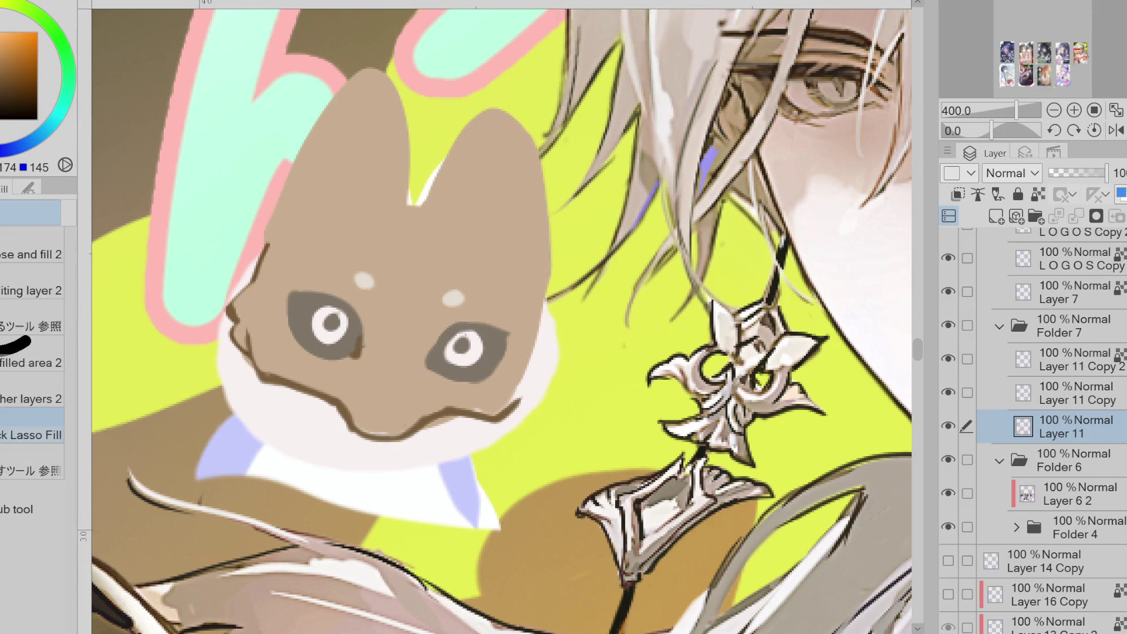
mouse_move(420, 222)
left_mouse_down()
mouse_move(445, 169)
mouse_move(525, 115)
left_mouse_up()
left_click_drag(532, 223, 544, 311)
mouse_move(549, 273)
left_mouse_down()
mouse_move(558, 342)
mouse_move(491, 402)
left_mouse_up()
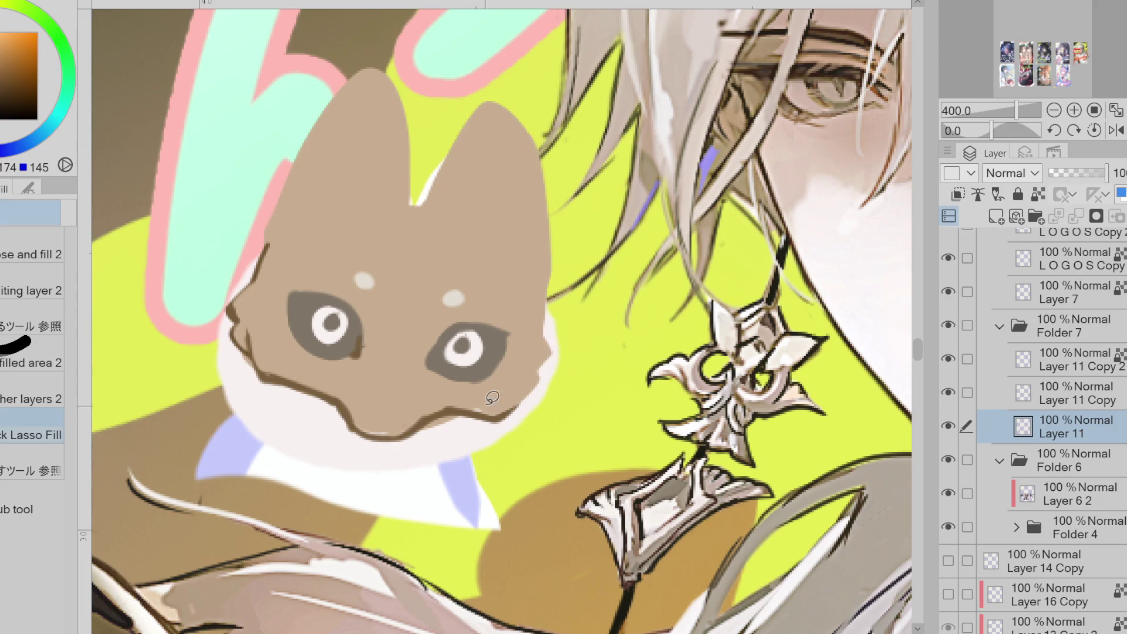
- Try dark grey lines along the collar edge, then undo them and the lavender collar patch
key("p")
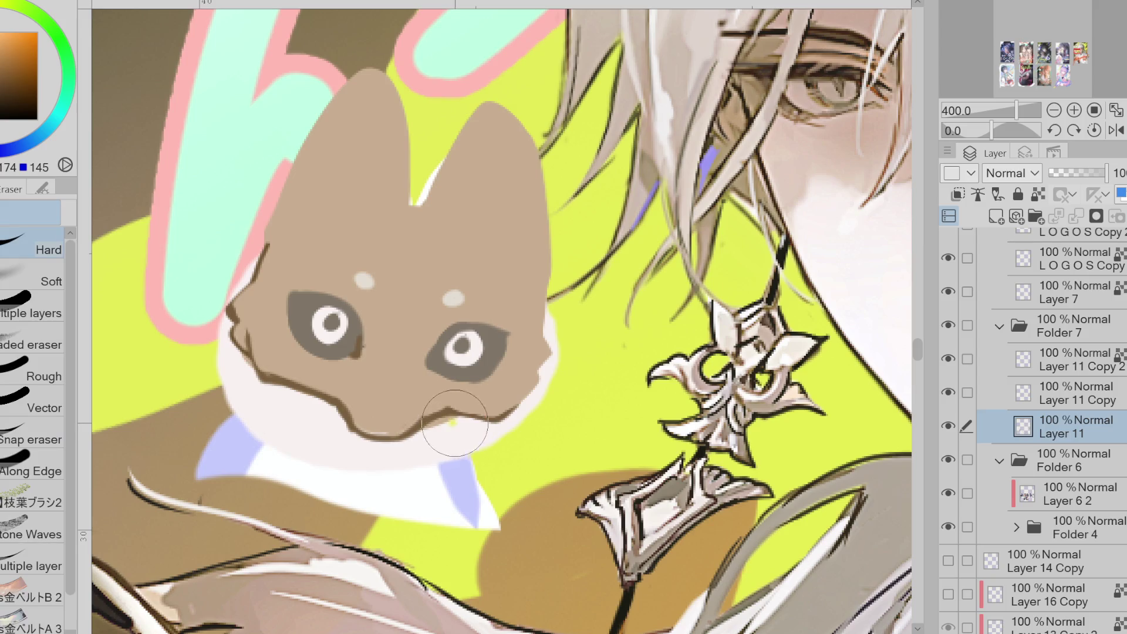
key("x")
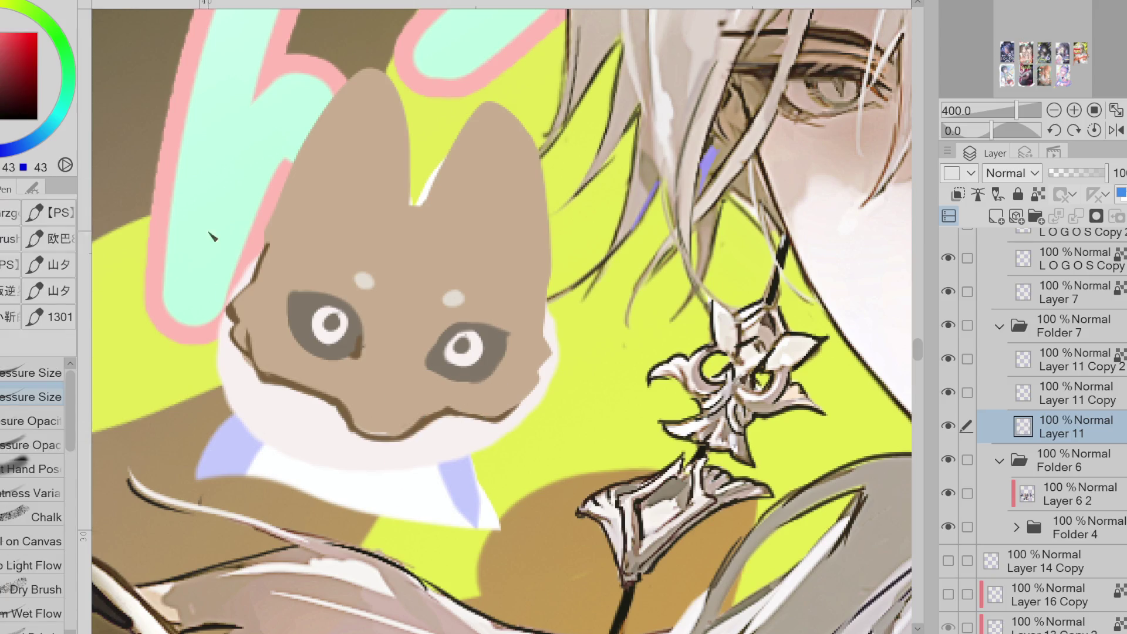
left_click_drag(234, 382, 248, 419)
key("ctrl+z")
mouse_move(237, 352)
left_mouse_down()
mouse_move(240, 376)
mouse_move(340, 467)
mouse_move(364, 472)
left_mouse_up()
key("ctrl+z")
key("ctrl+z")
mouse_move(246, 385)
left_mouse_down()
mouse_move(329, 458)
mouse_move(356, 464)
mouse_move(376, 449)
left_mouse_up()
key("ctrl+z")
key("ctrl+z")
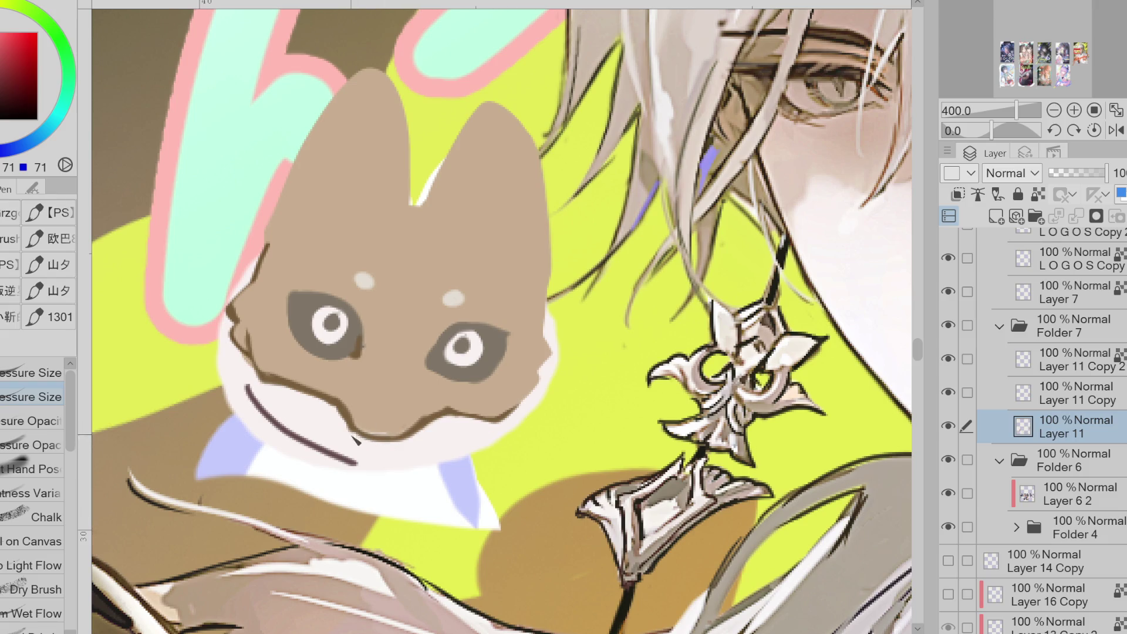
key("ctrl+z")
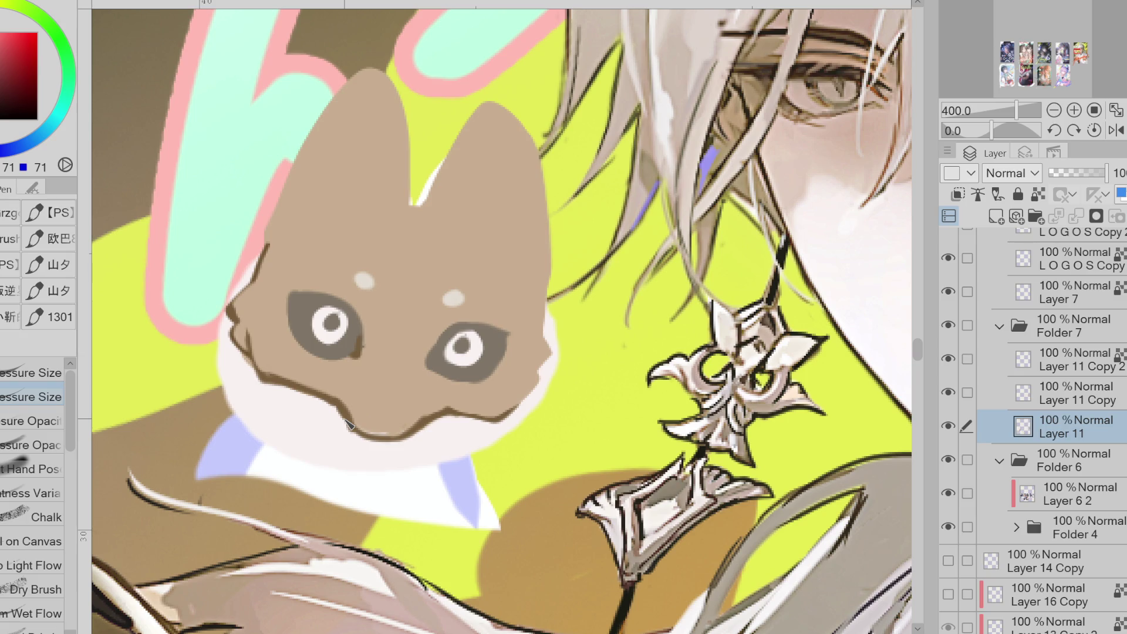
key("ctrl+z")
- Draw lavender sparkle strokes at upper left and erase the white collar's left part
left_click(235, 452, "alt")
mouse_move(166, 228)
left_mouse_down()
mouse_move(168, 201)
mouse_move(117, 276)
left_mouse_up()
left_click_drag(147, 259, 208, 221)
key("e")
mouse_move(202, 353)
left_mouse_down()
mouse_move(241, 405)
mouse_move(264, 485)
mouse_move(486, 456)
mouse_move(294, 478)
mouse_move(506, 511)
mouse_move(343, 495)
left_mouse_up()
- Outline the jaw in brown, then lasso-fill white over the brown jaw line
key("p")
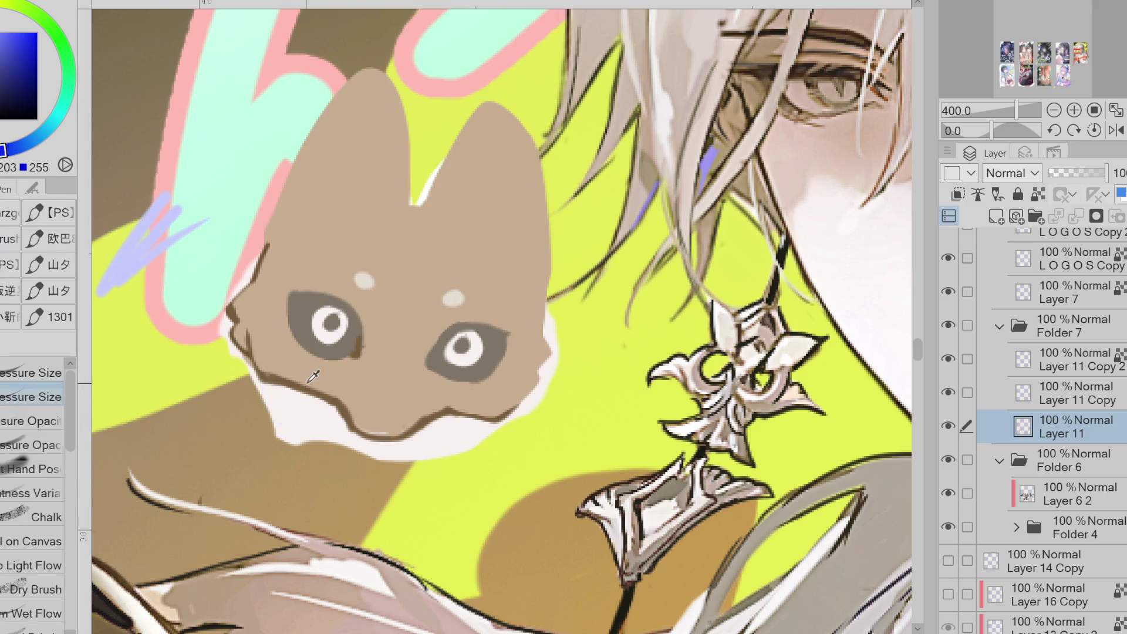
left_click(304, 388, "alt")
left_click_drag(262, 376, 320, 444)
left_click(376, 434, "alt")
key("g")
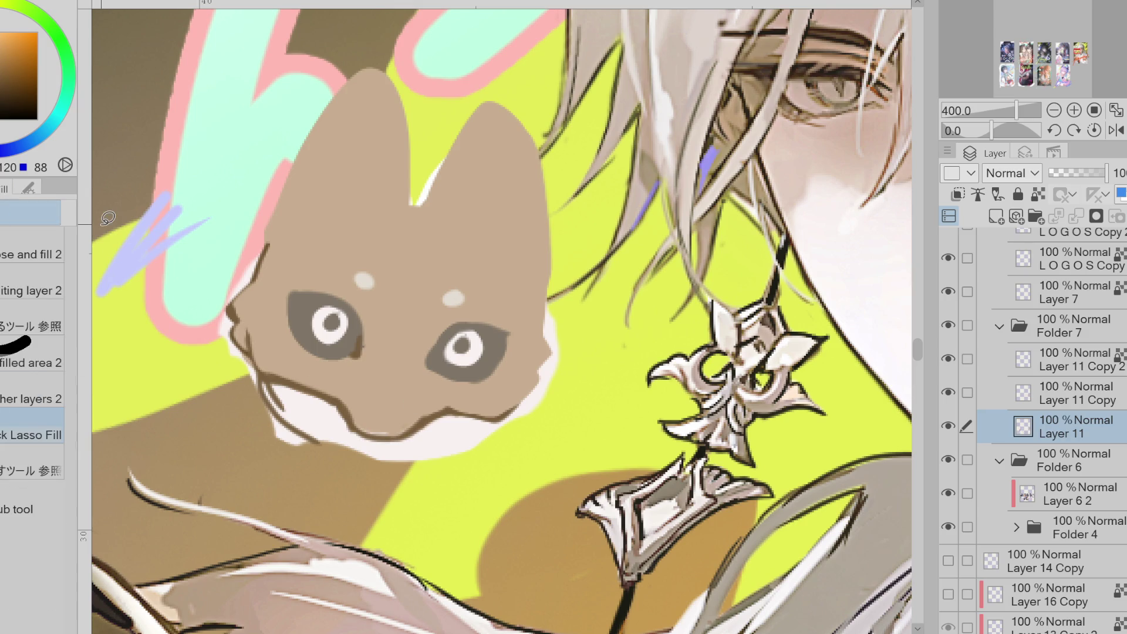
left_click(312, 388, "alt")
mouse_move(250, 347)
left_mouse_down()
mouse_move(360, 424)
mouse_move(496, 411)
left_mouse_up()
mouse_move(358, 418)
left_mouse_down()
mouse_move(375, 434)
mouse_move(267, 376)
left_mouse_up()
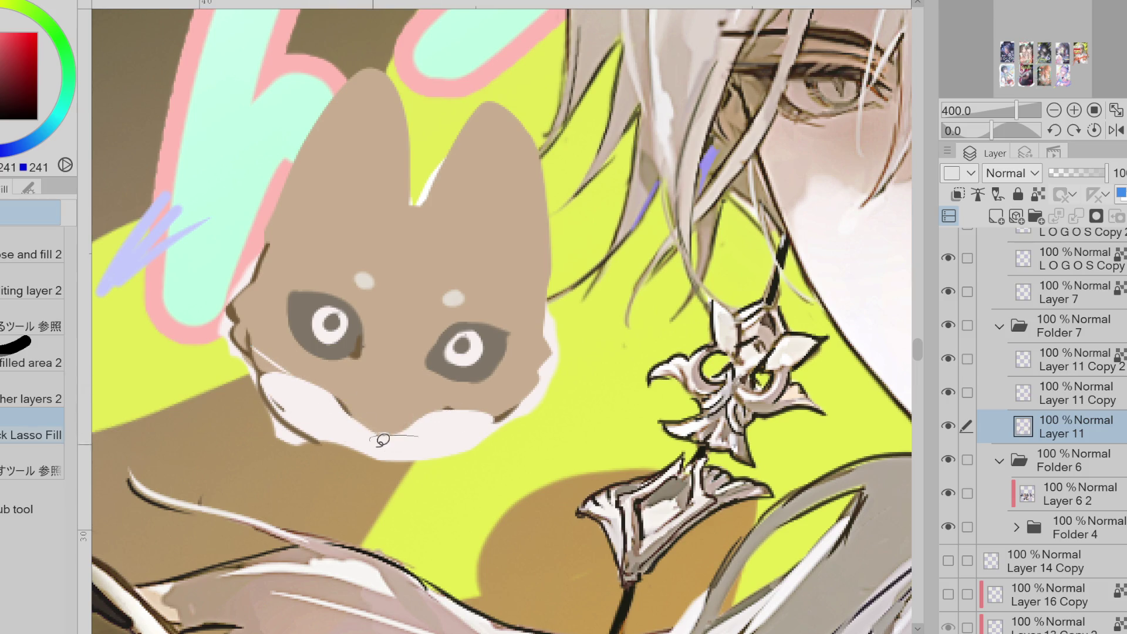
- Choose a deeper dark brown and draw a line along the face's left edge
left_click(498, 413, "alt")
key("p")
left_click_drag(388, 447, 357, 440)
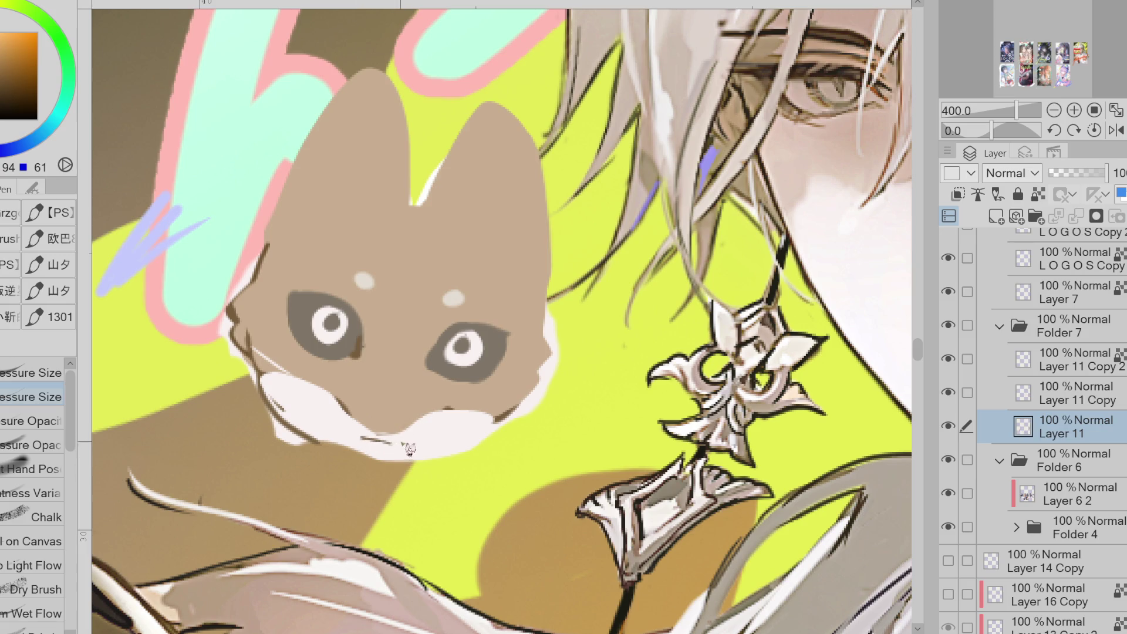
key("ctrl+z")
left_click(256, 328, "alt")
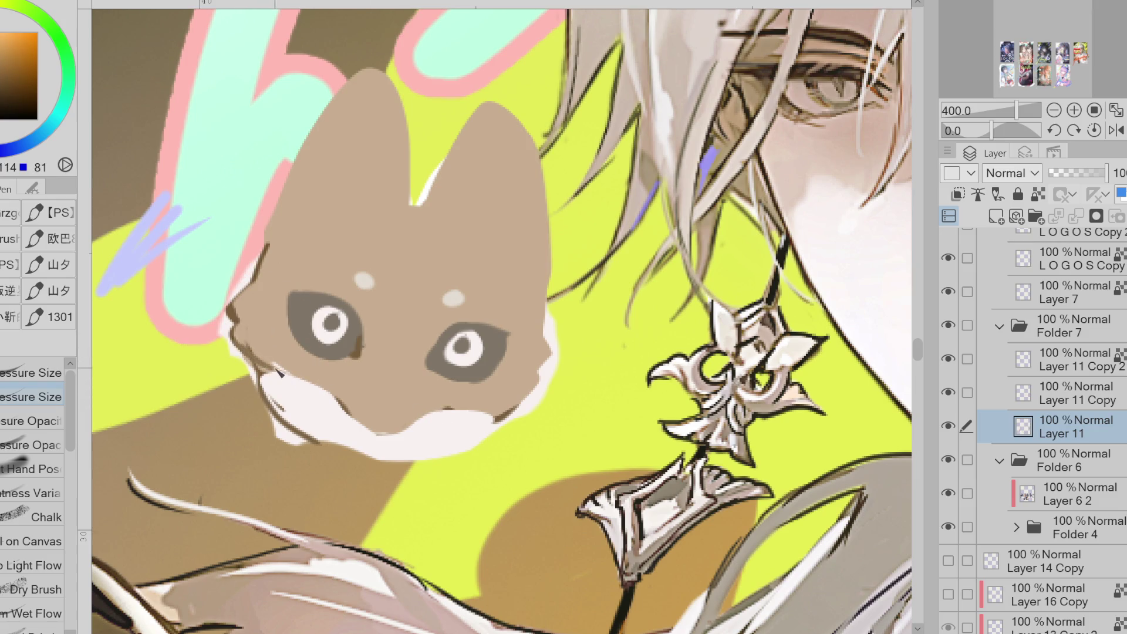
left_click(20, 111)
left_click(71, 106)
left_click_drag(286, 210, 262, 253)
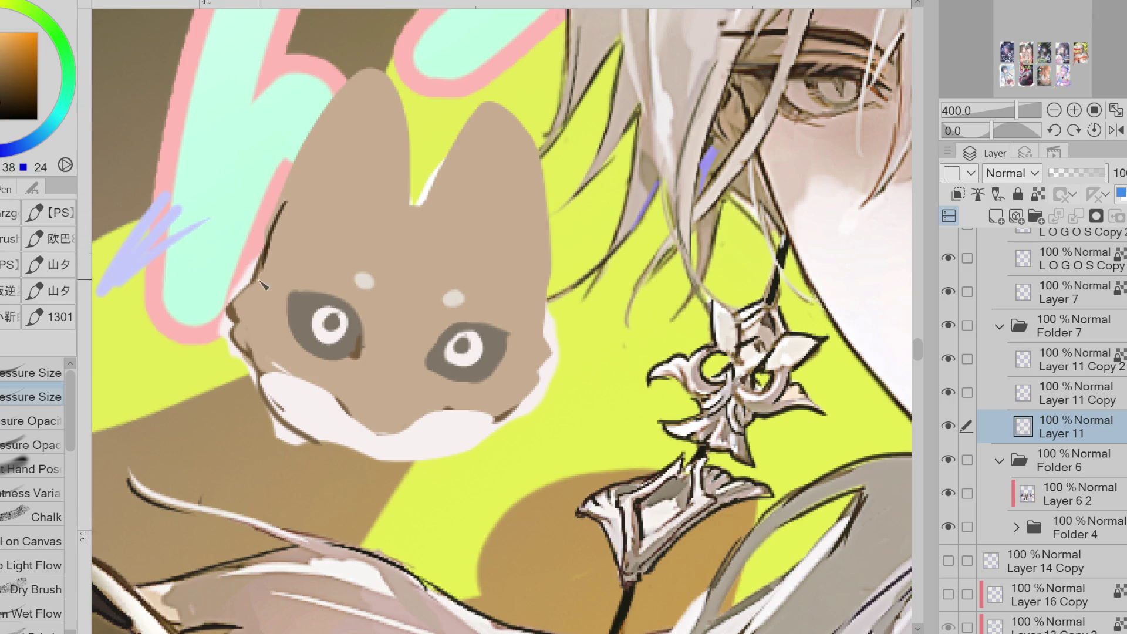
- Draw a dark line along the chin and paint part of it over in near-white
mouse_move(250, 350)
left_mouse_down()
mouse_move(265, 367)
mouse_move(297, 373)
left_mouse_up()
key("ctrl+z")
mouse_move(237, 330)
left_mouse_down()
mouse_move(267, 370)
mouse_move(385, 420)
mouse_move(425, 419)
left_mouse_up()
key("ctrl+z")
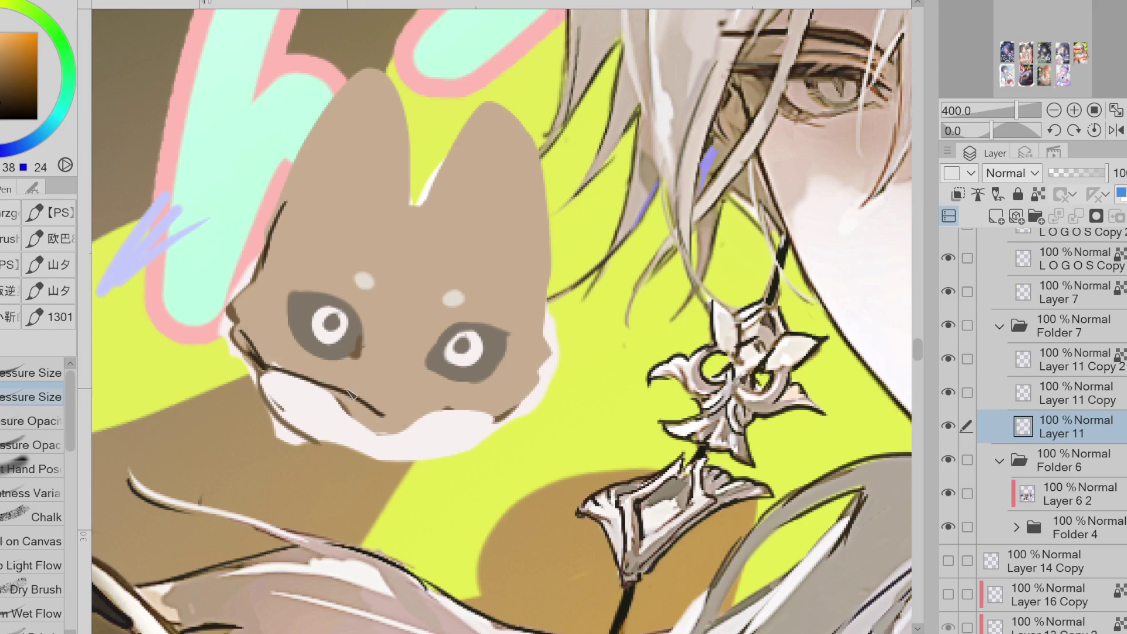
mouse_move(354, 405)
left_mouse_down()
mouse_move(411, 418)
mouse_move(522, 400)
left_mouse_up()
left_click(434, 418, "alt")
mouse_move(435, 418)
left_mouse_down()
mouse_move(353, 414)
mouse_move(367, 399)
mouse_move(416, 397)
left_mouse_up()
- Erase stray marks to tidy the chin's lower-left edge
left_click(364, 388, "alt")
left_click(283, 383, "alt")
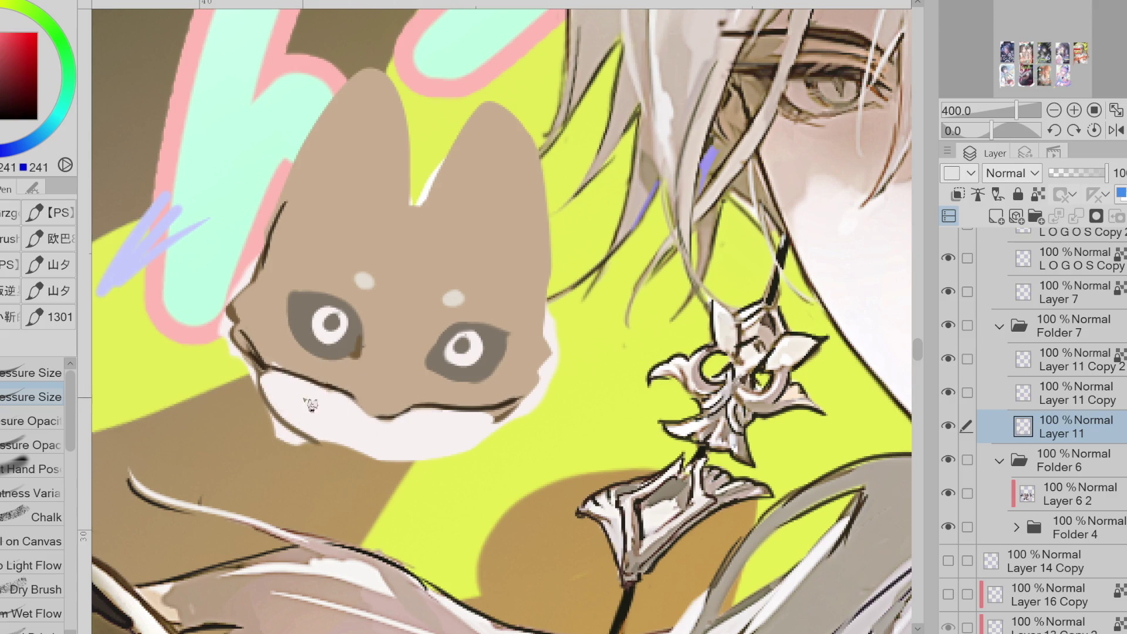
left_click(251, 366, "alt")
key("e")
left_click_drag(253, 374, 297, 448)
- Draw darker brown lines under the white chin edge, curling up into a loop at right
key("p")
left_click_drag(485, 429, 451, 448)
left_click_drag(504, 412, 453, 445)
left_click(503, 417, "alt")
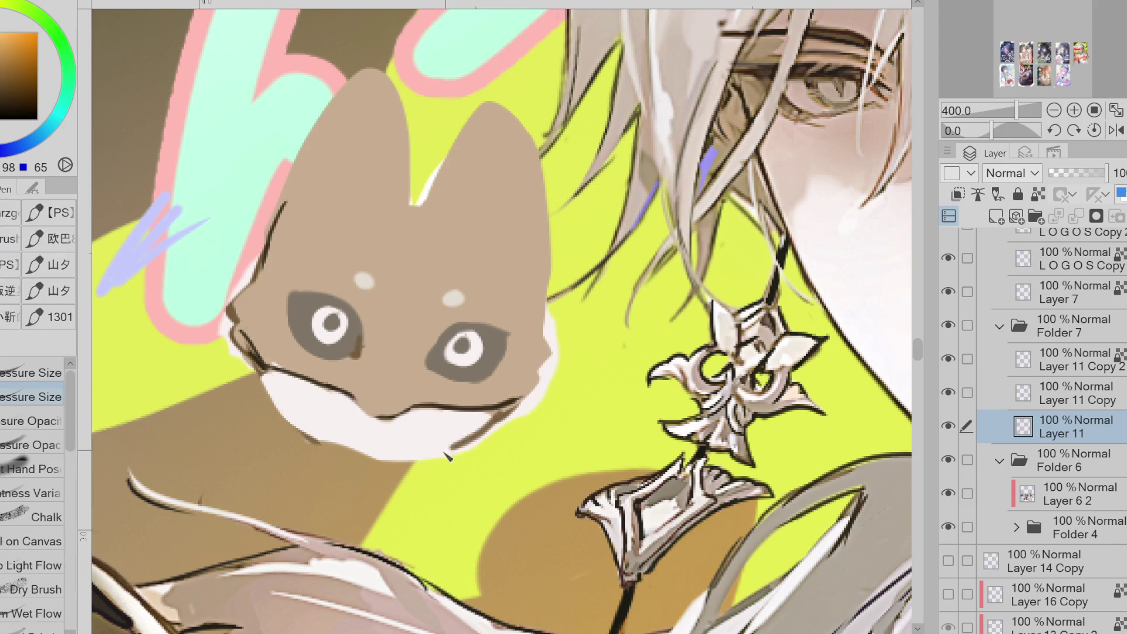
left_click_drag(510, 414, 394, 461)
left_click(503, 418, "alt")
mouse_move(493, 424)
left_mouse_down()
mouse_move(537, 419)
mouse_move(552, 373)
left_mouse_up()
left_click_drag(258, 356, 236, 347)
- Add a thin tan curve beside the left eye and sample browns near the mouth
left_click(347, 282, "alt")
left_click_drag(347, 298, 362, 365)
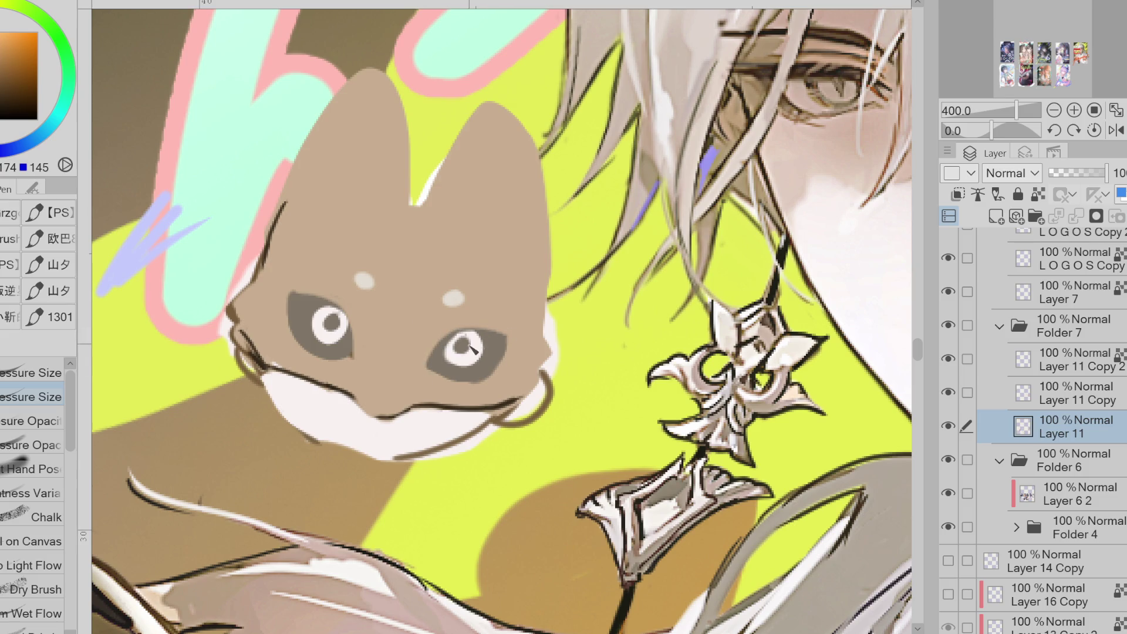
left_click(470, 347, "alt")
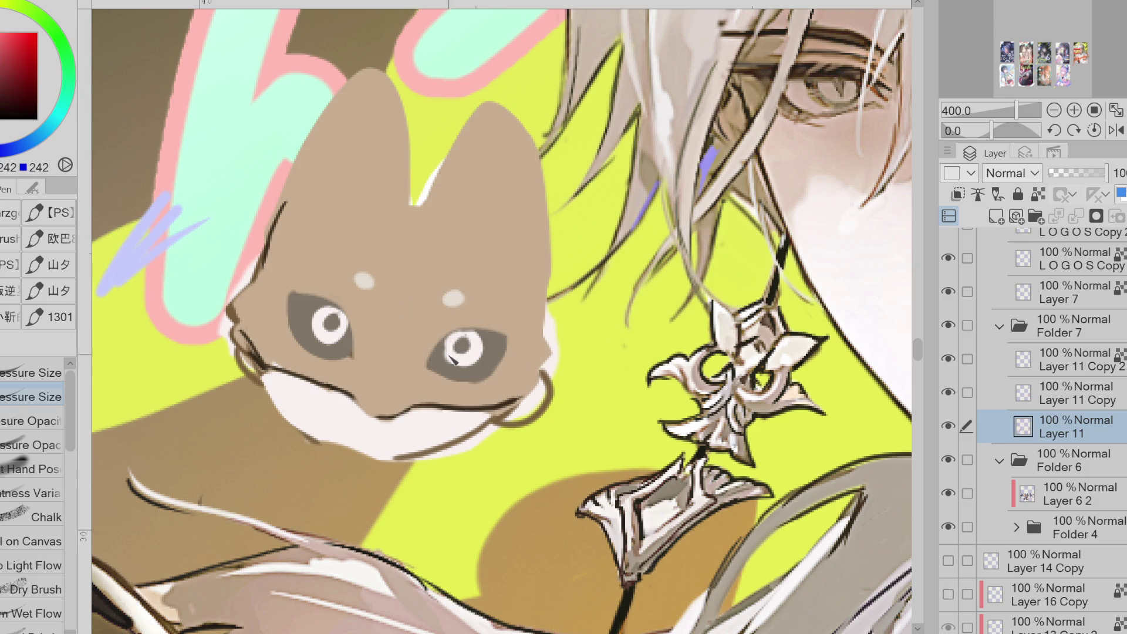
left_click(430, 402, "alt")
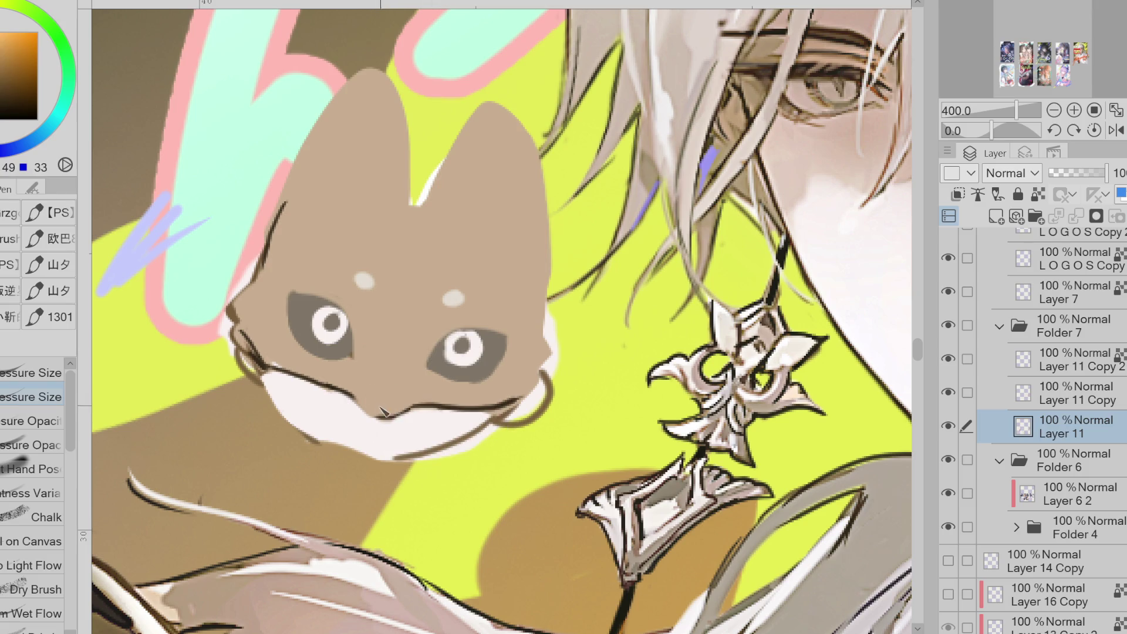
left_click(507, 425, "alt")
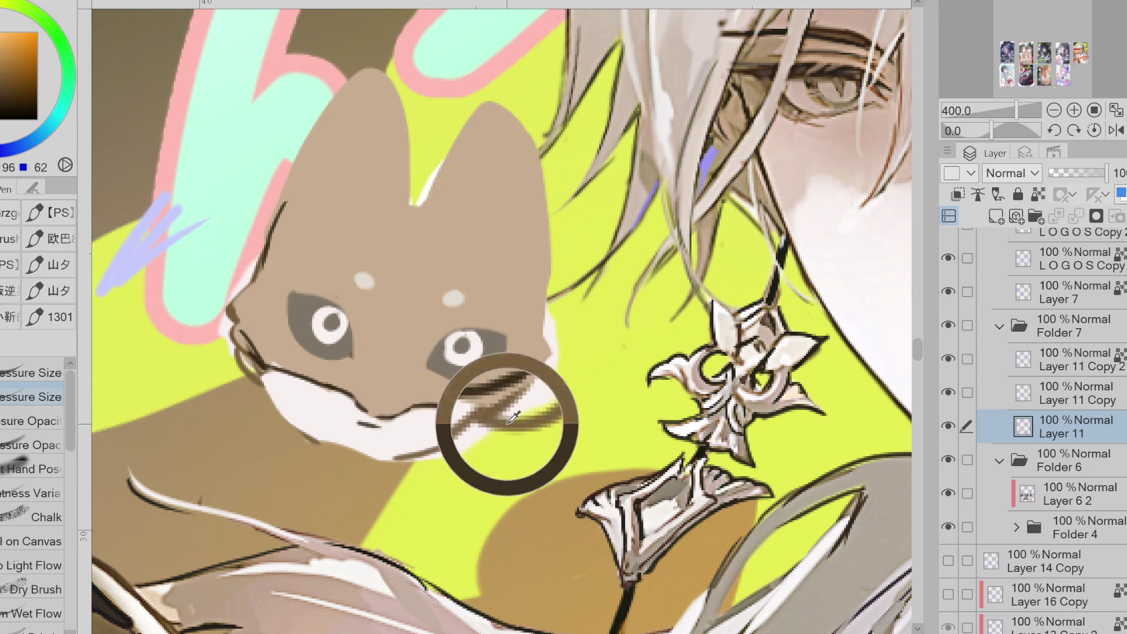
- Drop a stray stroke under the mouth and outline both eyes' upper edges in darker brown
left_click_drag(356, 423, 390, 436)
key("ctrl+z")
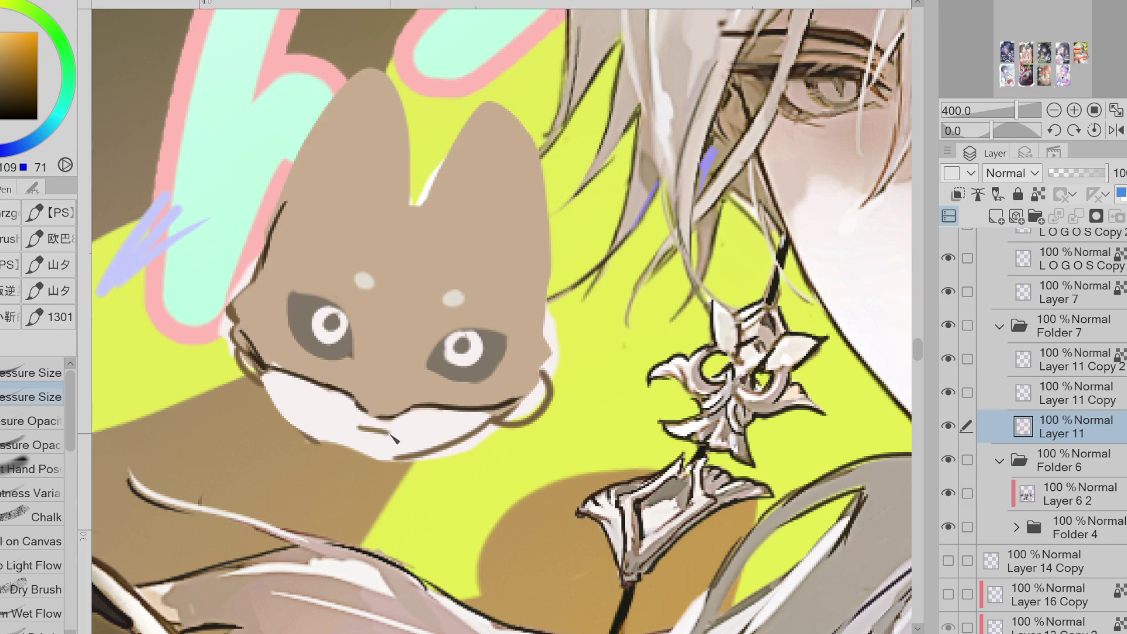
left_click_drag(19, 95, 9, 109)
mouse_move(340, 304)
left_mouse_down()
mouse_move(289, 298)
mouse_move(287, 330)
left_mouse_up()
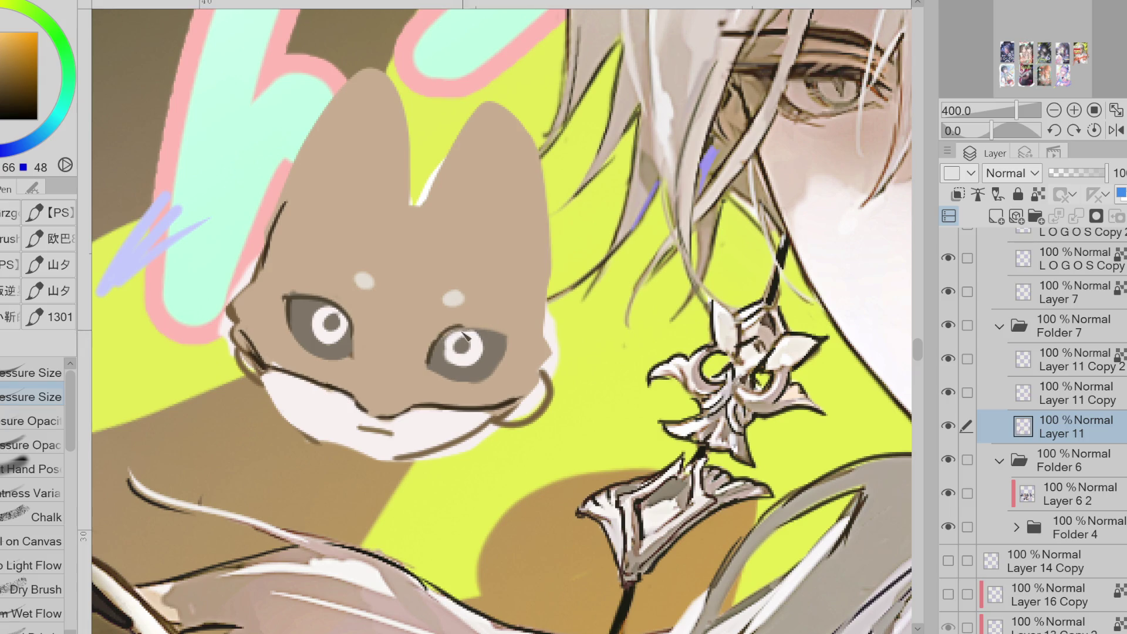
mouse_move(443, 341)
left_mouse_down()
mouse_move(479, 331)
mouse_move(514, 346)
left_mouse_up()
left_click_drag(296, 312, 351, 346)
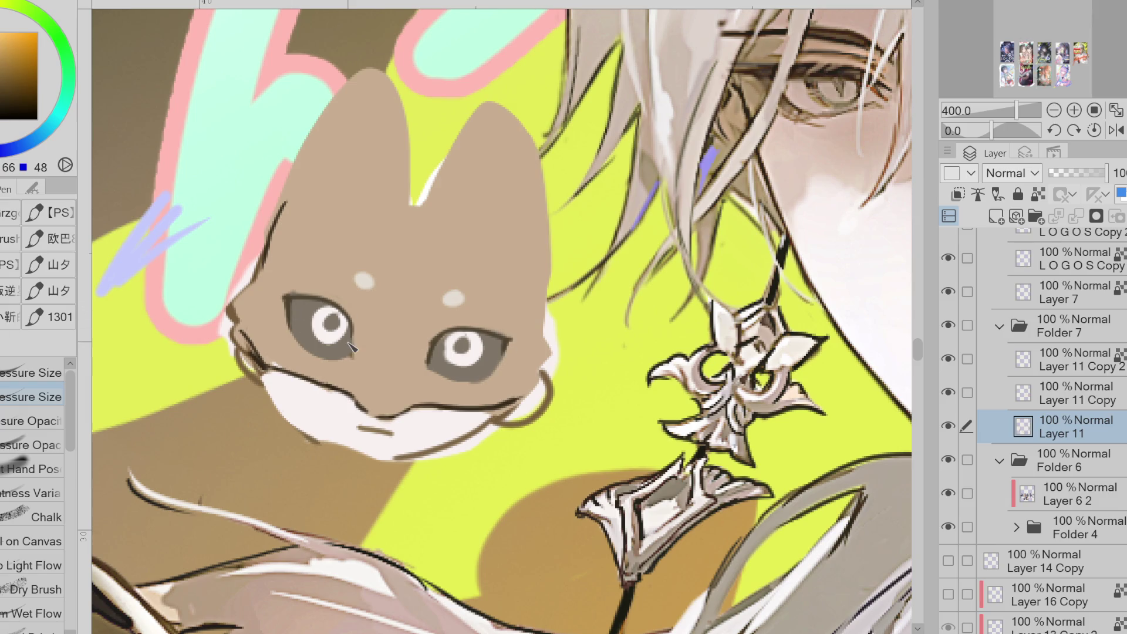
- Repaint the mascot's pupils with colours sampled from the eyes, discarding a darkening attempt
left_click(329, 301, "alt")
mouse_move(317, 306)
left_mouse_down()
mouse_move(322, 326)
mouse_move(340, 334)
mouse_move(330, 322)
left_mouse_up()
left_click(326, 314, "alt")
left_click_drag(467, 358, 468, 351)
left_click(462, 347, "alt")
left_click_drag(341, 324, 334, 320)
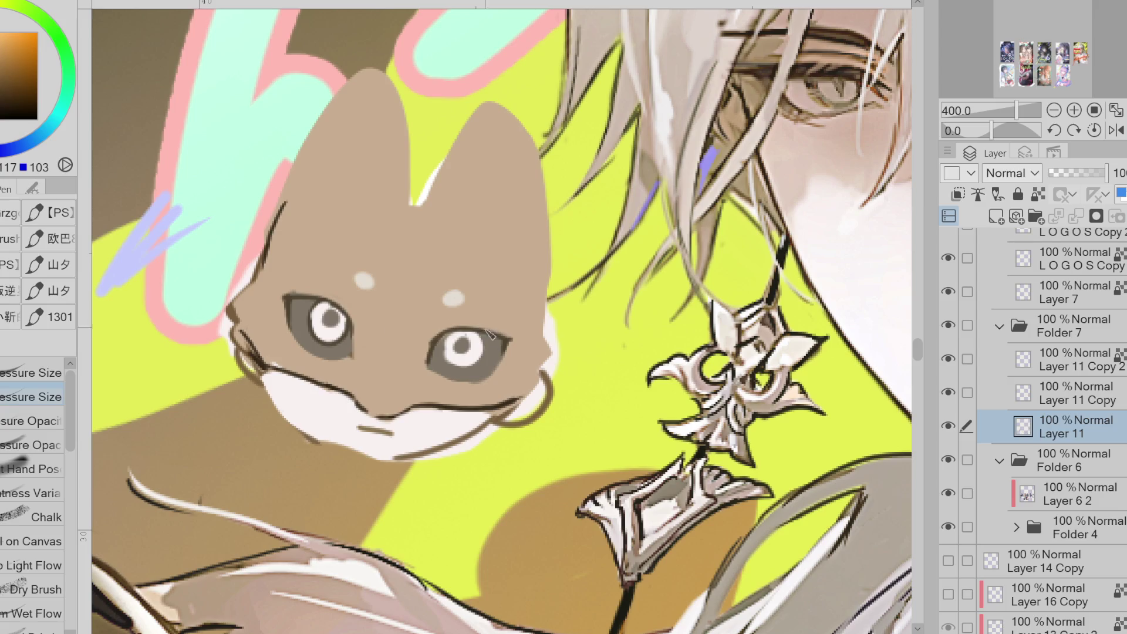
left_click(464, 344, "alt")
left_click(456, 335, "alt")
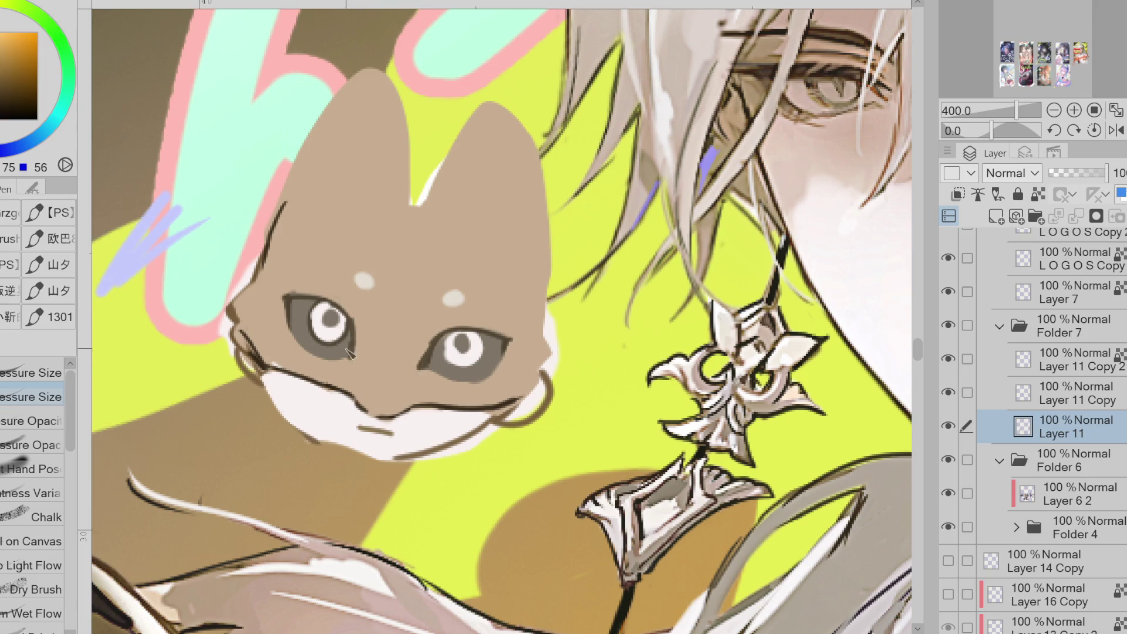
left_click_drag(337, 321, 326, 305)
key("ctrl+z")
- Clear both eye pupils using a freehand selection
key("m")
mouse_move(463, 333)
left_mouse_down()
mouse_move(452, 352)
mouse_move(463, 334)
left_mouse_up()
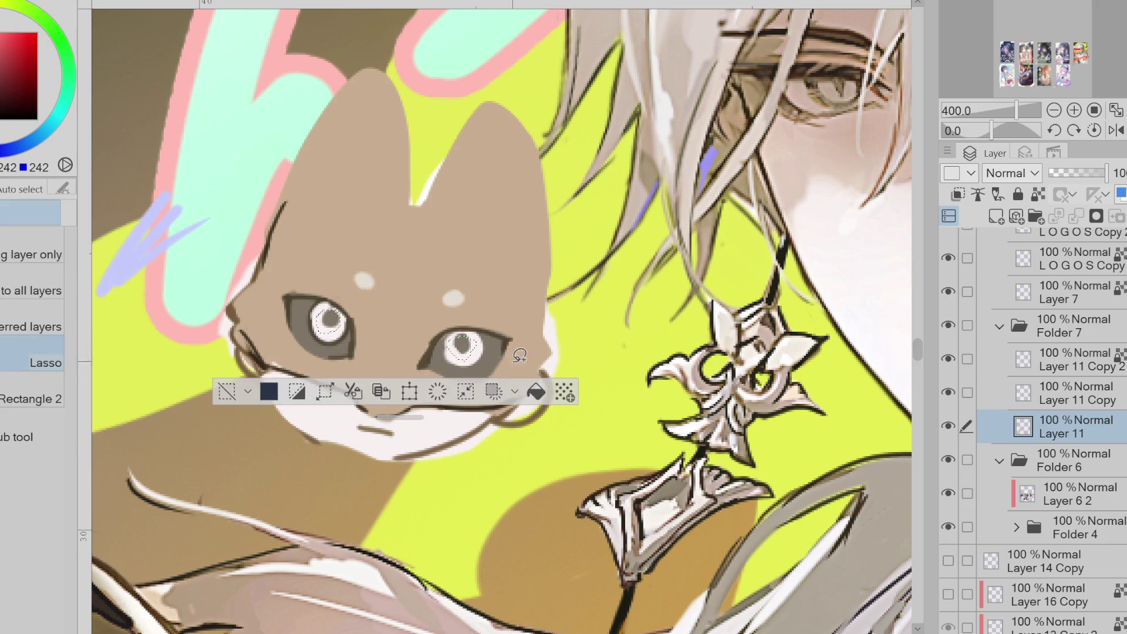
key("Delete")
left_click(227, 392)
key("p")
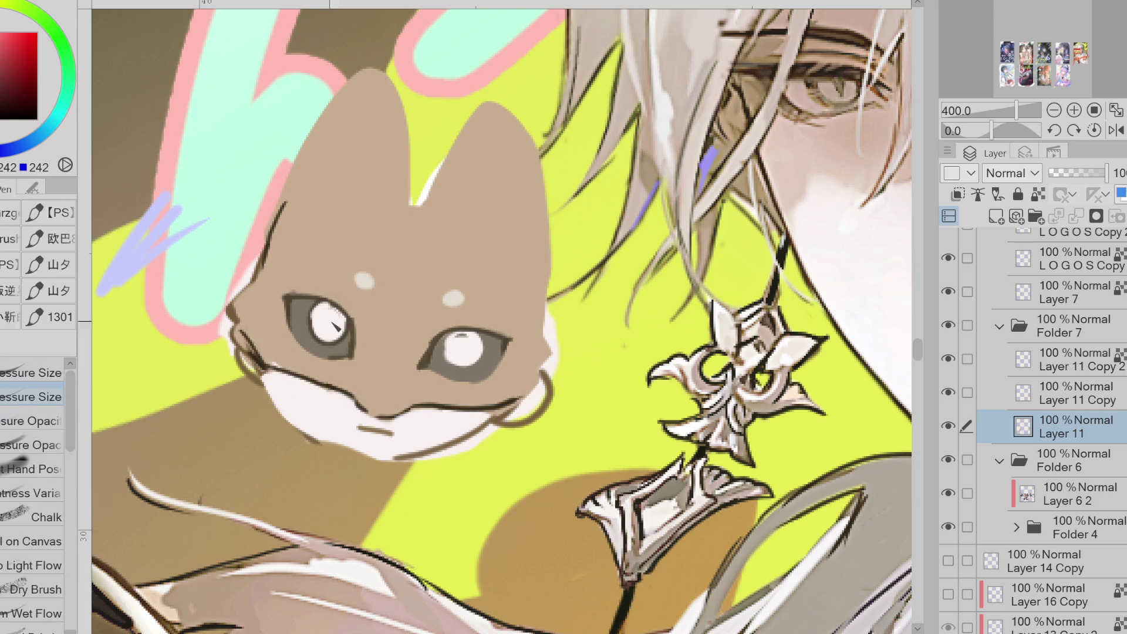
- Paint dark brown round pupils into both eyes, refining the right one with a white ring
left_click(351, 324, "alt")
left_click_drag(329, 319, 334, 327)
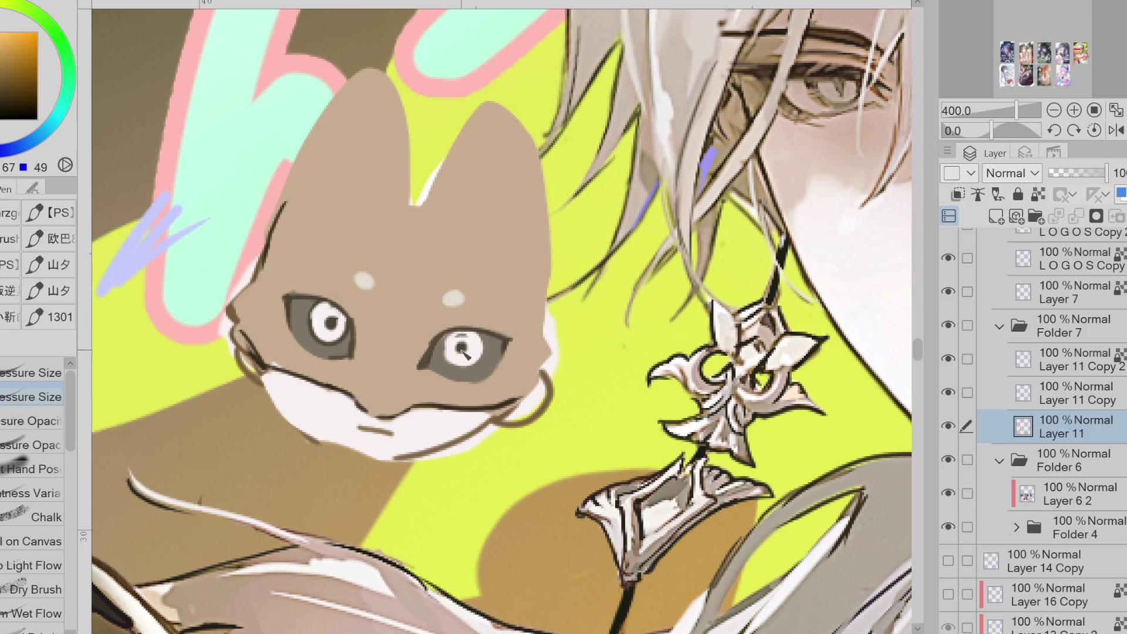
left_click_drag(460, 347, 475, 356)
left_click(462, 347, "alt")
left_click(461, 346, "alt")
- Redraw the dark lower jaw line and extend and darken the mouth strokes
left_click(268, 366, "alt")
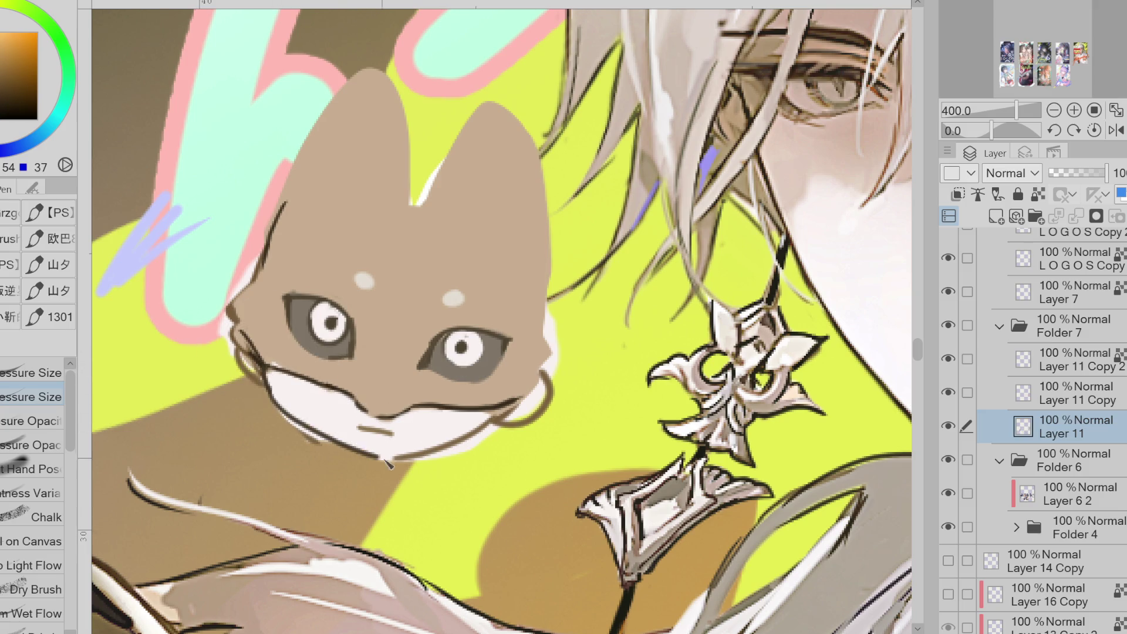
mouse_move(268, 387)
left_mouse_down()
mouse_move(276, 405)
mouse_move(356, 453)
left_mouse_up()
key("ctrl+z")
mouse_move(267, 388)
left_mouse_down()
mouse_move(364, 464)
mouse_move(459, 446)
left_mouse_up()
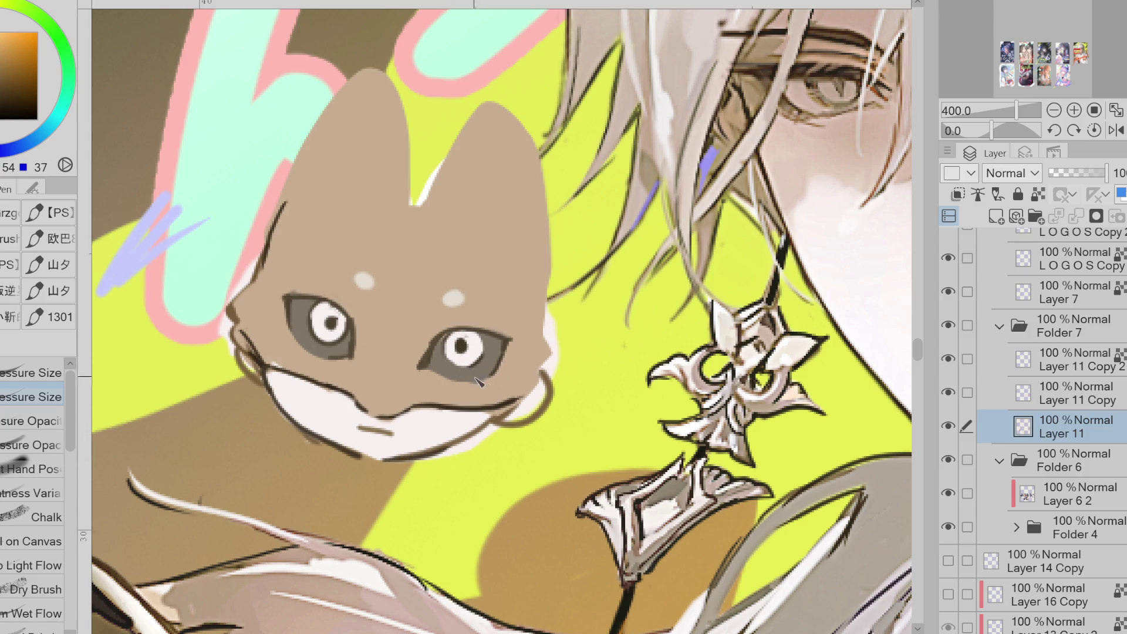
left_click_drag(509, 399, 537, 374)
left_click_drag(381, 435, 367, 436)
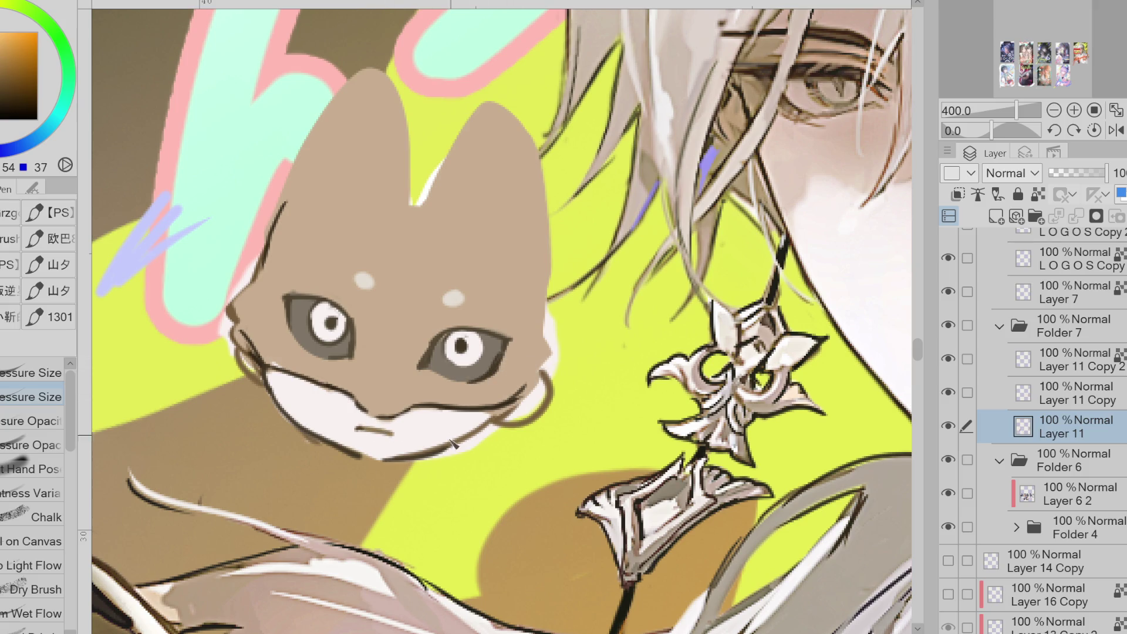
- Outline the left forehead dot and paint a dark pupil into the left eye
key("e")
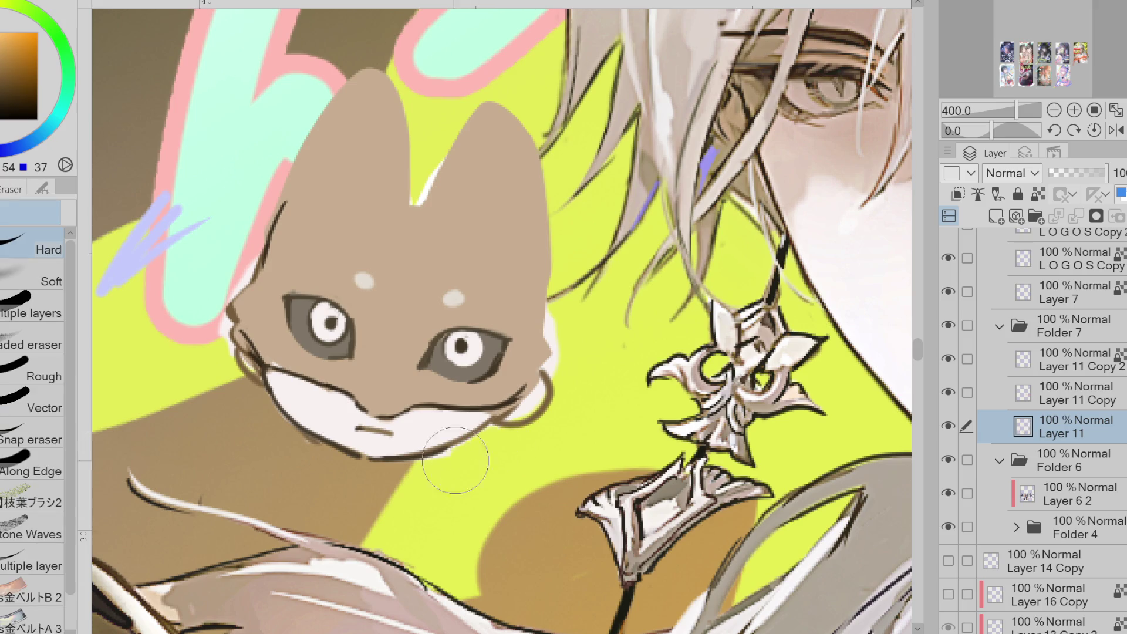
left_click(300, 384, "alt")
key("p")
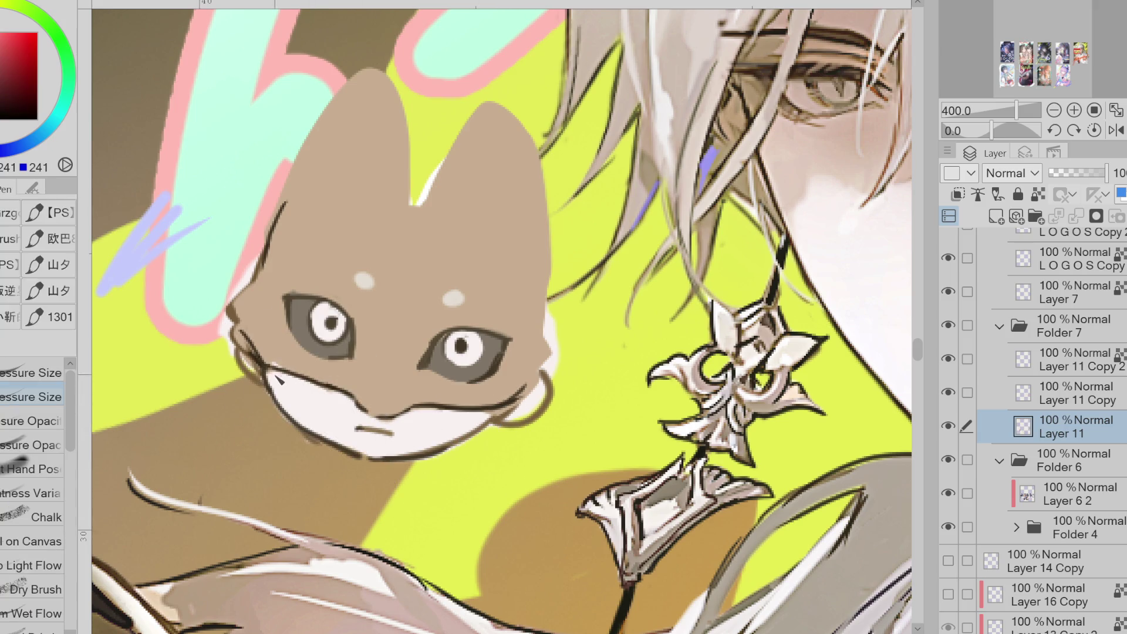
left_click(503, 412, "alt")
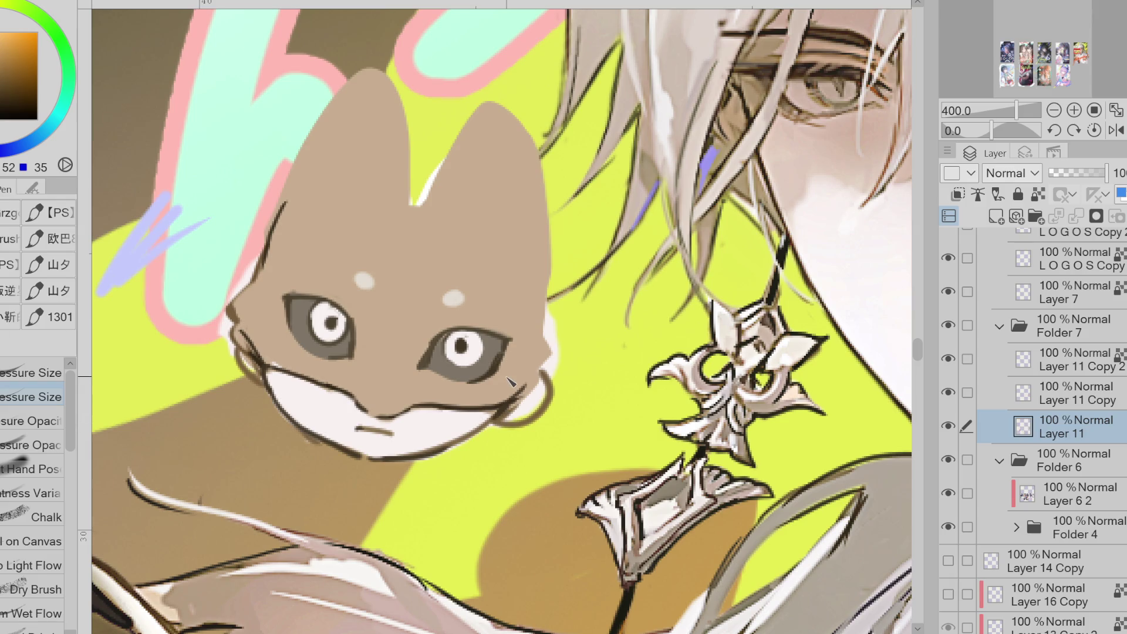
left_click_drag(355, 280, 375, 288)
left_click_drag(331, 323, 344, 322)
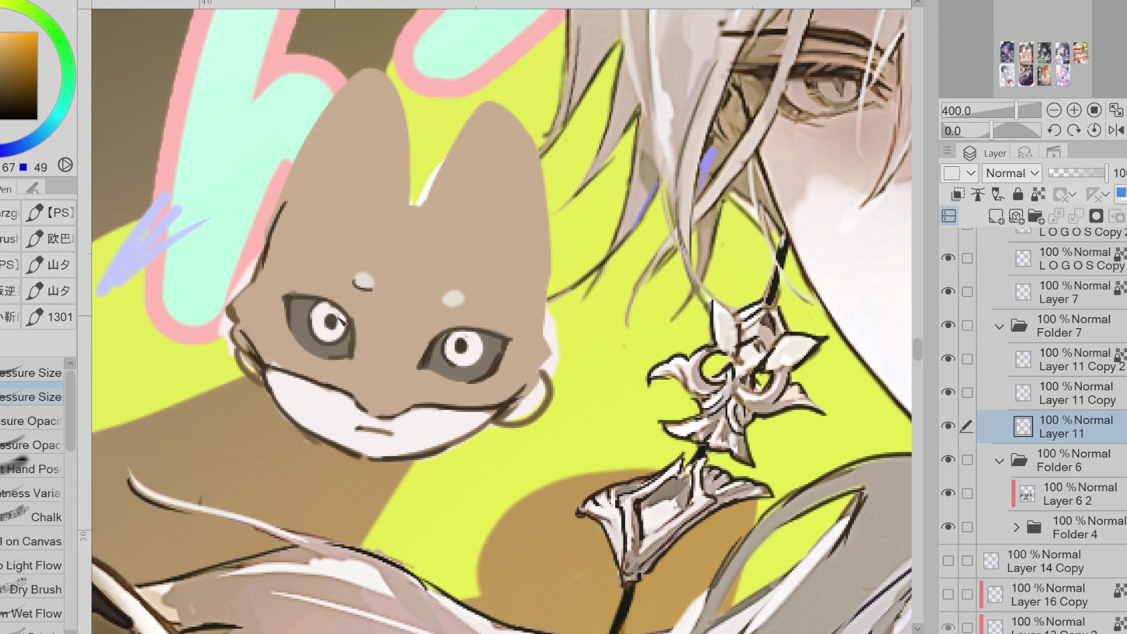
- Reposition and outline the pale right forehead dot, then thicken both eyes' upper outlines
left_click(468, 300, "alt")
left_click(455, 298)
left_click(363, 284, "alt")
left_click(439, 298)
left_click(440, 339, "alt")
left_click_drag(444, 298, 452, 295)
left_click_drag(445, 336, 509, 337)
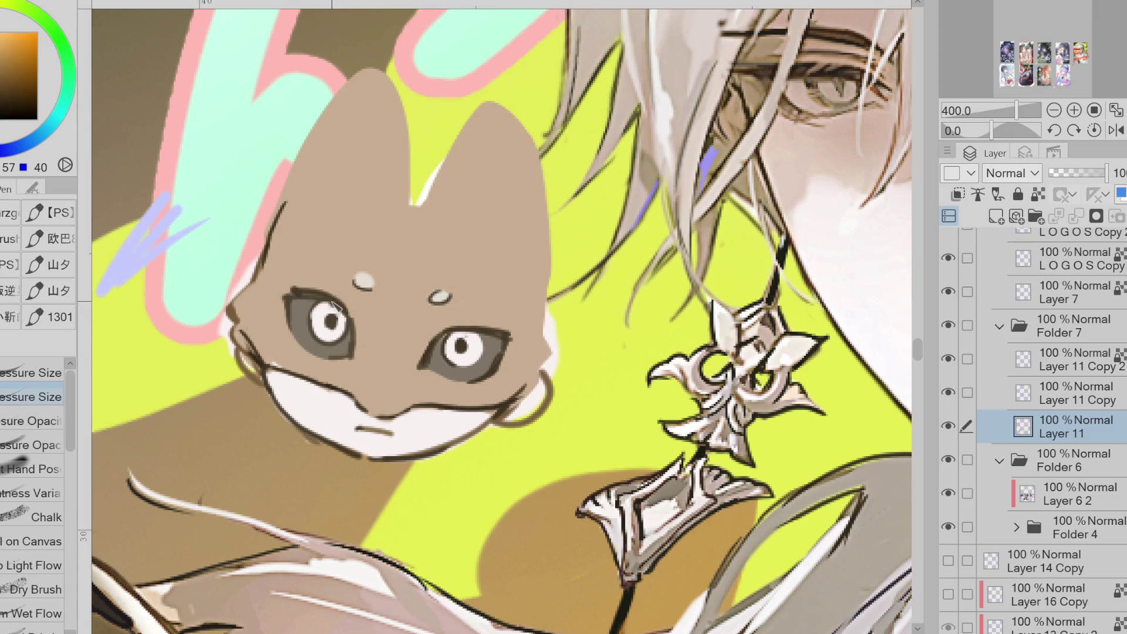
left_click_drag(290, 287, 311, 295)
- Darken the jaw outline below the mouth in dark red and the left eye's left edge
left_click(343, 458, "alt")
mouse_move(347, 455)
left_mouse_down()
mouse_move(382, 453)
mouse_move(372, 465)
mouse_move(385, 464)
left_mouse_up()
left_click(376, 444, "alt")
left_click(405, 407, "alt")
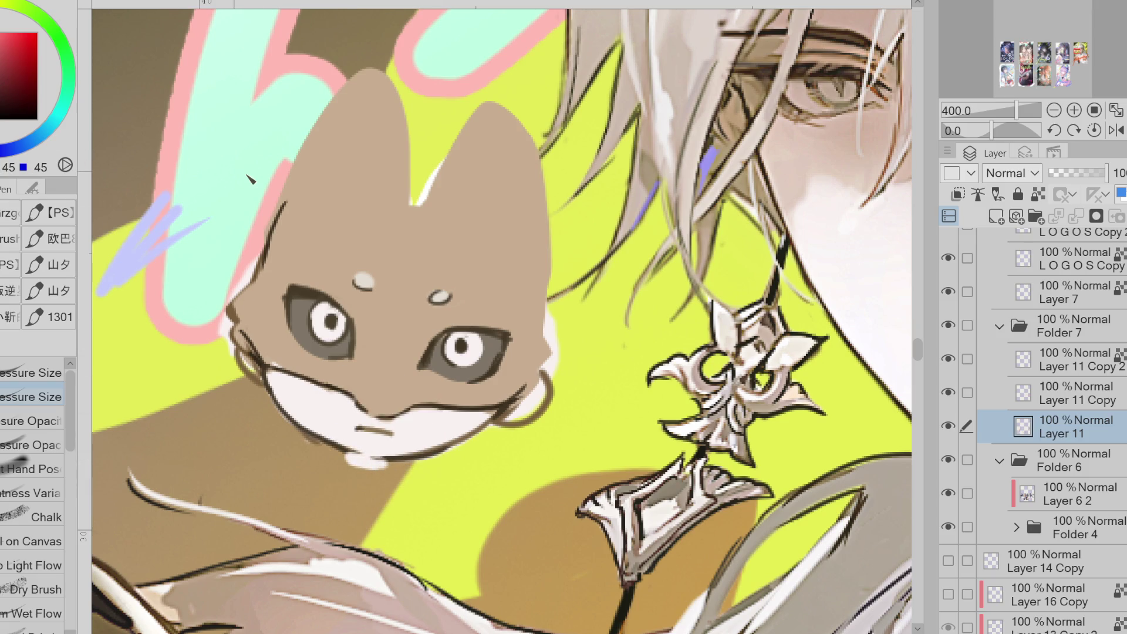
key("j")
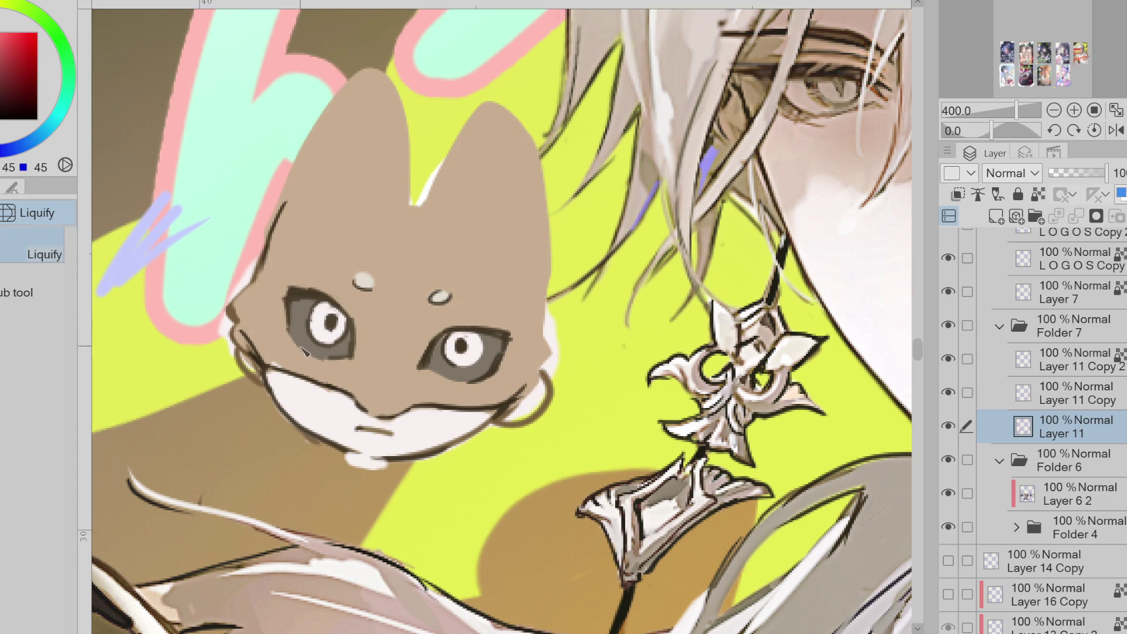
key("p")
left_click(302, 302, "alt")
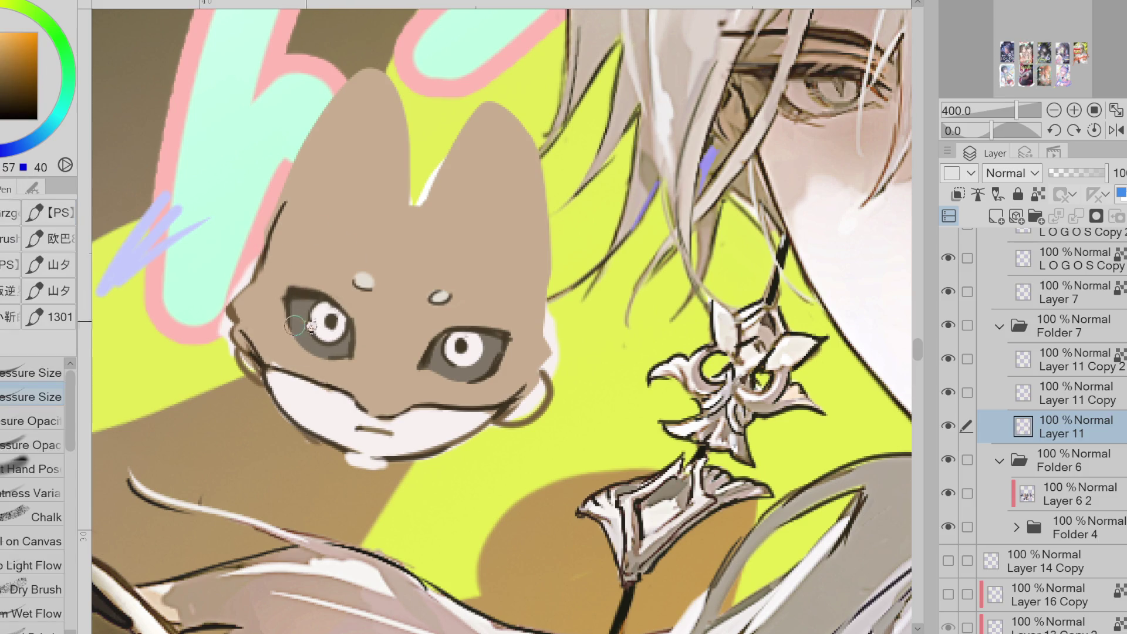
left_click_drag(299, 305, 292, 342)
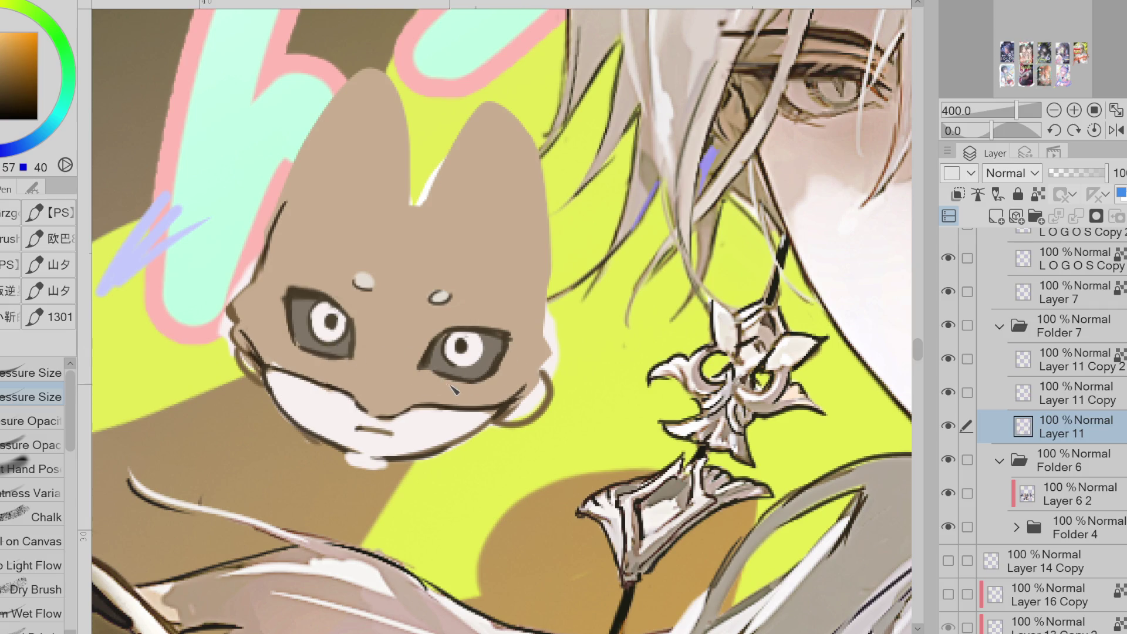
- Try painting the line under the nose white, then undo it
left_click(291, 284, "alt")
left_click(298, 335, "alt")
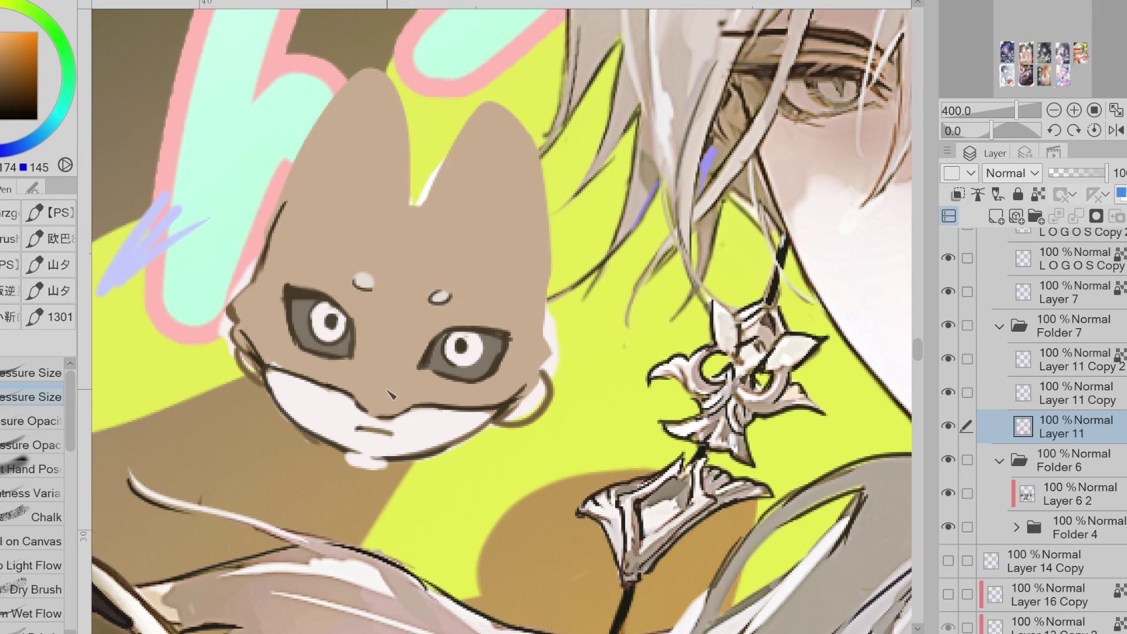
left_click(410, 371, "alt")
left_click(475, 417, "alt")
key("e")
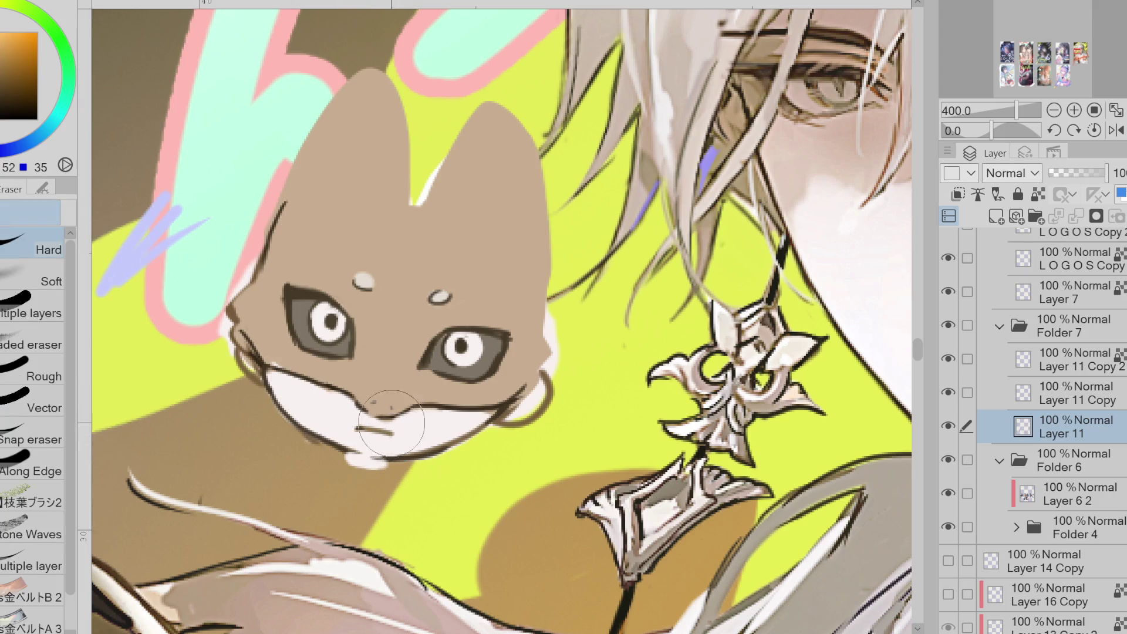
left_click(397, 428, "alt")
key("p")
left_click_drag(358, 430, 405, 436)
key("ctrl+z")
- Paint near-white along the left cheek edge and set tan as the drawing colour
key("x")
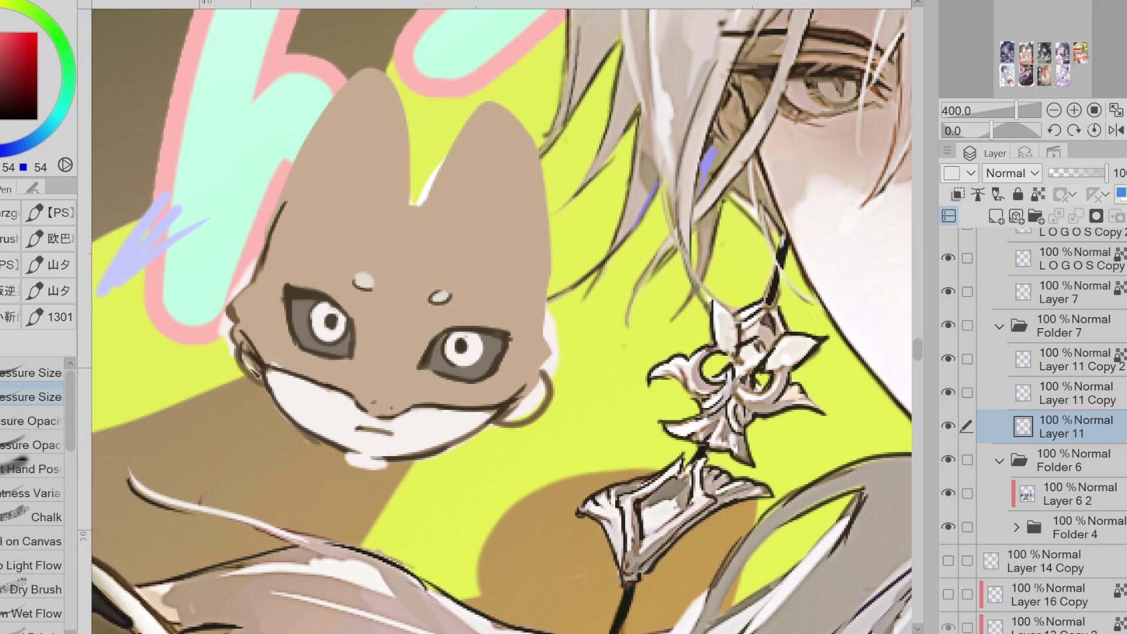
key("x")
left_click_drag(250, 370, 268, 390)
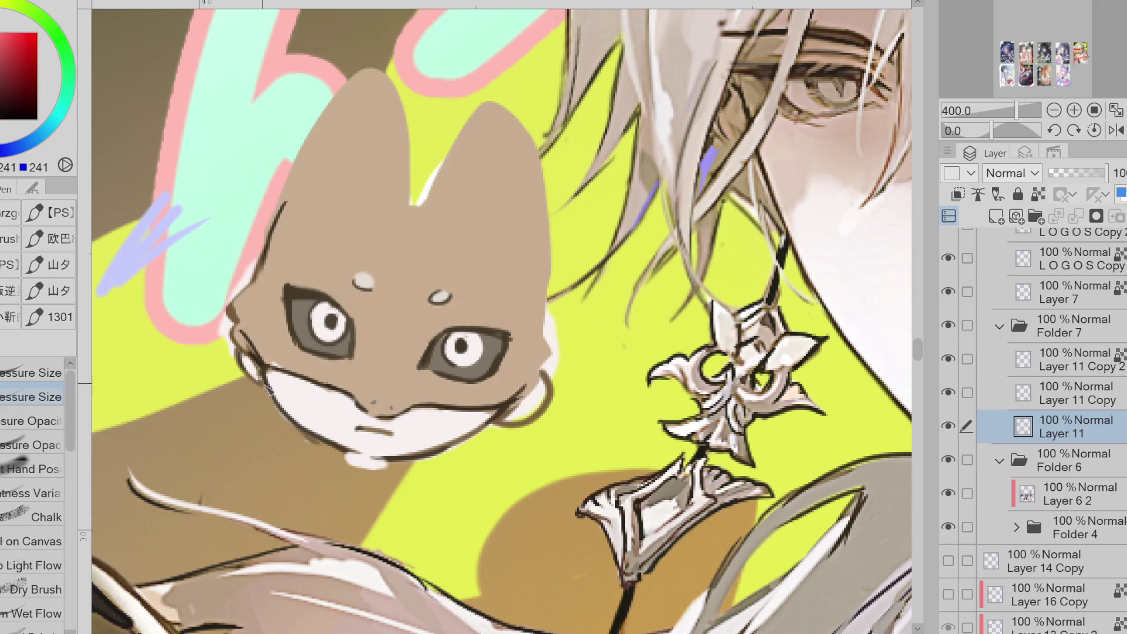
key("x")
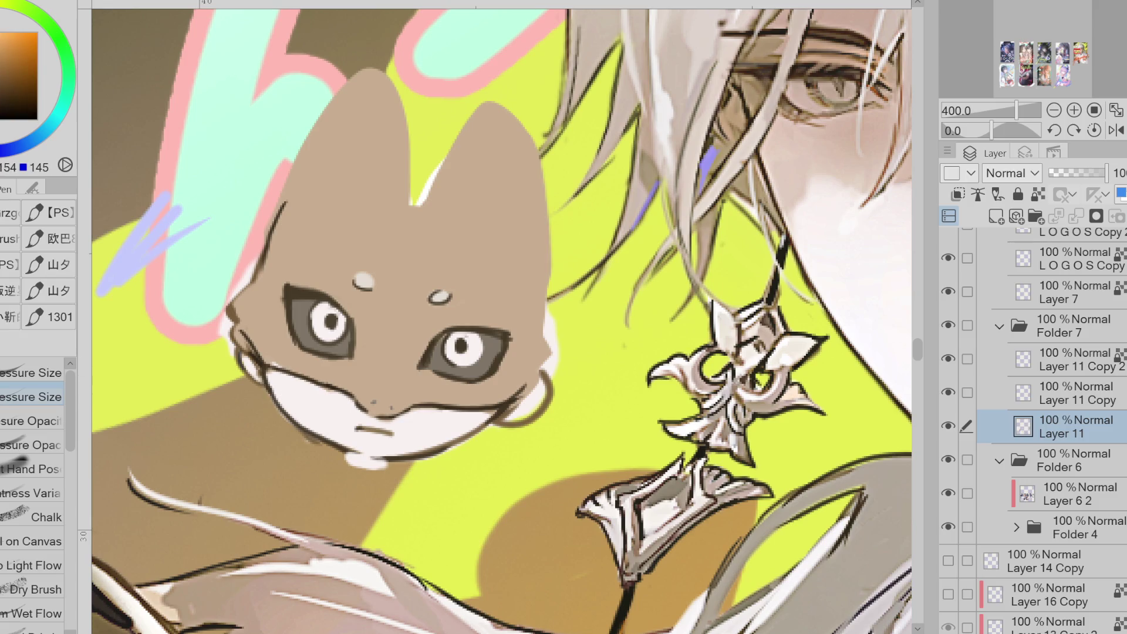
key("g")
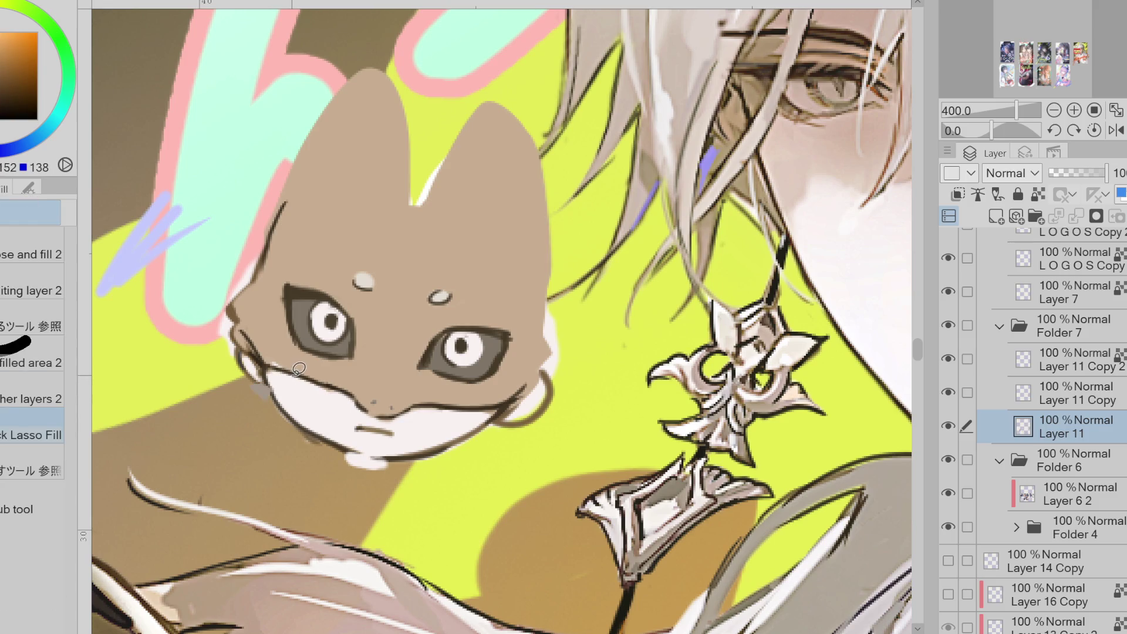
- Fill a small tan patch beside the muzzle on the left cheek
mouse_move(265, 367)
left_mouse_down()
mouse_move(251, 389)
mouse_move(278, 381)
mouse_move(240, 399)
mouse_move(282, 399)
mouse_move(267, 410)
left_mouse_up()
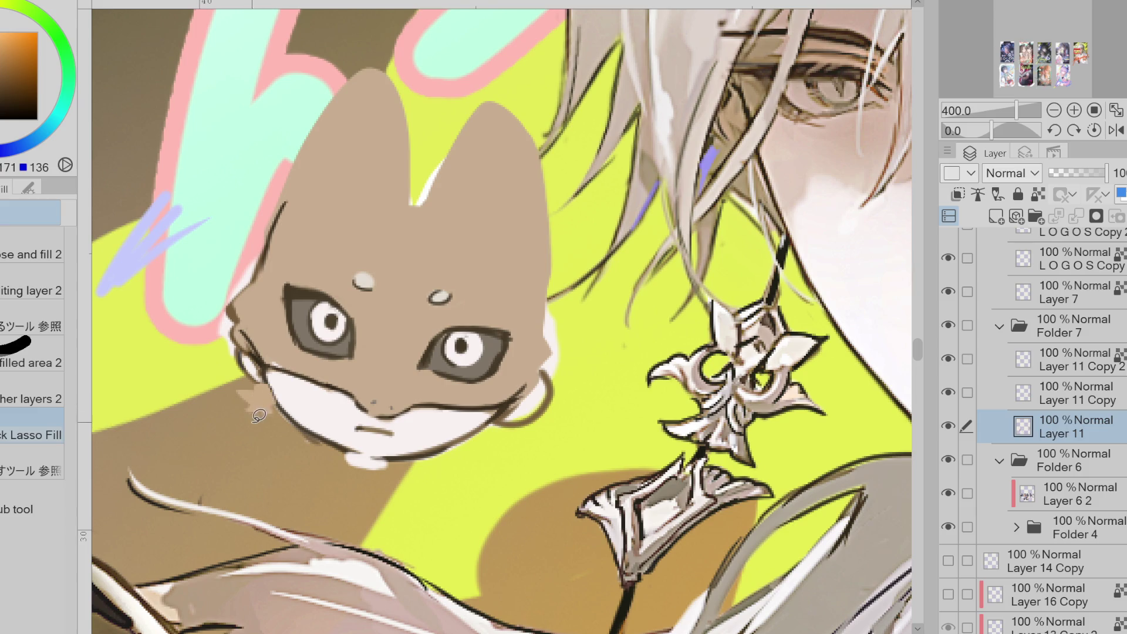
left_click_drag(262, 410, 258, 413)
key("p")
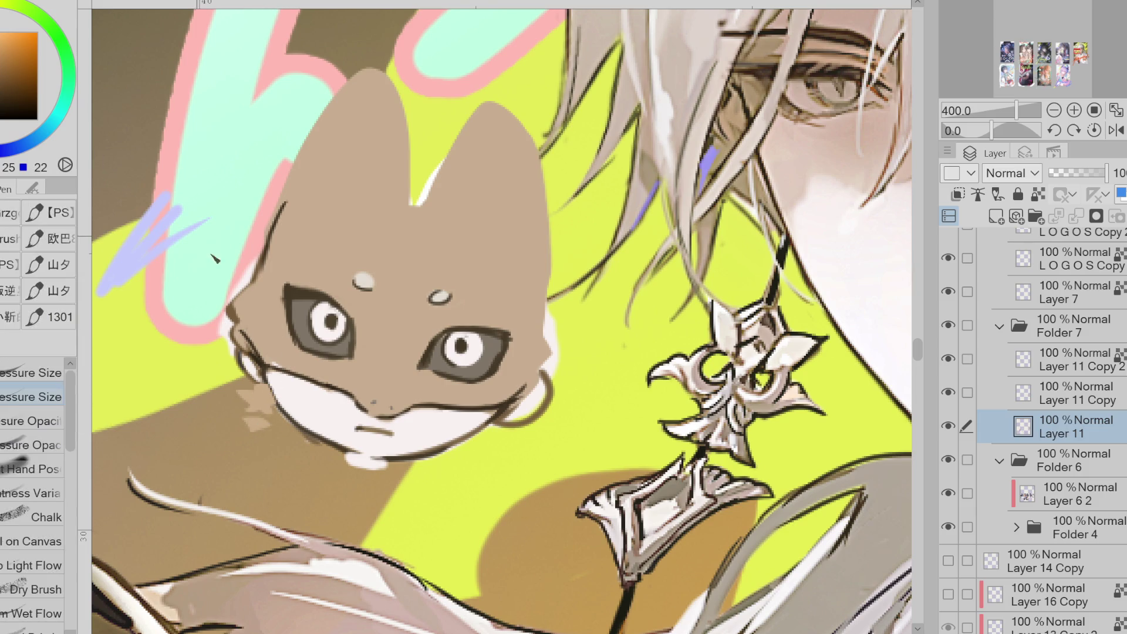
left_click(293, 373, "alt")
- Fill a light triangle below the cheek and draw the outlined star-shaped charm piece
key("g")
left_click(181, 139, "alt")
mouse_move(257, 434)
left_mouse_down()
mouse_move(240, 462)
mouse_move(258, 464)
mouse_move(238, 464)
mouse_move(258, 464)
left_mouse_up()
left_click(150, 162, "alt")
key("p")
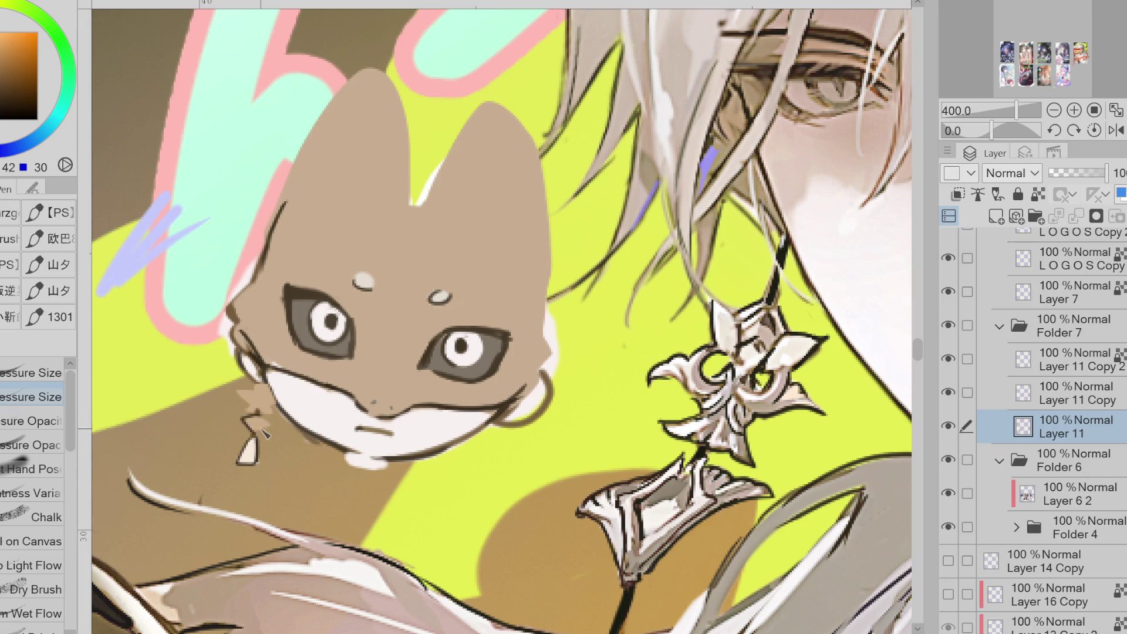
left_click_drag(258, 418, 282, 406)
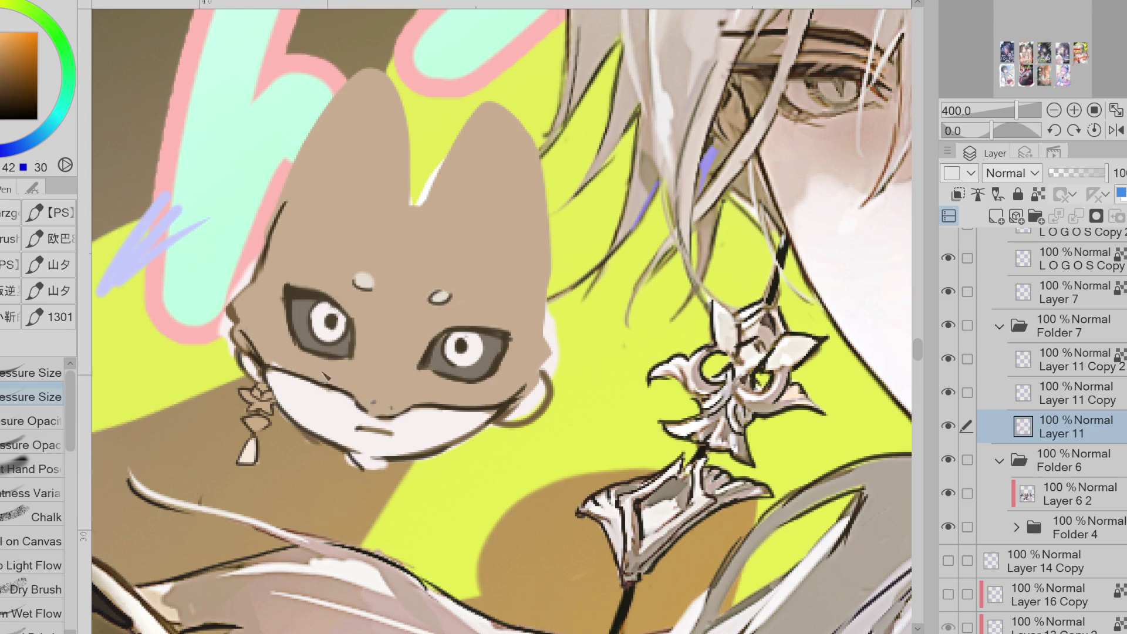
- Fill the chin's bottom edge dark and cover the line under the mouth with white
key("g")
mouse_move(359, 451)
left_mouse_down()
mouse_move(352, 467)
mouse_move(376, 472)
mouse_move(402, 452)
left_mouse_up()
left_click(402, 429, "alt")
left_click_drag(353, 418, 400, 441)
left_click(326, 456, "alt")
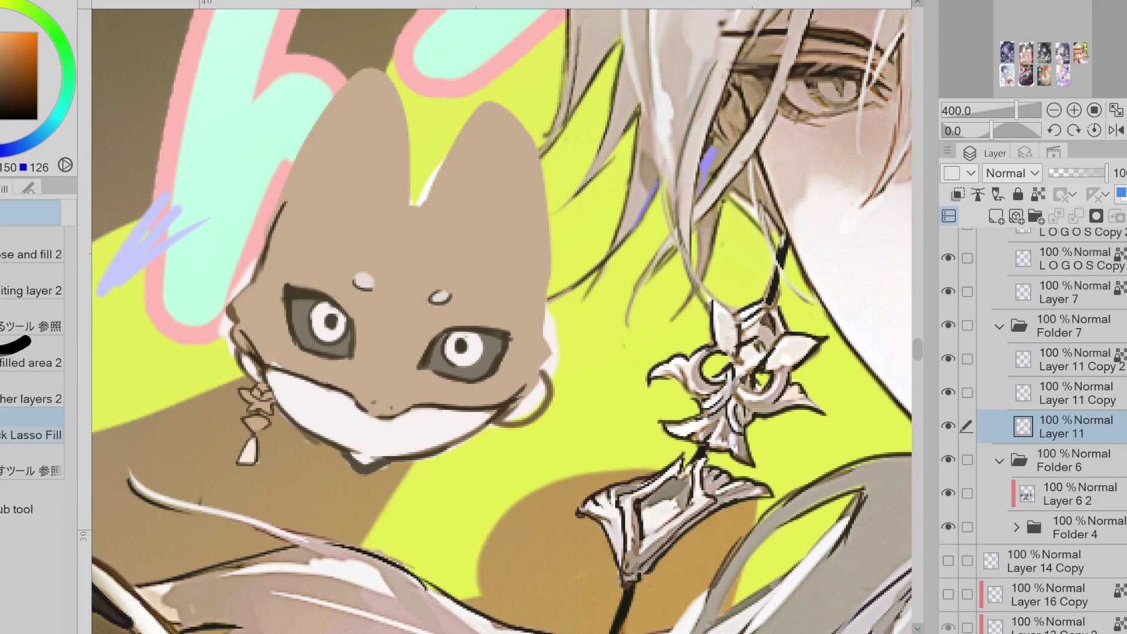
- Undo the grey-brown wedge under the chin and draw a dark line along the left jaw
mouse_move(326, 450)
left_mouse_down()
mouse_move(406, 441)
mouse_move(423, 469)
left_mouse_up()
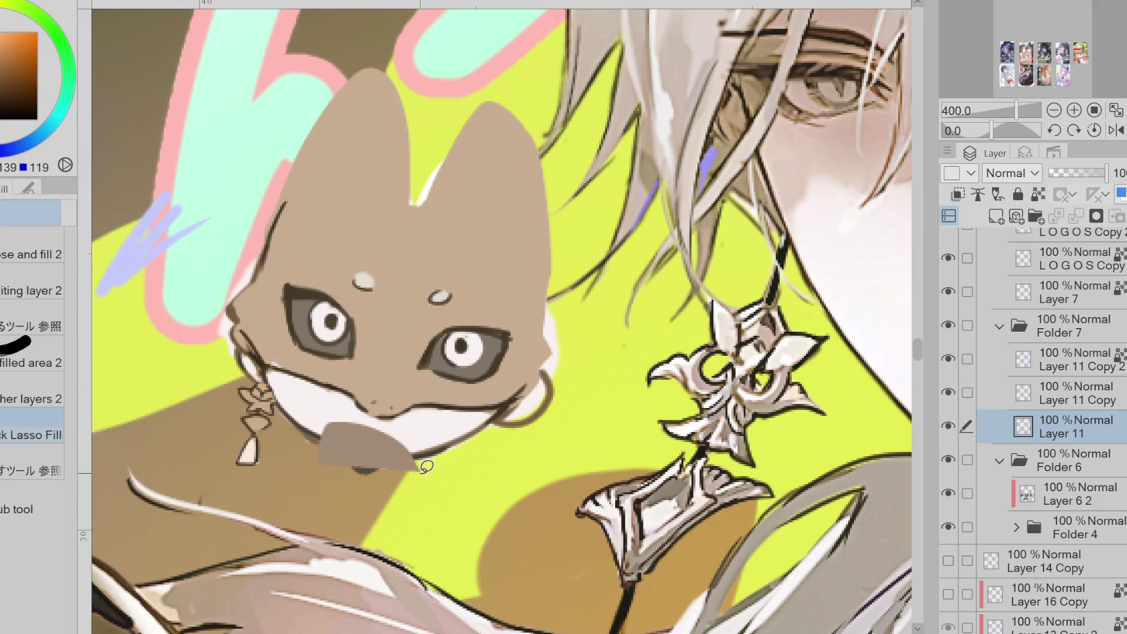
key("ctrl+z")
key("e")
left_click(329, 382, "alt")
key("p")
mouse_move(267, 370)
left_mouse_down()
mouse_move(299, 422)
mouse_move(340, 434)
mouse_move(328, 464)
mouse_move(306, 412)
mouse_move(391, 473)
mouse_move(387, 487)
mouse_move(405, 493)
mouse_move(394, 496)
left_mouse_up()
- Clean up the jaw line and add short dark strokes beneath the chin
key("e")
key("p")
key("e")
key("p")
mouse_move(338, 449)
left_mouse_down()
mouse_move(324, 470)
mouse_move(356, 461)
left_mouse_up()
- Draw a dark line from the right eye toward the mouth and a short line below it
left_click(383, 394, "alt")
left_click(442, 363, "alt")
left_click(432, 349, "alt")
left_click_drag(420, 370, 406, 390)
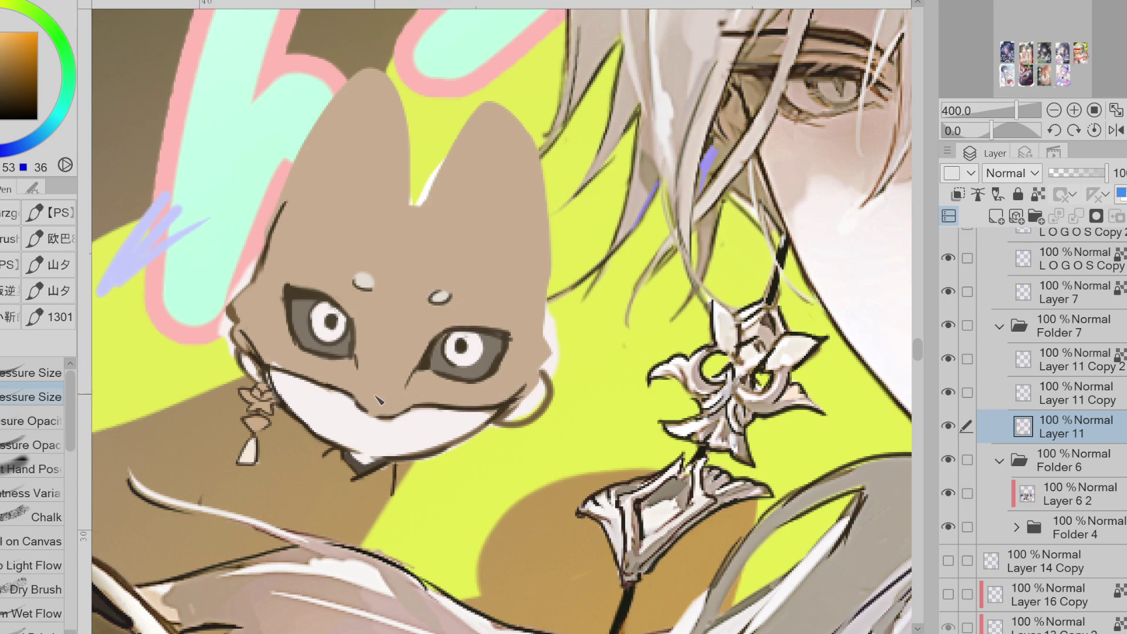
left_click_drag(355, 426, 375, 433)
key("ctrl+0")
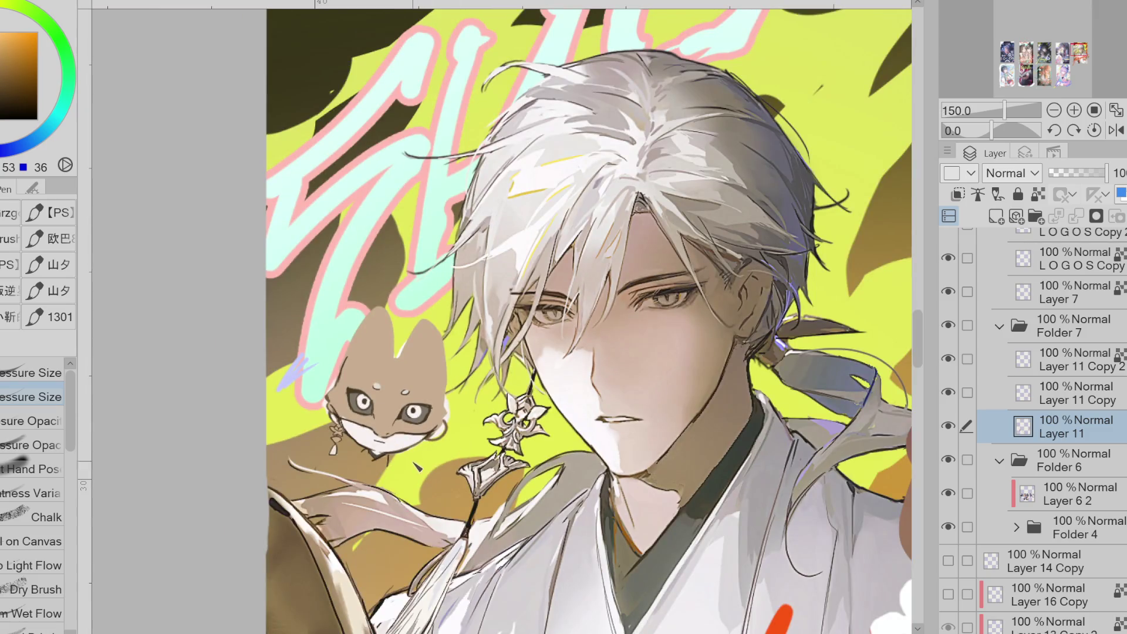
- Zoom back to 200% and outline the fox's left ear edge in dark brown
key("ctrl+plus")
key("j")
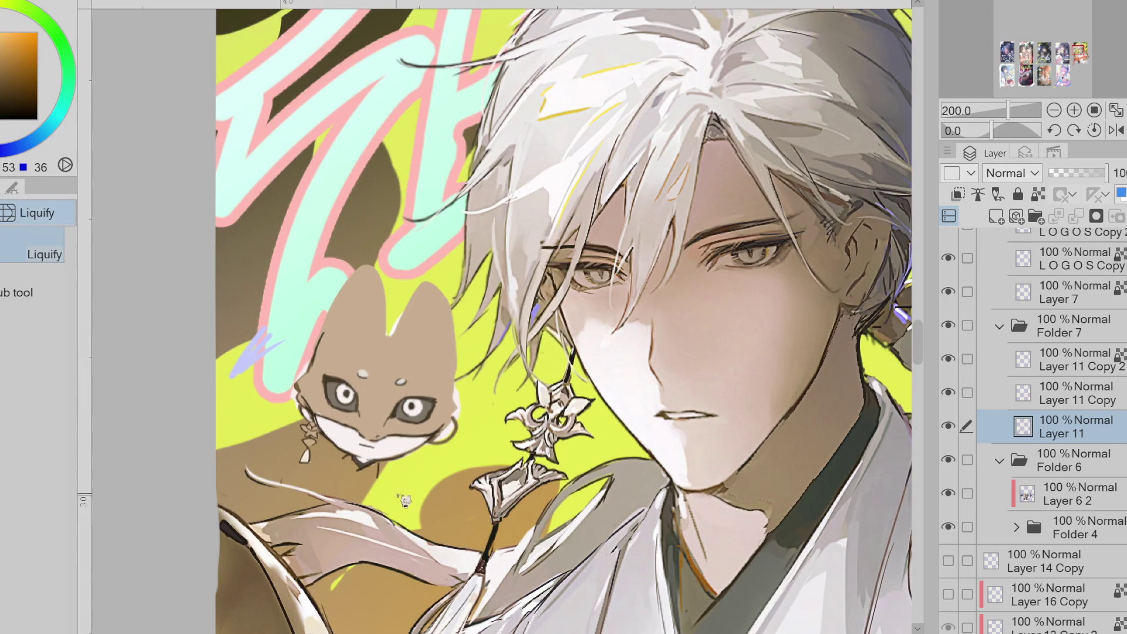
key("b")
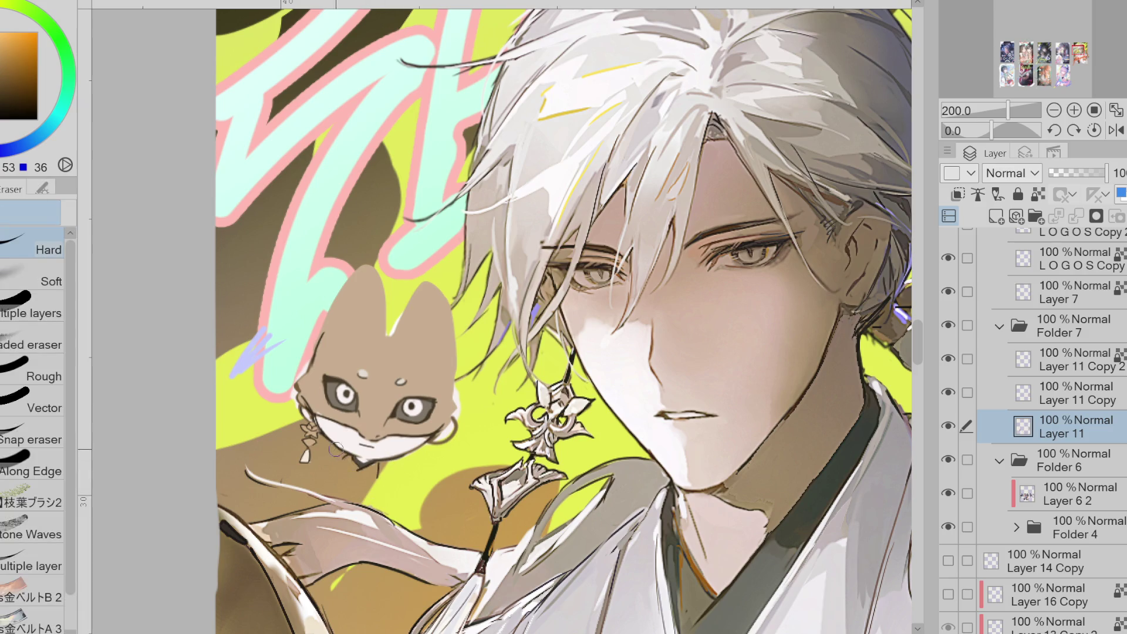
key("p")
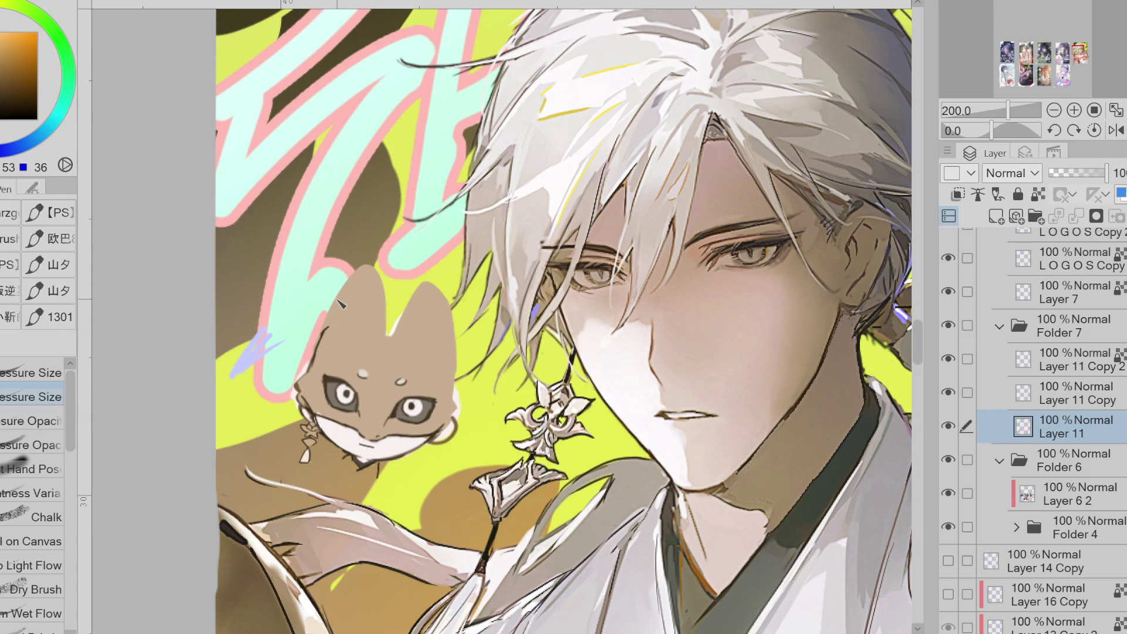
key("e")
key("p")
mouse_move(353, 289)
left_mouse_down()
mouse_move(388, 297)
mouse_move(393, 344)
mouse_move(342, 345)
mouse_move(351, 350)
left_mouse_up()
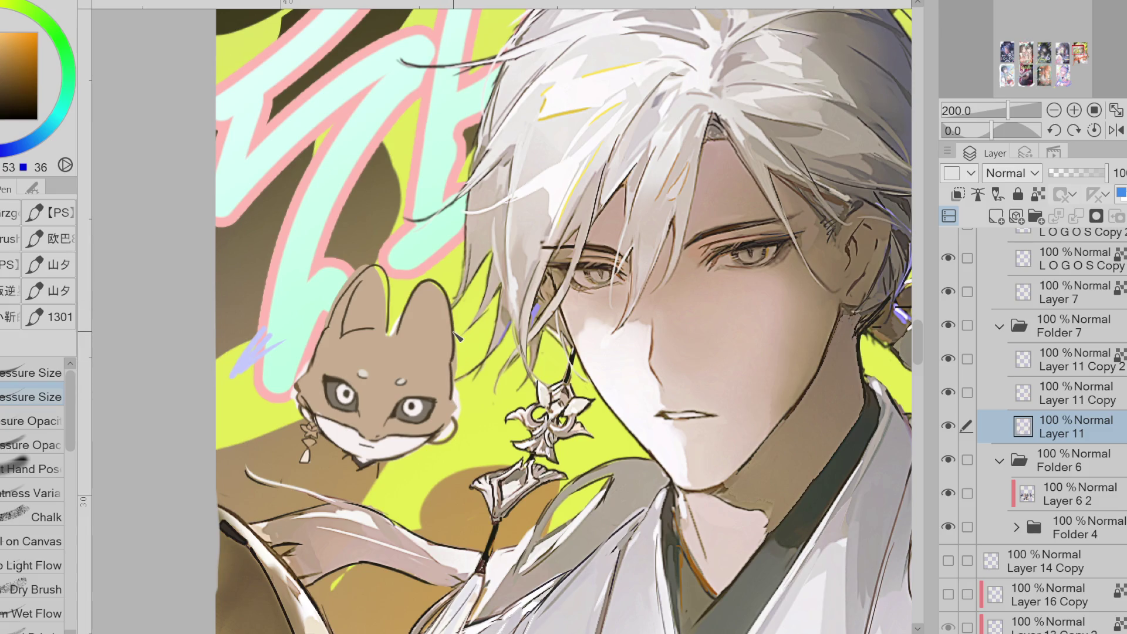
- Touch up the ear outline and add a small dark mark on the right ear
key("e")
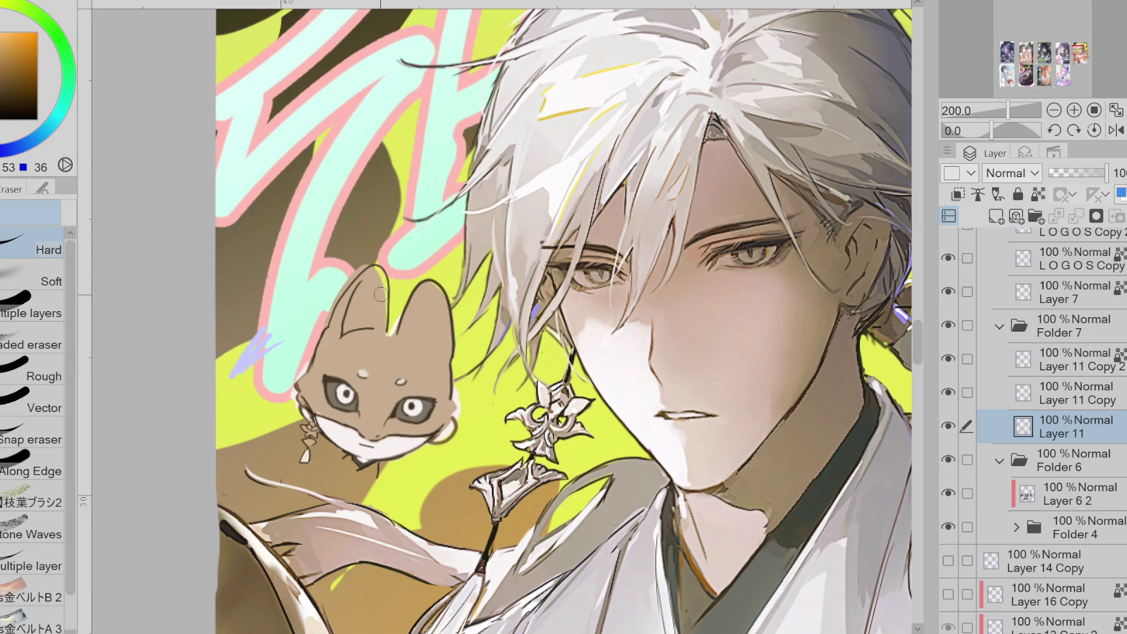
key("p")
key("e")
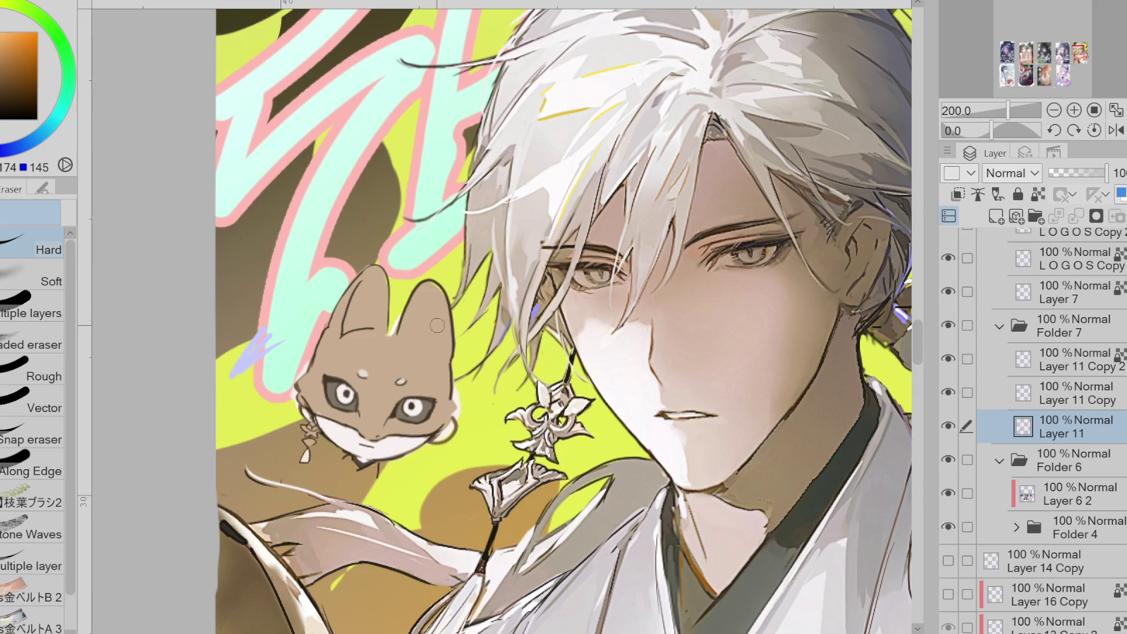
key("p")
left_click(444, 352, "alt")
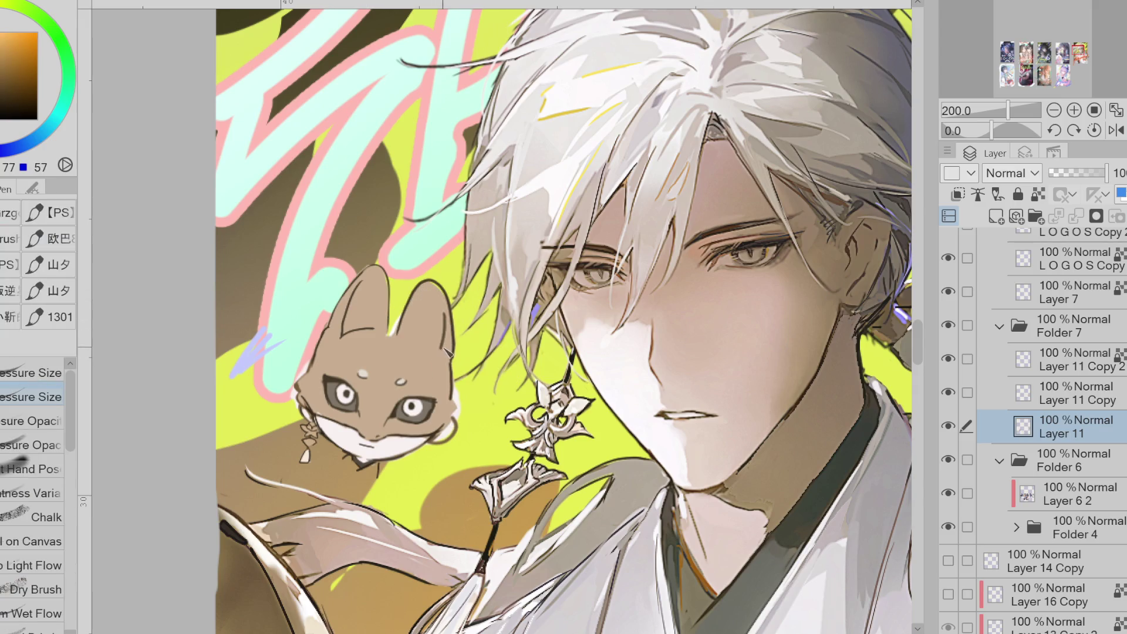
left_click_drag(435, 344, 440, 347)
- Shade the insides of both ears a darker mid brown
left_click(444, 346, "alt")
key("g")
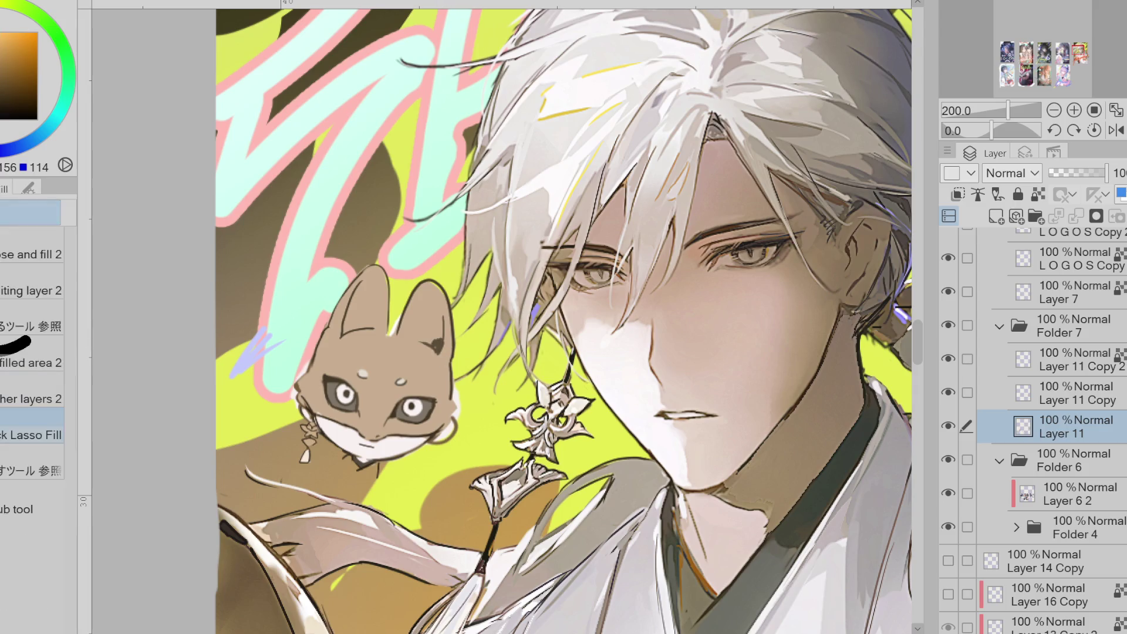
mouse_move(369, 286)
left_mouse_down()
mouse_move(352, 326)
mouse_move(386, 271)
mouse_move(349, 323)
mouse_move(388, 271)
mouse_move(388, 321)
mouse_move(373, 268)
mouse_move(375, 327)
left_mouse_up()
mouse_move(422, 330)
left_mouse_down()
mouse_move(419, 312)
mouse_move(443, 283)
mouse_move(452, 352)
mouse_move(418, 344)
left_mouse_up()
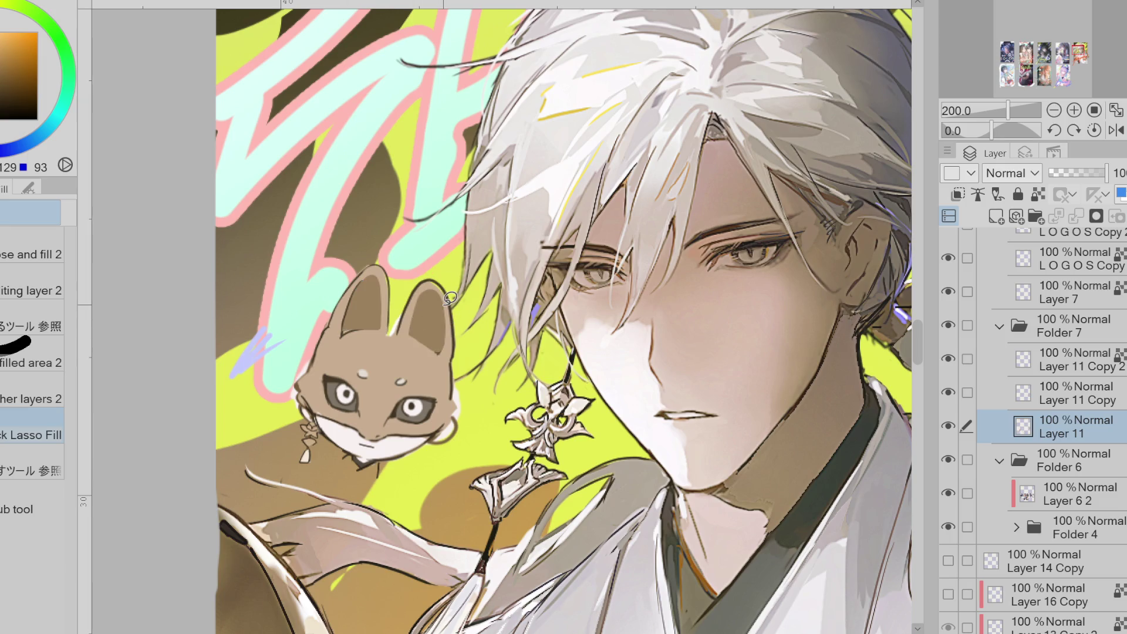
scroll(454, 353, "up", 2)
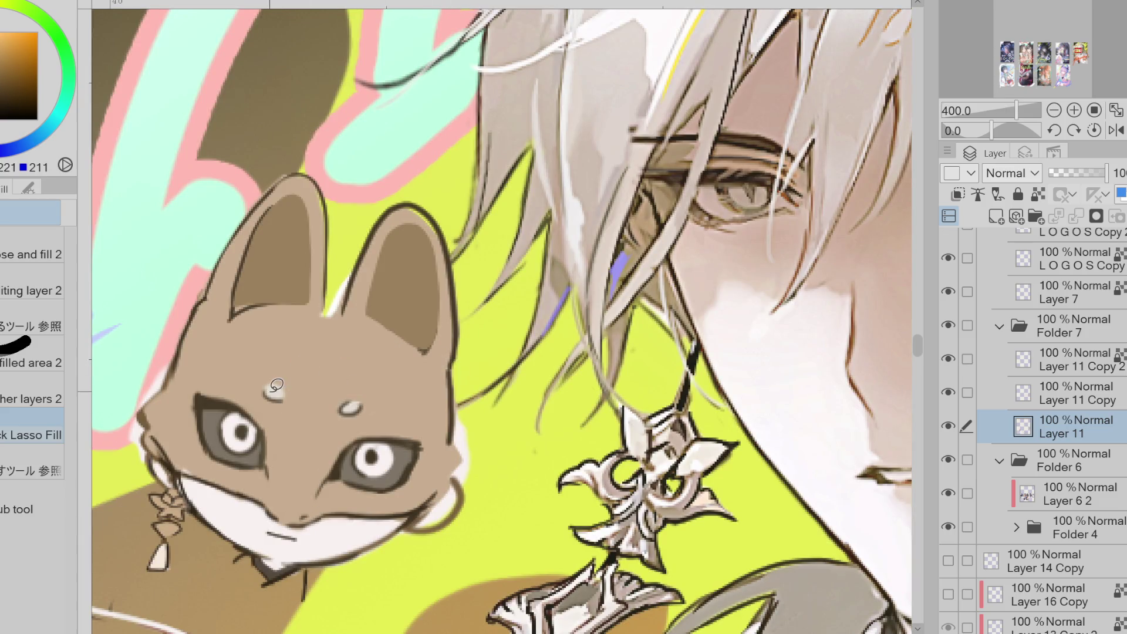
- Enlarge the forehead light spot and draw short brow strokes above both fox eyes
mouse_move(276, 386)
left_mouse_down()
mouse_move(270, 397)
mouse_move(294, 404)
left_mouse_up()
key("p")
left_click(289, 387, "alt")
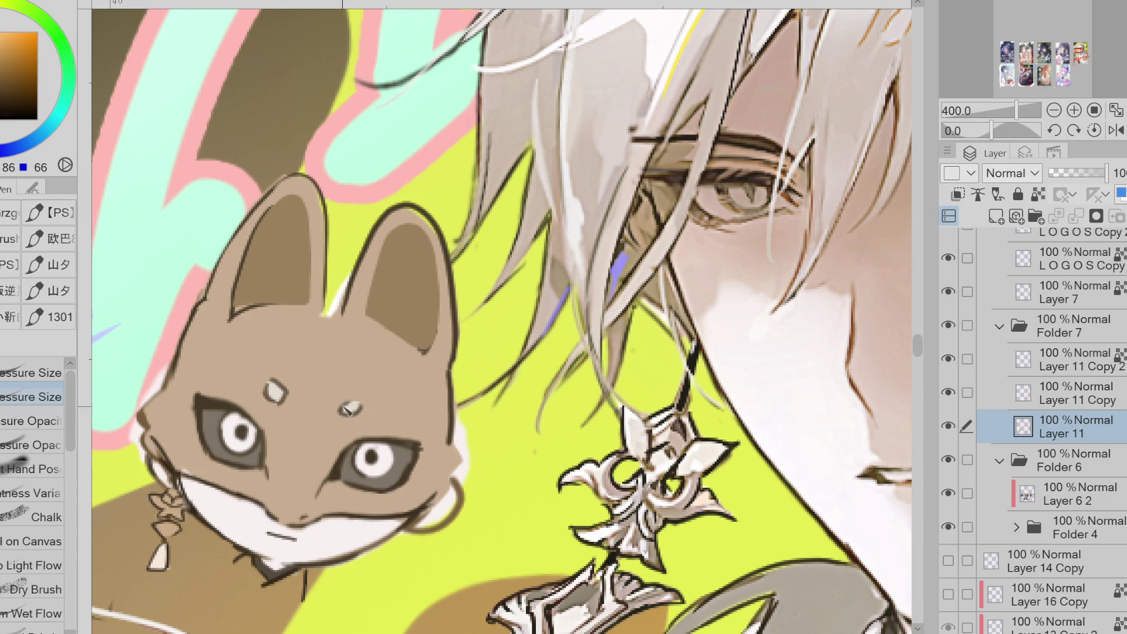
left_click_drag(377, 417, 398, 409)
left_click_drag(238, 373, 242, 385)
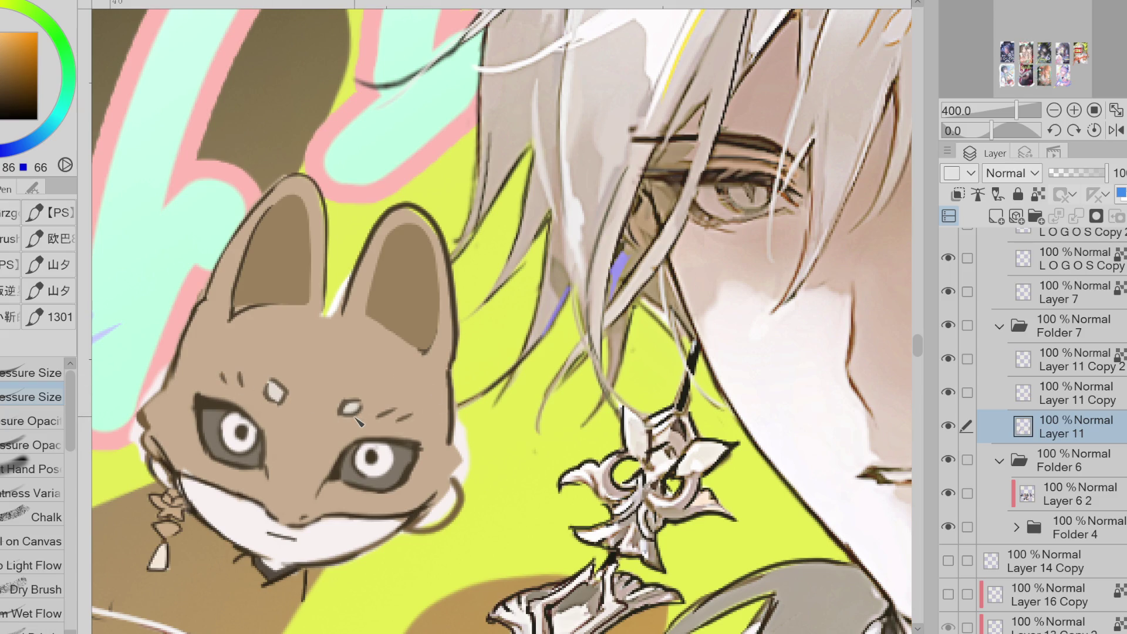
- Eyedrop tan, dark brown, white and warm colours from the fox's face
left_click(232, 397, "alt")
left_click(422, 448, "alt")
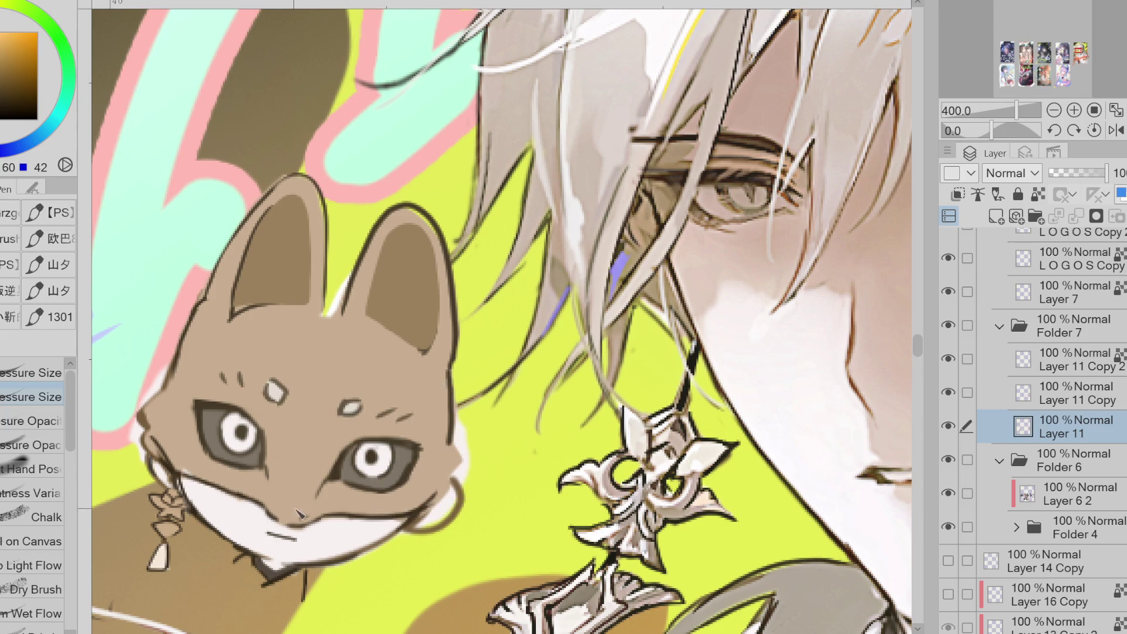
left_click(281, 540, "alt")
scroll(404, 506, "down", 3)
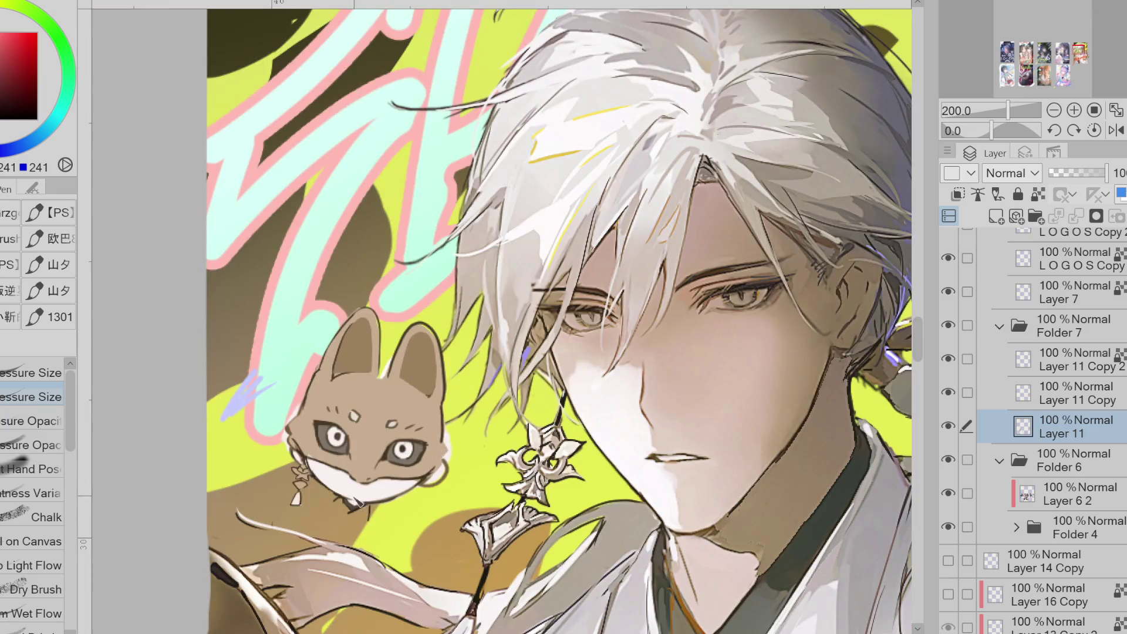
scroll(383, 467, "up", 3)
left_click(383, 467, "alt")
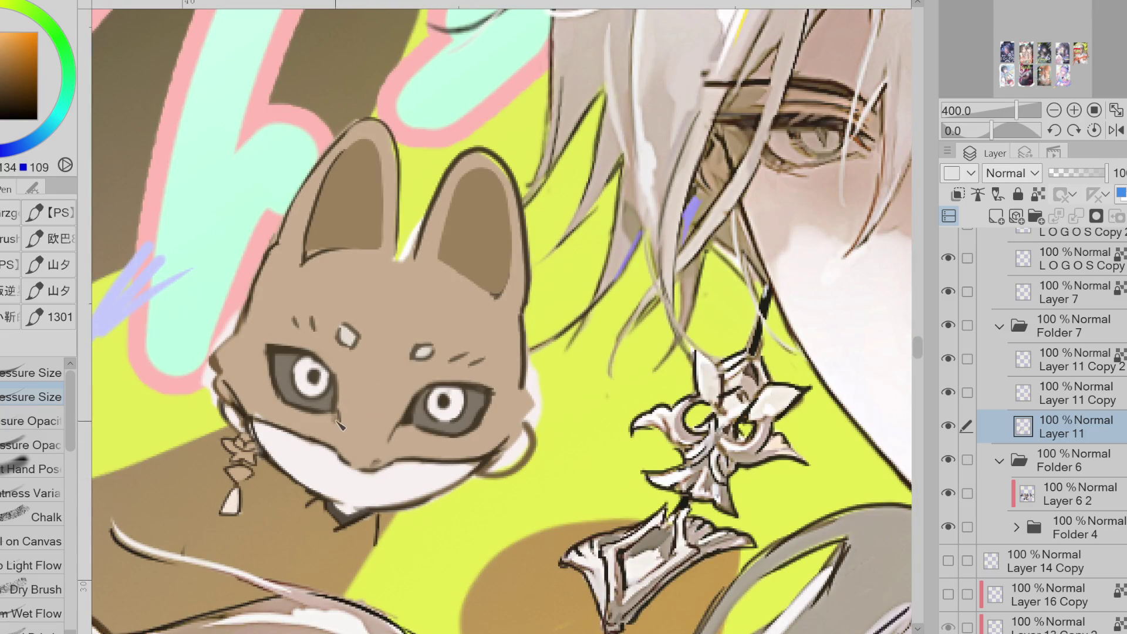
left_click(270, 418, "alt")
scroll(535, 347, "down", 2)
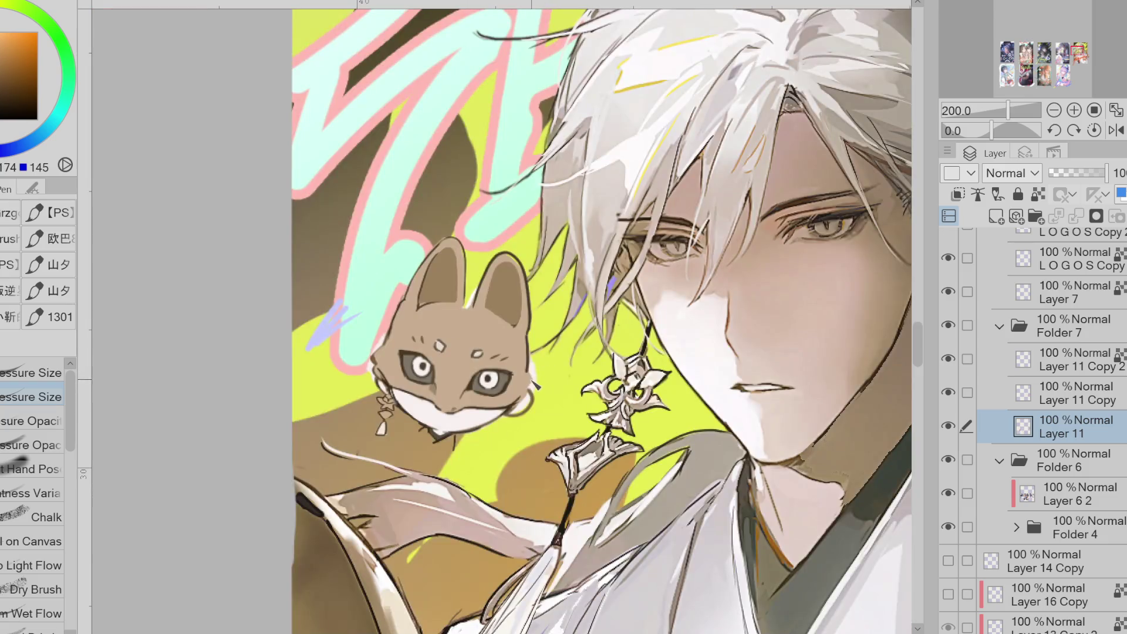
left_click(527, 404, "alt")
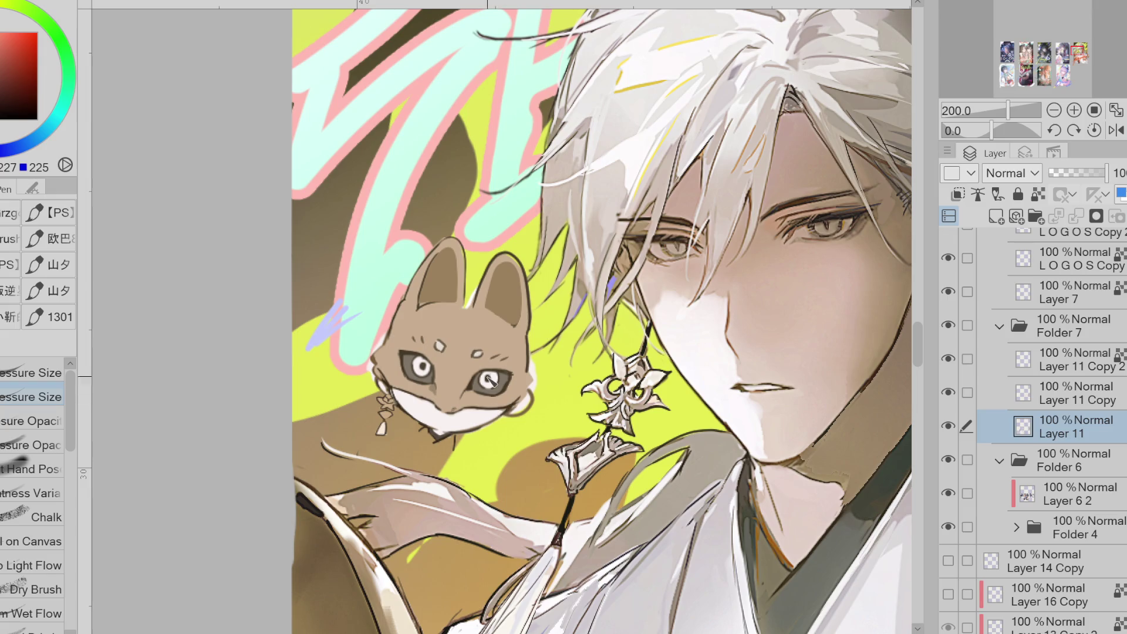
left_click(761, 172, "alt")
- Lasso-select the small gap between the fox's ears, fill it grey, and deselect
key("w")
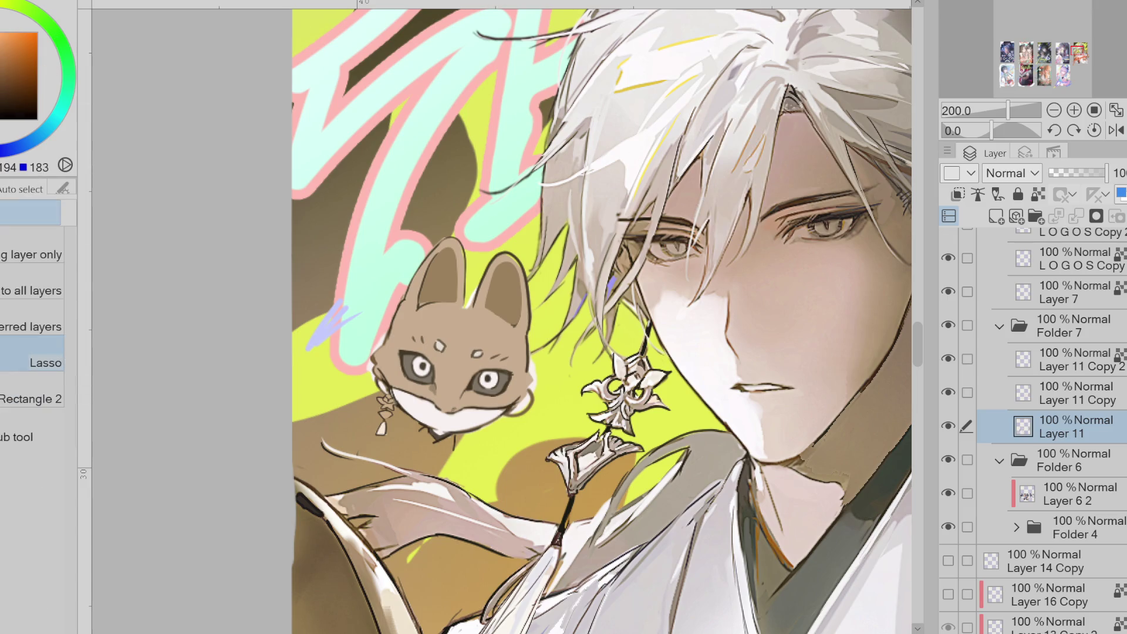
scroll(504, 288, "up", 2)
mouse_move(443, 283)
left_mouse_down()
mouse_move(429, 298)
mouse_move(441, 323)
left_mouse_up()
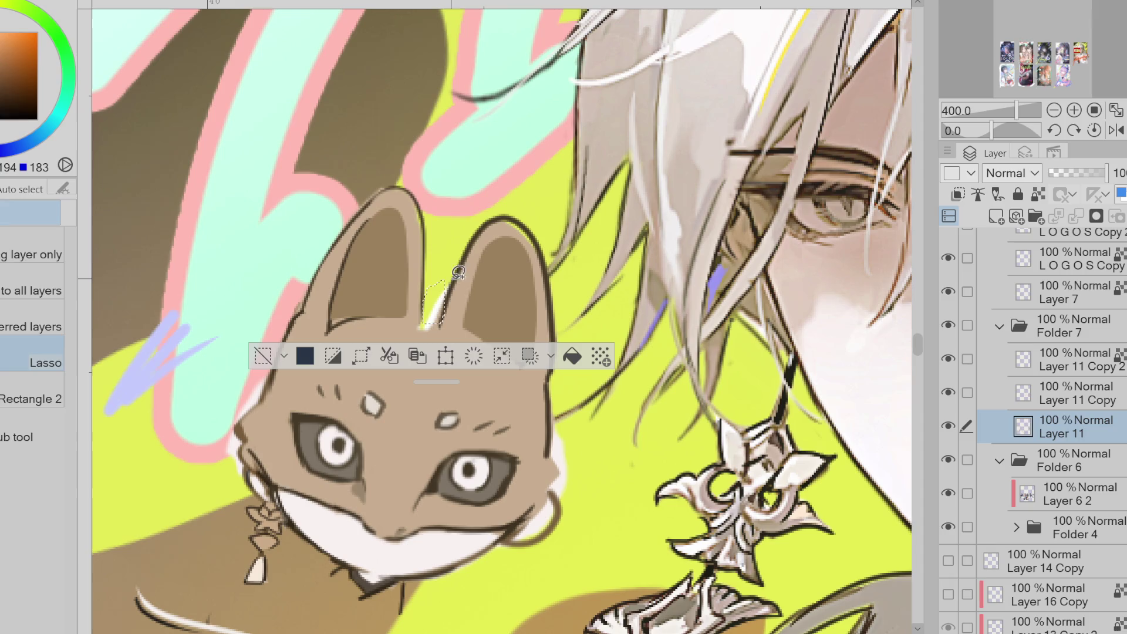
left_click(585, 355)
key("ctrl+d")
- Repaint the grey patch between the ears in a lighter sampled colour
key("p")
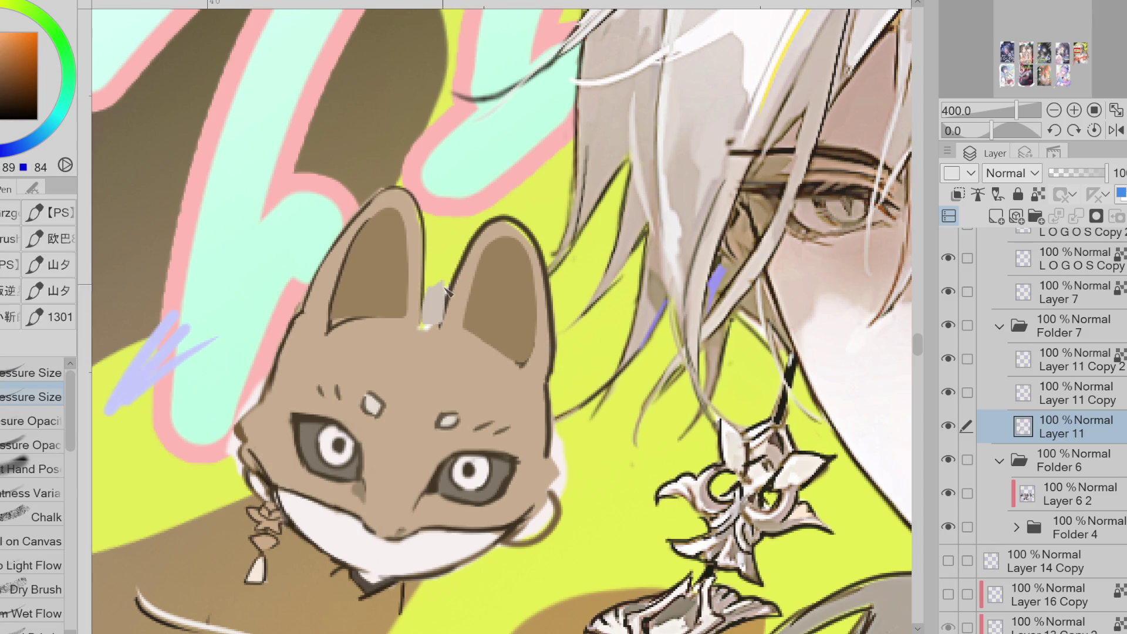
left_click(431, 293, "alt")
left_click_drag(427, 288, 428, 320)
left_click(416, 331, "alt")
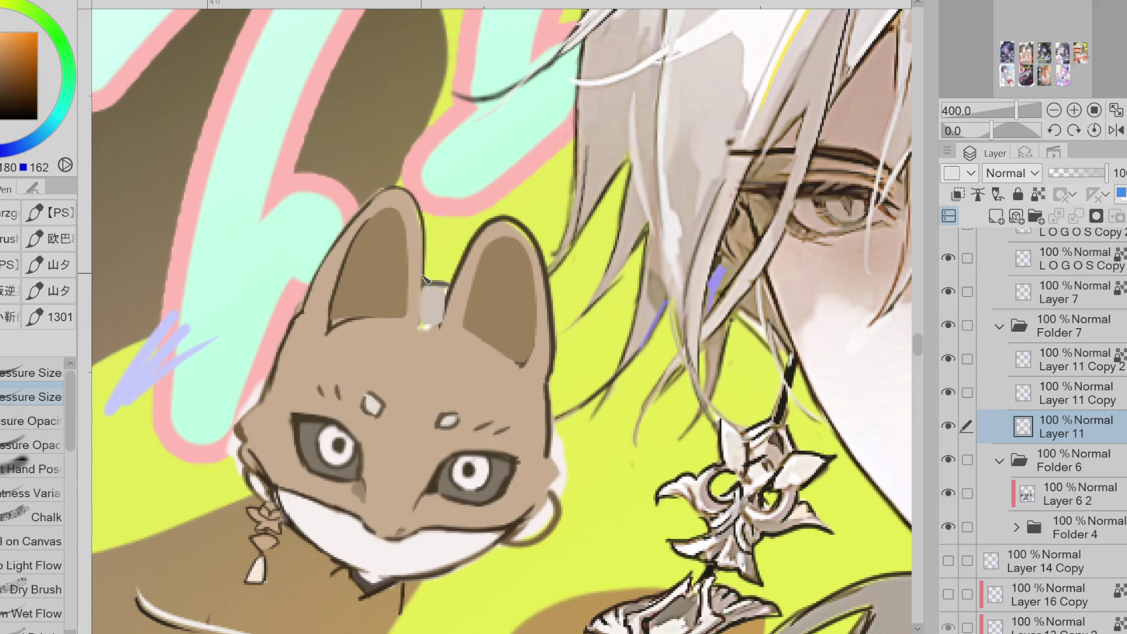
- Lighten the patch between the ears further and outline its top in dark brown
left_click_drag(425, 278, 426, 322)
left_click(424, 328, "alt")
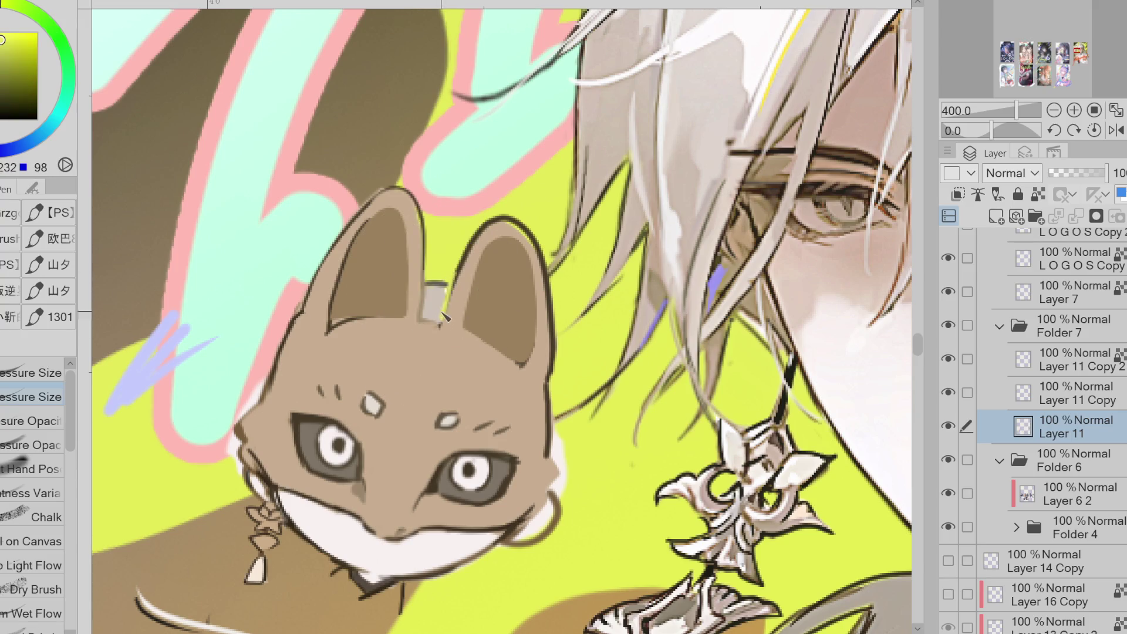
left_click(458, 292, "alt")
mouse_move(424, 284)
left_mouse_down()
mouse_move(459, 295)
mouse_move(428, 313)
left_mouse_up()
left_click(446, 303, "alt")
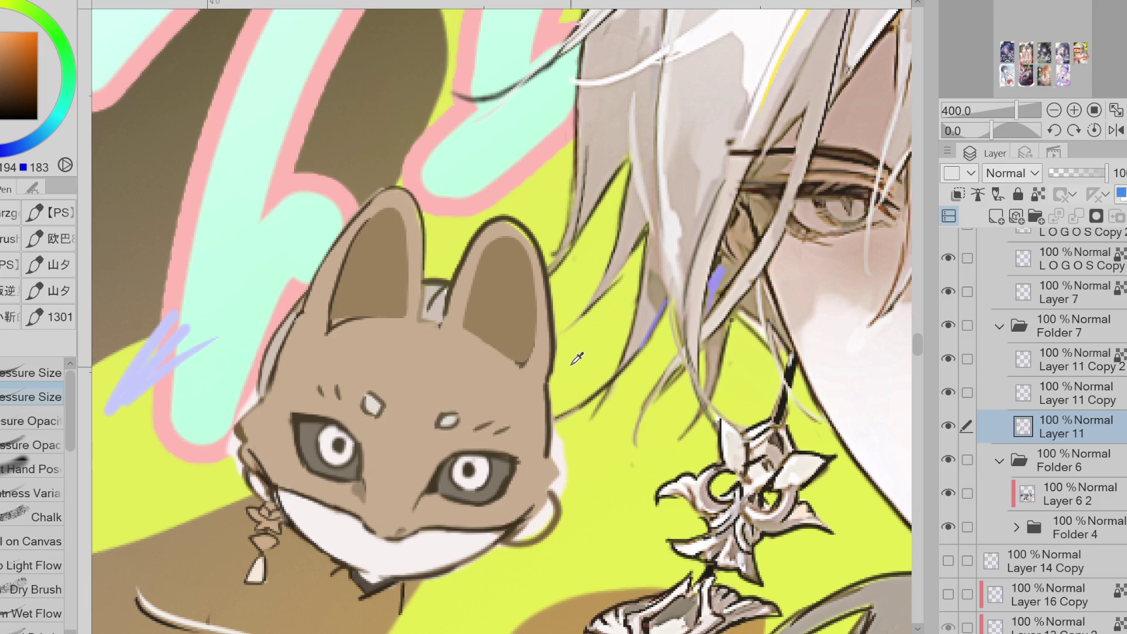
- Lasso-fill a grey strip along the fox head's right edge and outline it in dark brown
key("g")
mouse_move(555, 346)
left_mouse_down()
mouse_move(572, 399)
mouse_move(553, 432)
mouse_move(558, 371)
left_mouse_up()
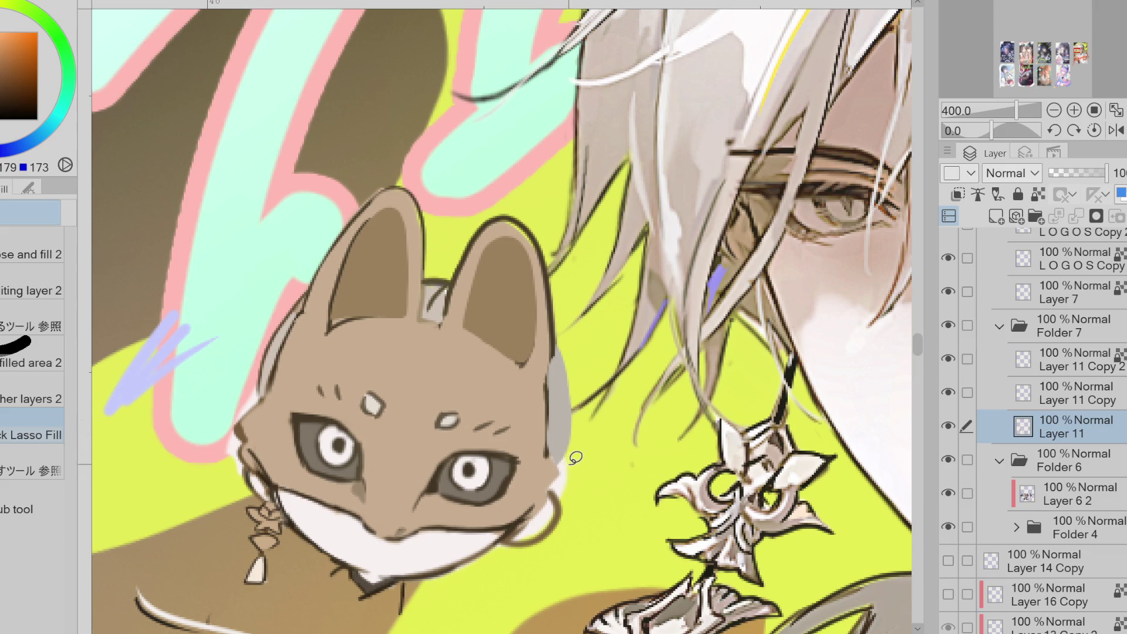
key("p")
left_click(549, 461, "alt")
mouse_move(549, 460)
left_mouse_down()
mouse_move(555, 491)
mouse_move(531, 517)
left_mouse_up()
mouse_move(561, 350)
left_mouse_down()
mouse_move(575, 464)
mouse_move(568, 449)
left_mouse_up()
- Draw a short mouth line on the white muzzle, retrying it slightly lower
left_click_drag(369, 545, 400, 553)
left_click(513, 533, "alt")
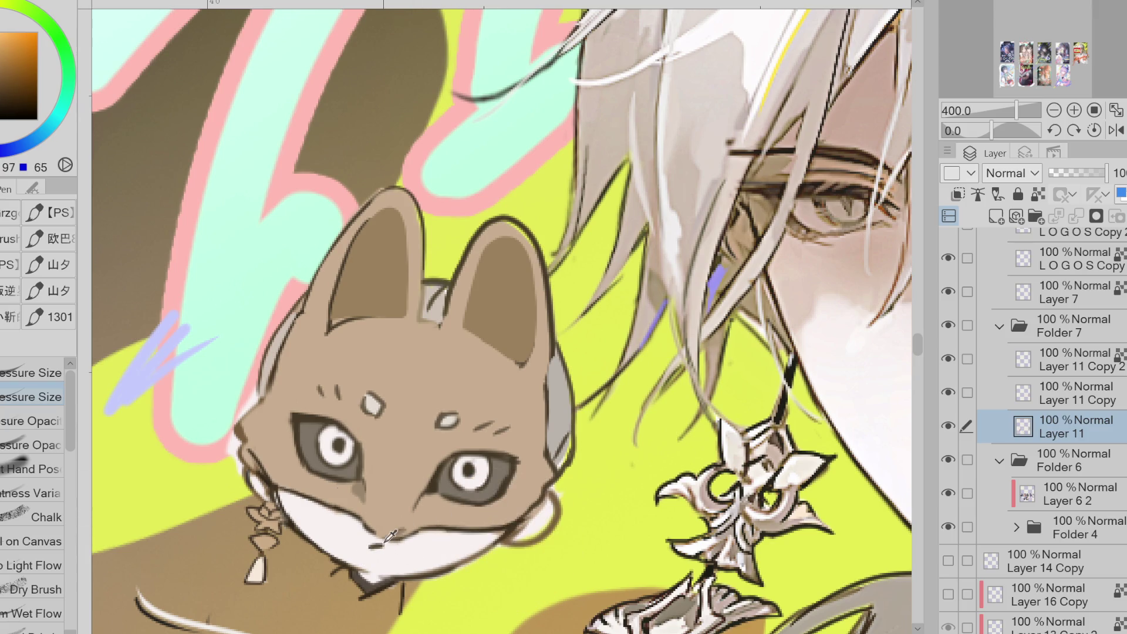
left_click(510, 538, "alt")
key("ctrl+z")
left_click_drag(367, 550, 405, 561)
key("ctrl+z")
scroll(379, 263, "down", 3)
scroll(353, 402, "up", 3)
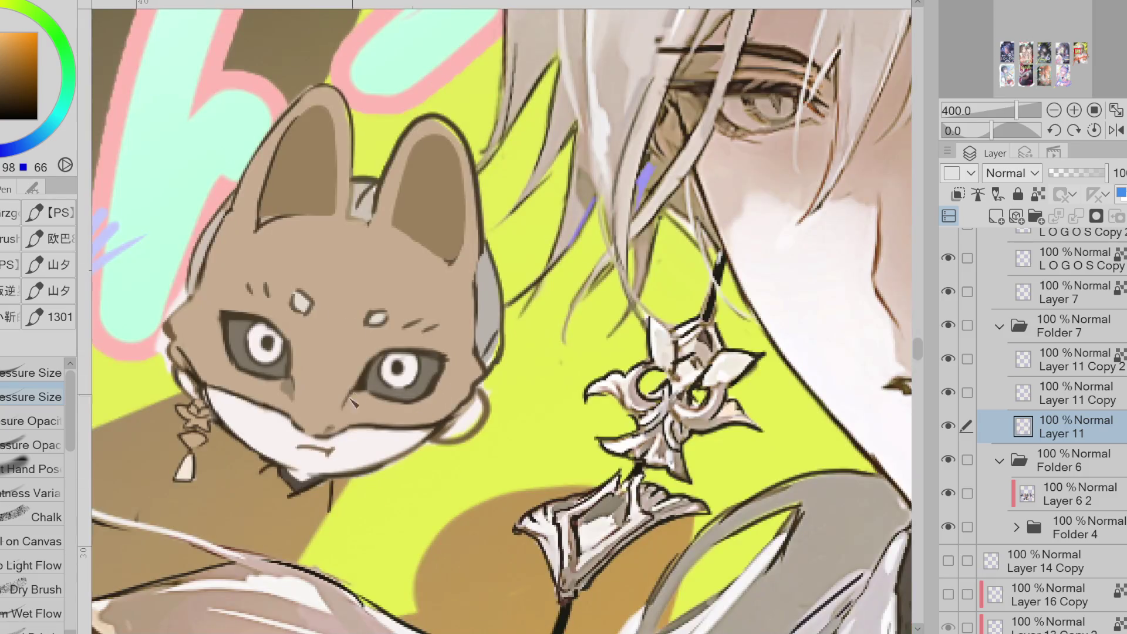
- Redraw a short mouth line on the muzzle and paint tan over the patch between the ears
key("ctrl+z")
left_click_drag(297, 447, 323, 454)
left_click(364, 193, "alt")
mouse_move(360, 194)
left_mouse_down()
mouse_move(351, 179)
mouse_move(384, 178)
left_mouse_up()
- Thicken the dark outline at the tip of the fox's right ear
left_click_drag(439, 129, 461, 258)
key("ctrl+z")
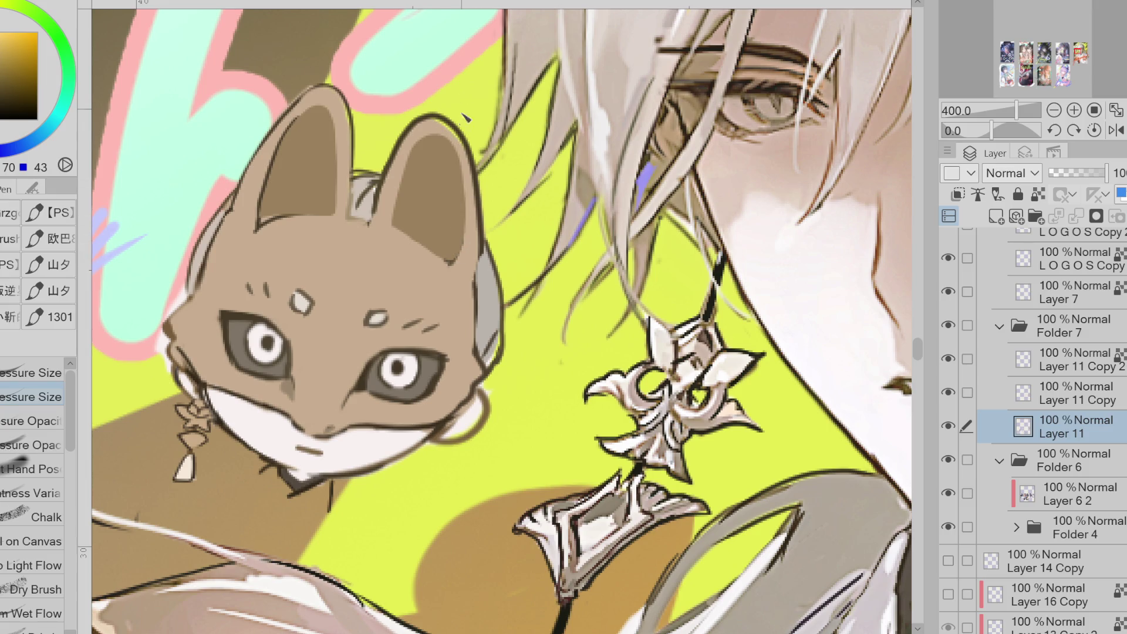
left_click(454, 234, "alt")
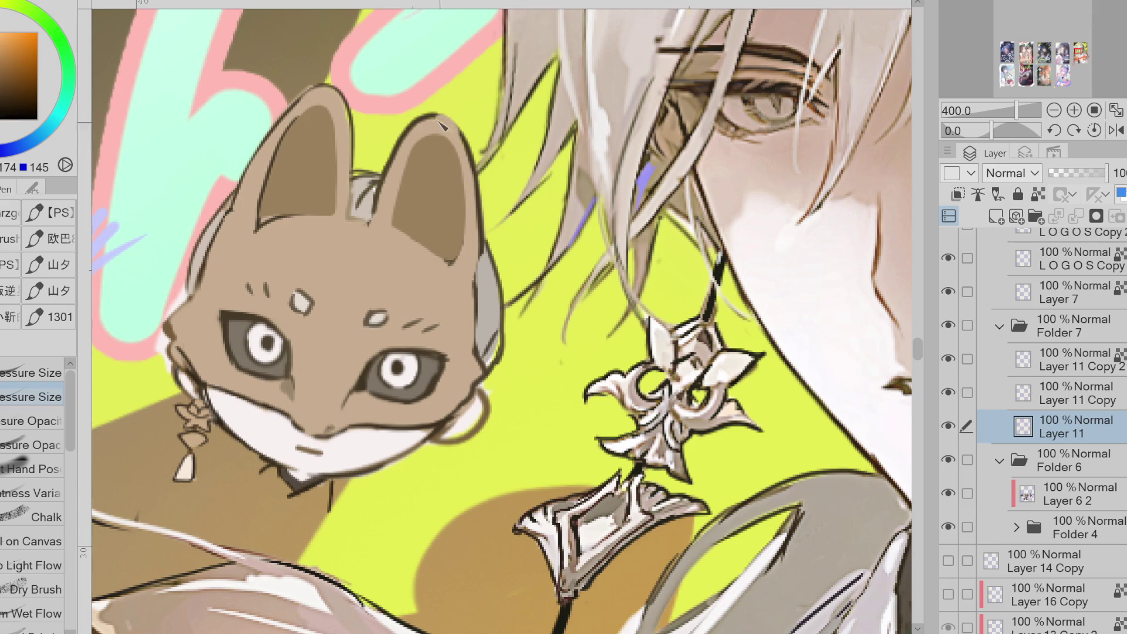
left_click(461, 135, "alt")
mouse_move(455, 125)
left_mouse_down()
mouse_move(425, 132)
mouse_move(467, 193)
left_mouse_up()
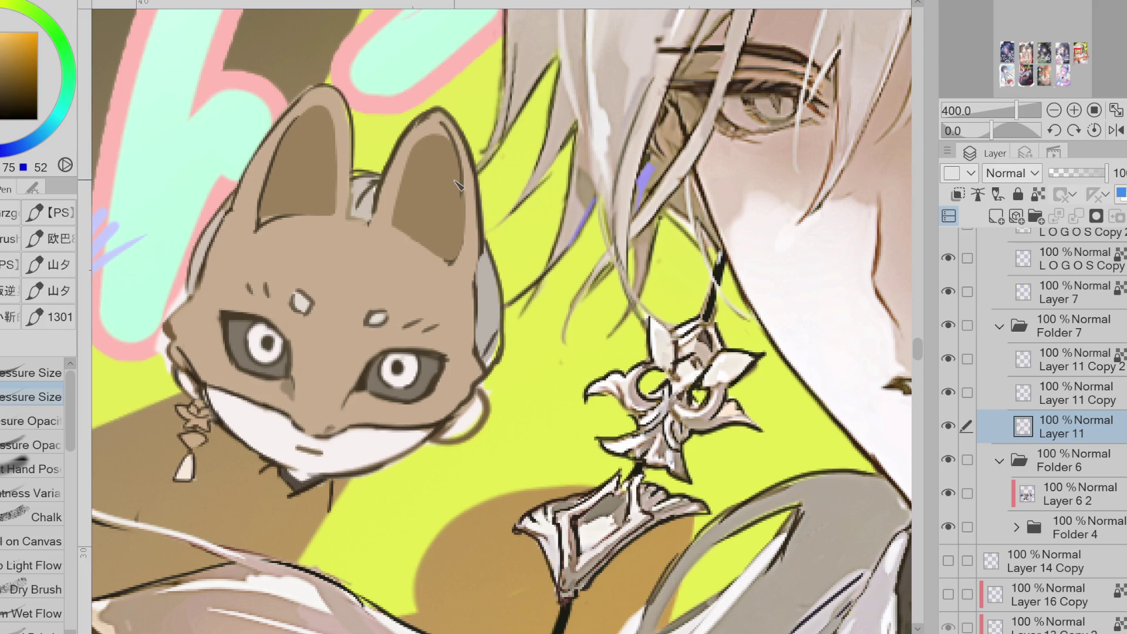
- Quick Lasso Fill a mid-brown shape inside the left ear
key("g")
left_click(453, 151, "alt")
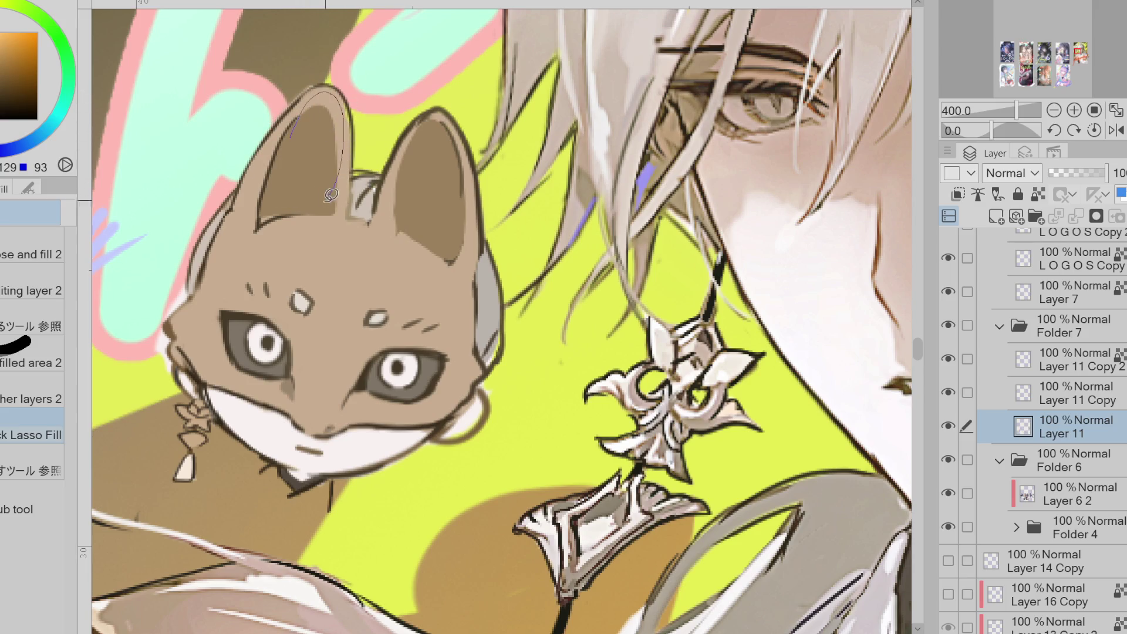
mouse_move(320, 110)
left_mouse_down()
mouse_move(288, 157)
mouse_move(300, 177)
left_mouse_up()
left_click(470, 177, "alt")
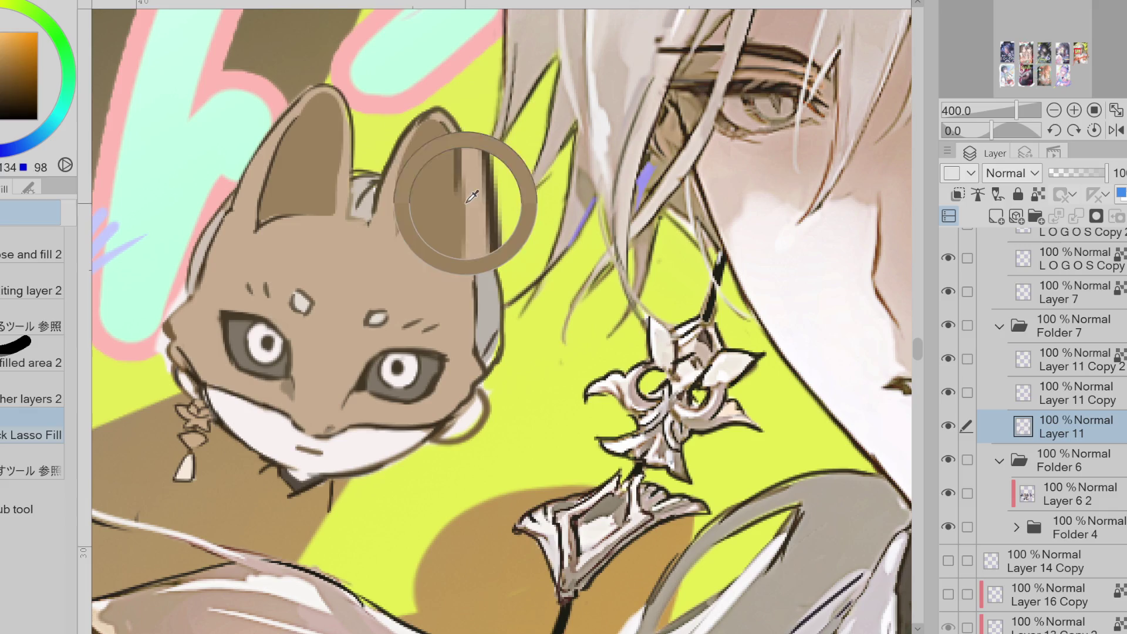
- Draw a thin brown line down the right cheek and extend the muzzle's light patch
key("p")
left_click(469, 227, "alt")
left_click(467, 229, "alt")
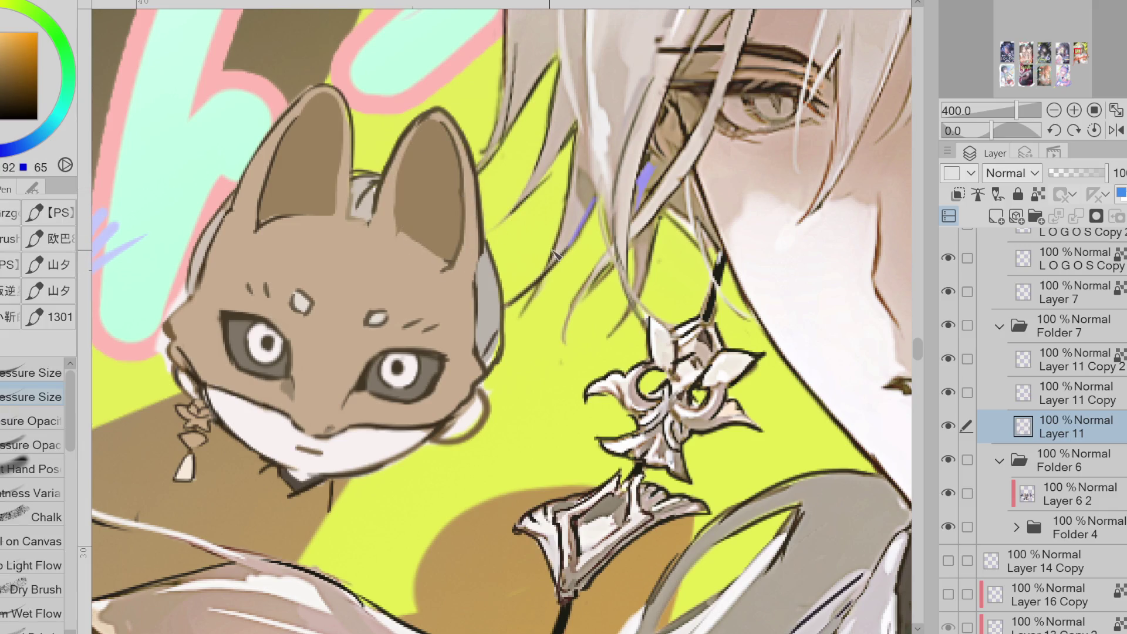
left_click_drag(461, 323, 467, 359)
left_click(761, 204, "alt")
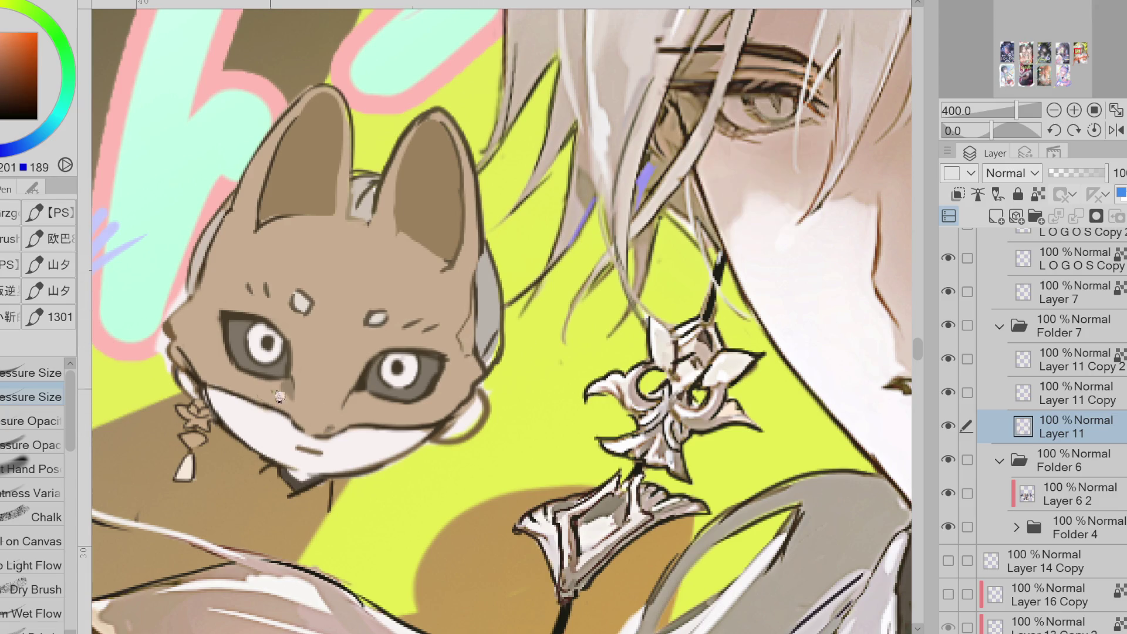
mouse_move(244, 421)
left_mouse_down()
mouse_move(235, 408)
mouse_move(290, 428)
mouse_move(421, 442)
left_mouse_up()
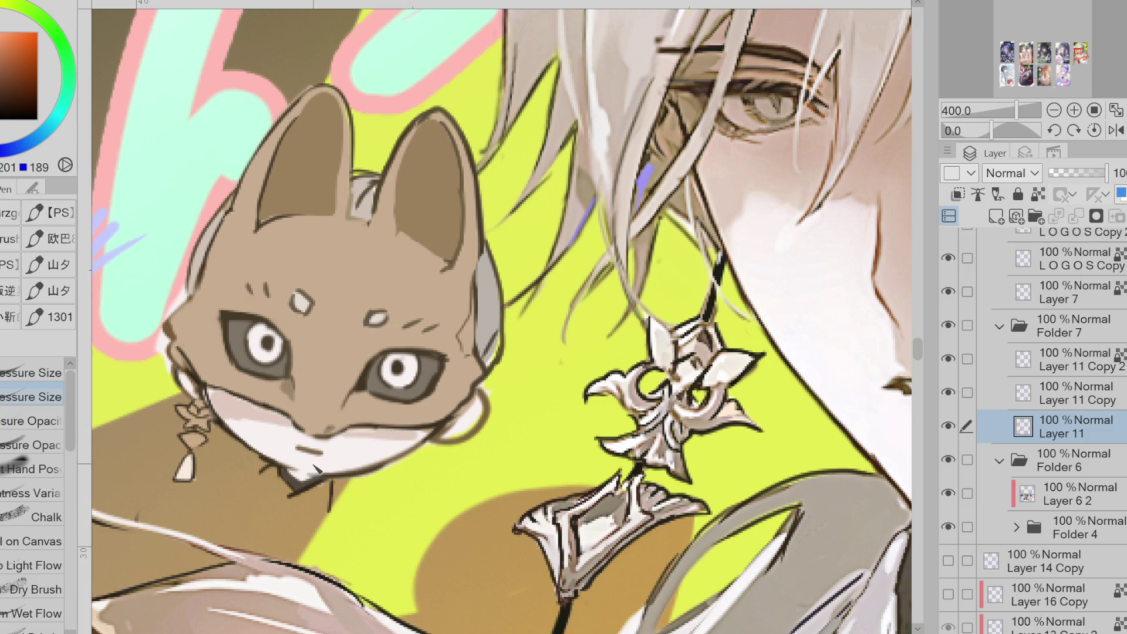
- Paint a light patch into the gap between the fox's ears
left_click(361, 447, "alt")
left_click(373, 185, "alt")
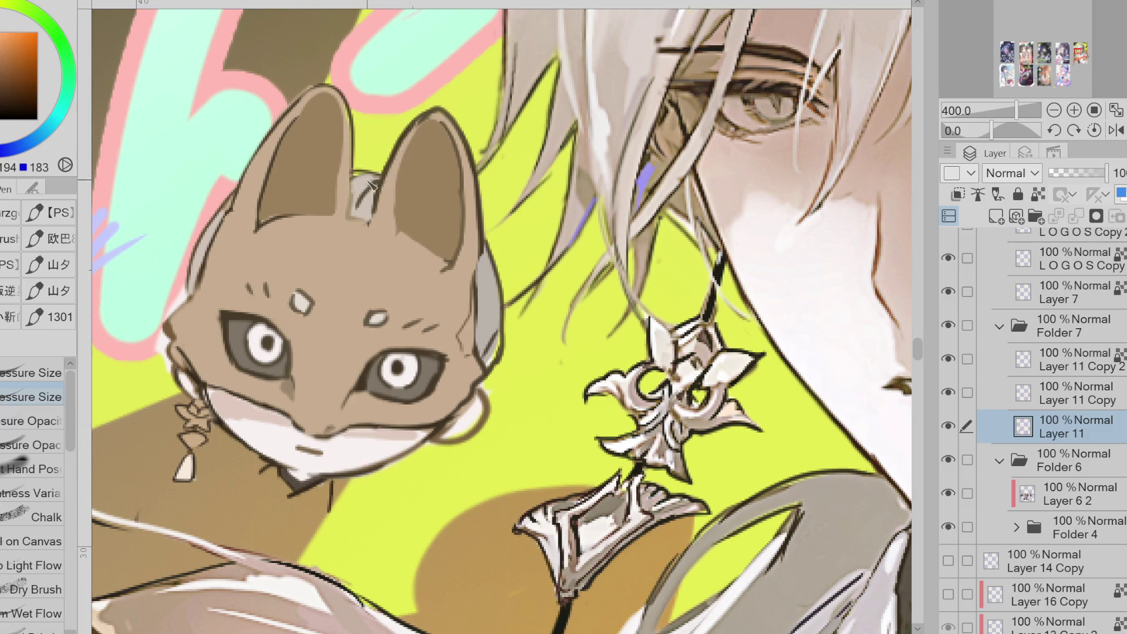
mouse_move(370, 208)
left_mouse_down()
mouse_move(359, 172)
mouse_move(376, 189)
left_mouse_up()
- Cover the light marks on the head's left edge with darker orange fur colour
left_click(355, 171, "alt")
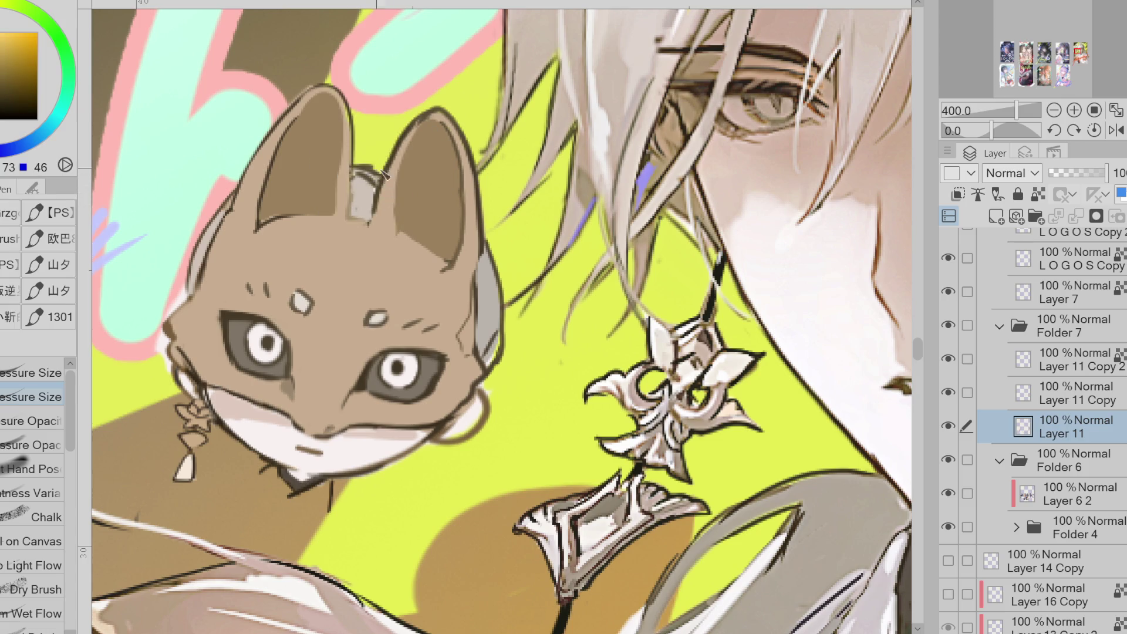
left_click(196, 264, "alt")
left_click(197, 267, "alt")
left_click_drag(191, 252, 199, 291)
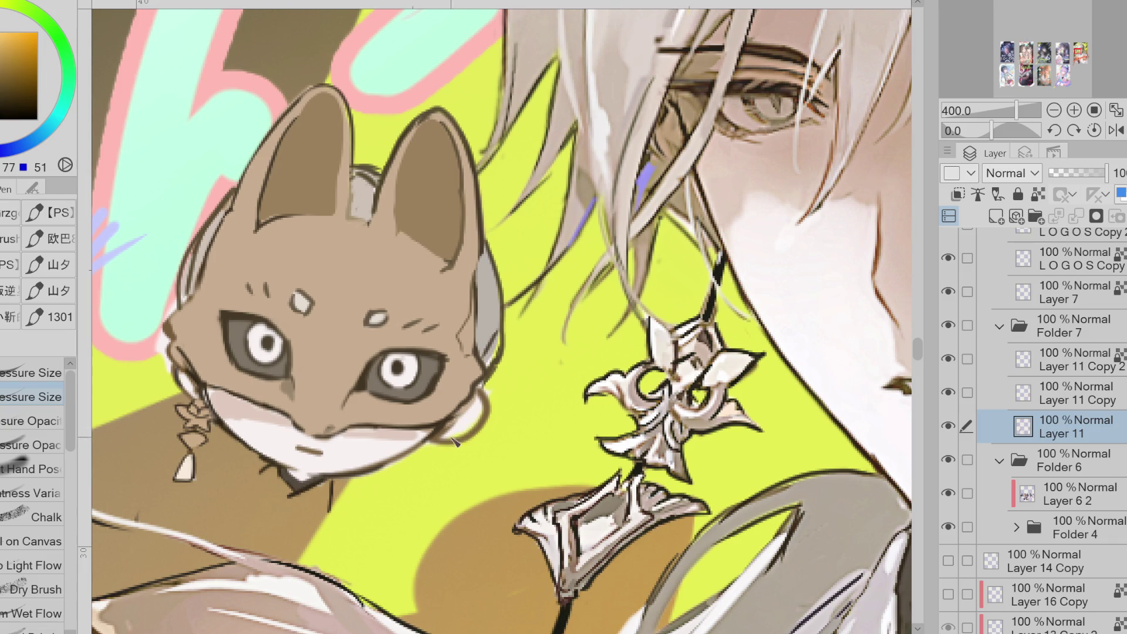
scroll(389, 273, "down", 3)
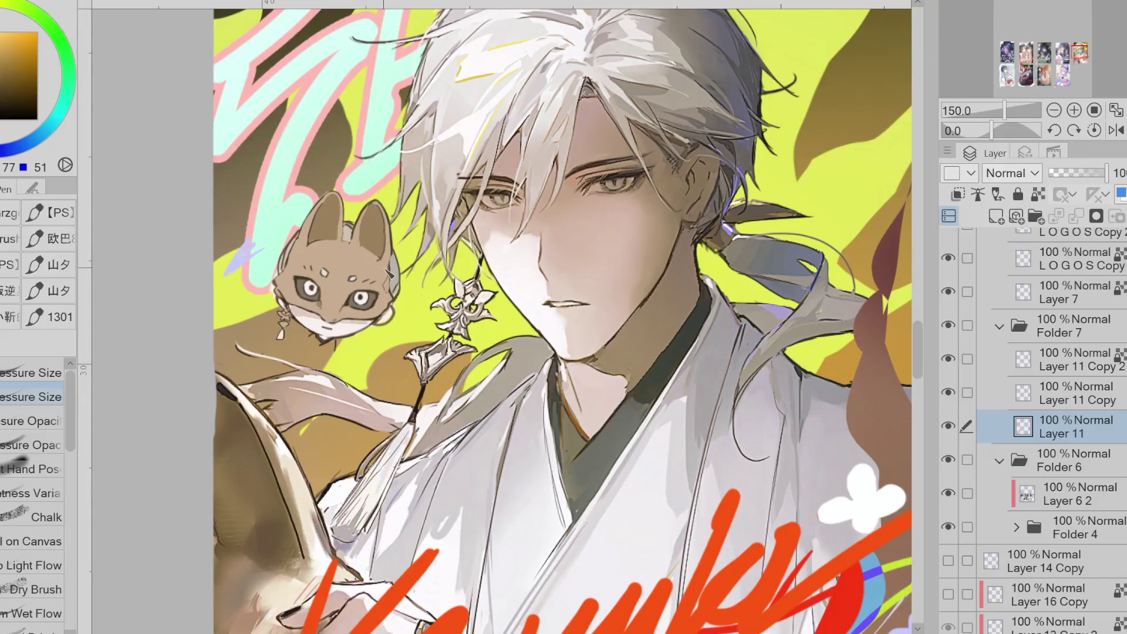
- Zoom in and repaint the fox's chin in near-white
scroll(384, 273, "up", 1)
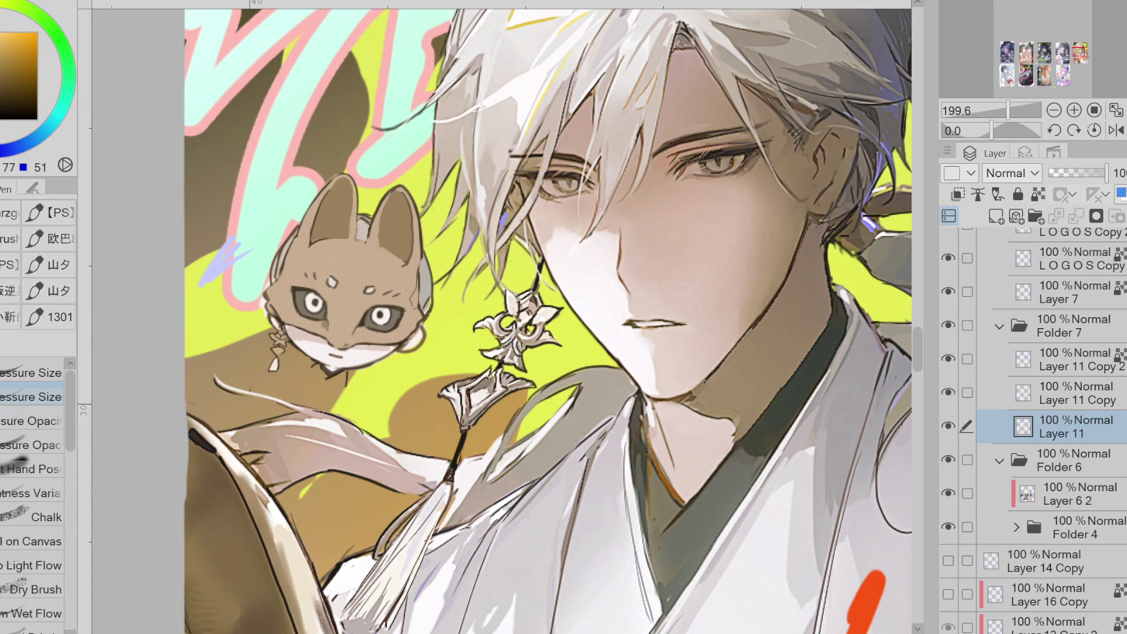
scroll(327, 300, "up", 3)
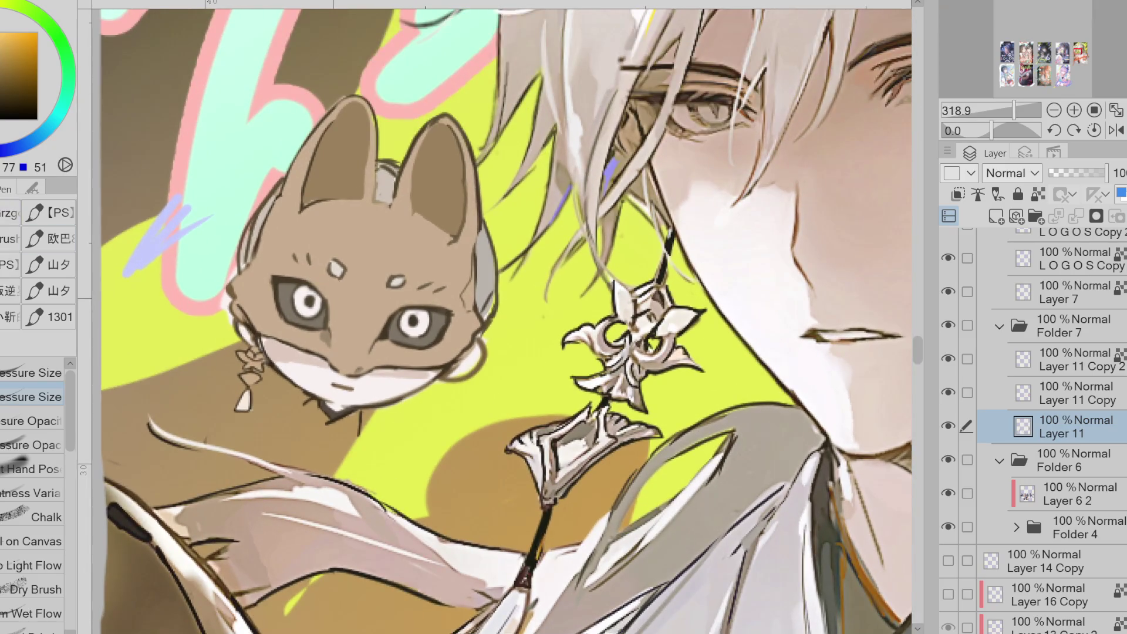
left_click(356, 383, "alt")
mouse_move(352, 385)
left_mouse_down()
mouse_move(349, 402)
mouse_move(359, 397)
left_mouse_up()
left_click(376, 388, "alt")
left_click(367, 392, "alt")
- Add a small dark brown mark on the fox's white chin
left_click(473, 383, "alt")
left_click(471, 383, "alt")
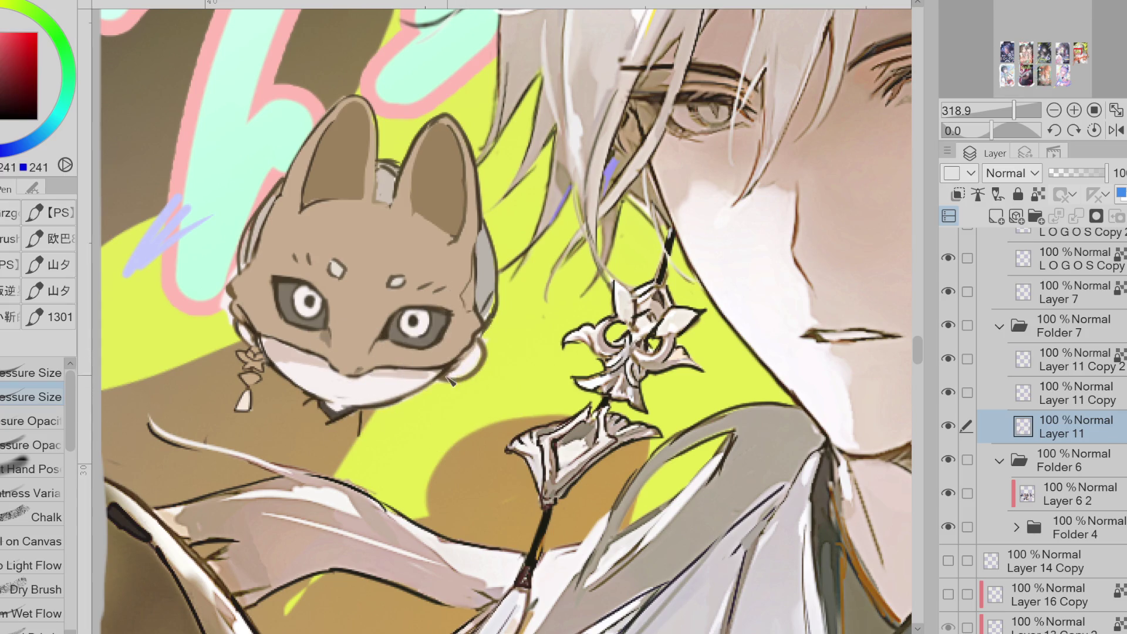
left_click(446, 383, "alt")
left_click_drag(331, 383, 340, 387)
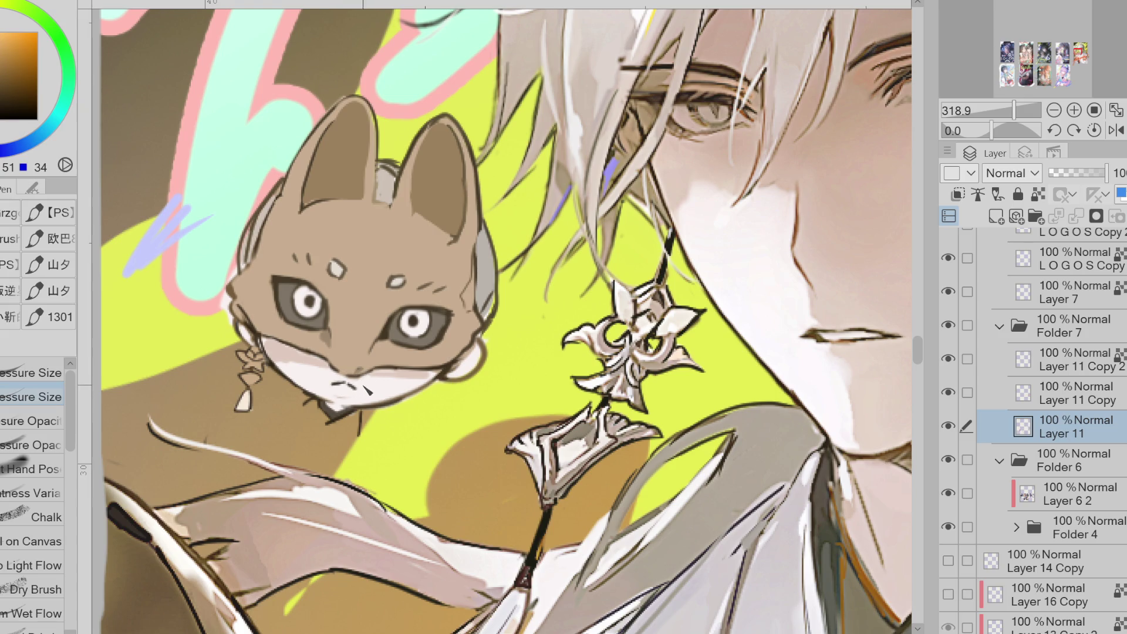
- Sample near-white, chin-edge brown-orange and light fur colours from the fox
left_click(351, 393, "alt")
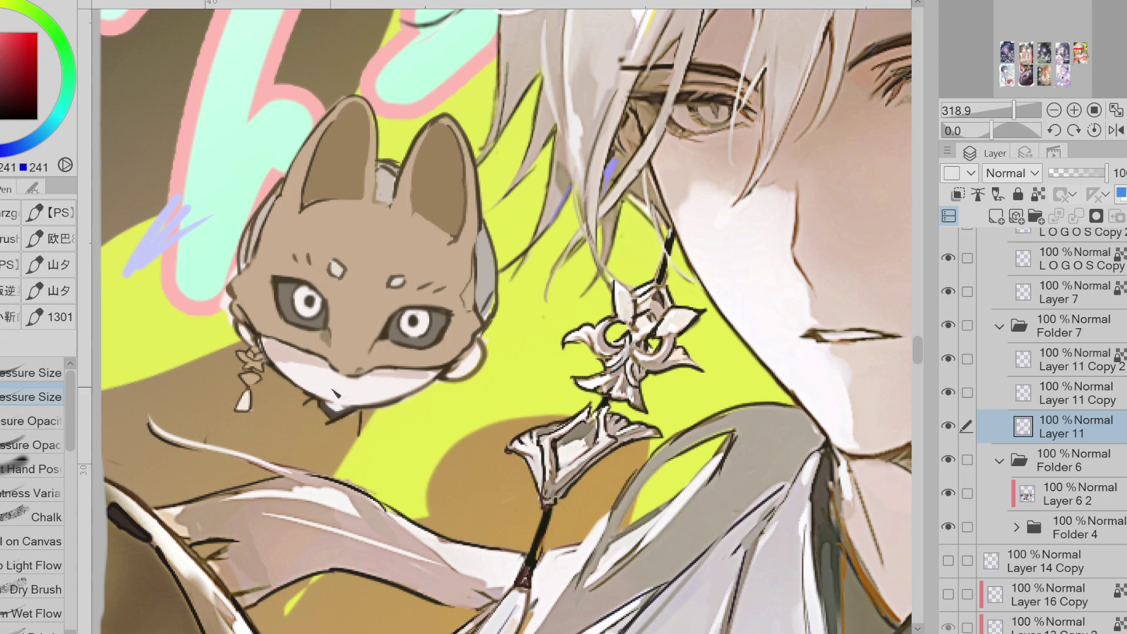
left_click(360, 407, "alt")
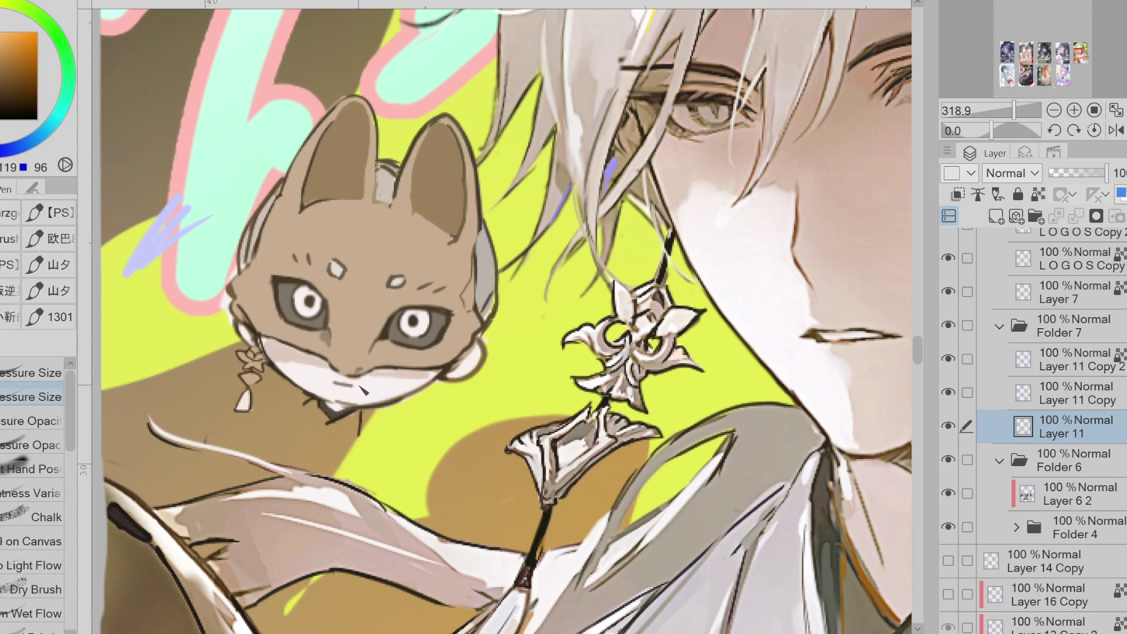
left_click(448, 225, "alt")
key("g")
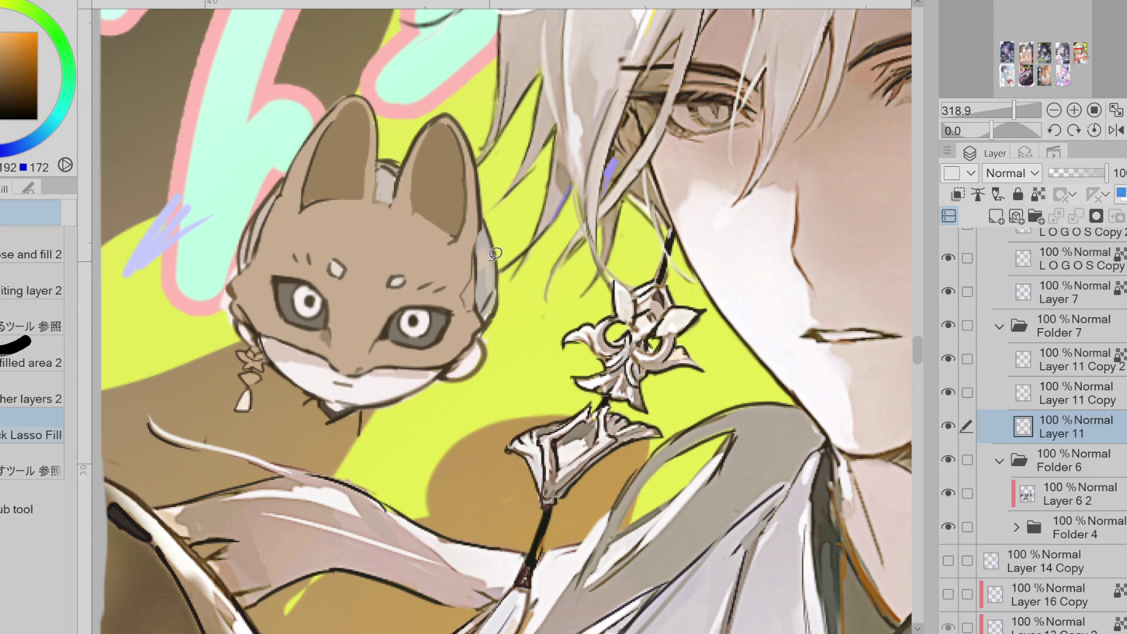
scroll(495, 242, "down", 5)
scroll(463, 127, "up", 4)
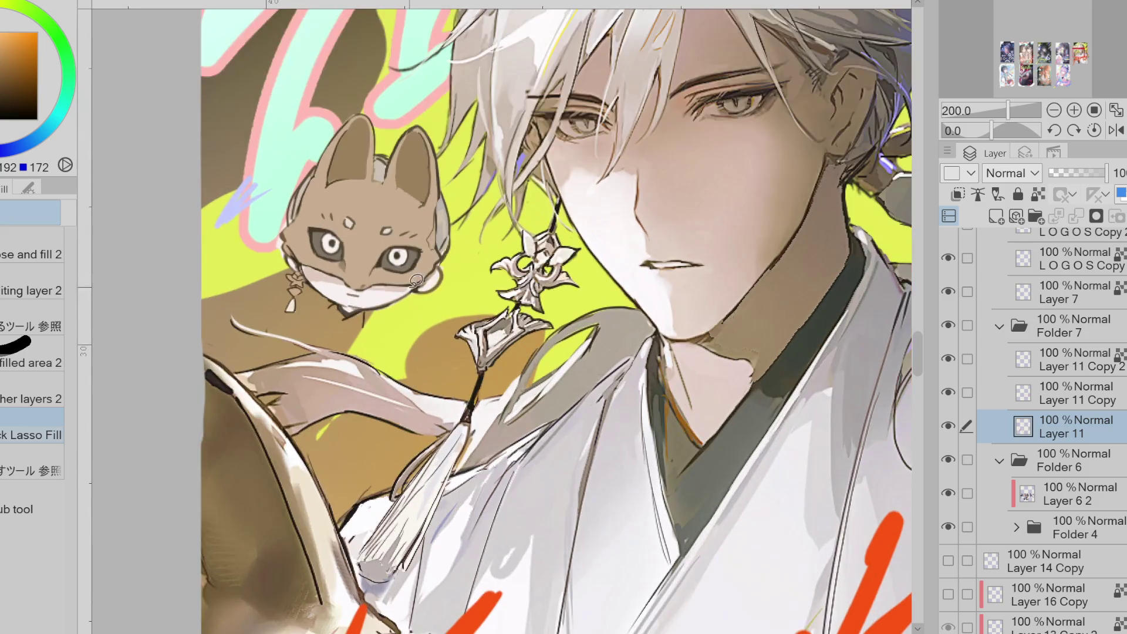
- Pick a pale pinkish white and push the fox's lower face upward with Liquify
scroll(281, 96, "down", 2)
key("p")
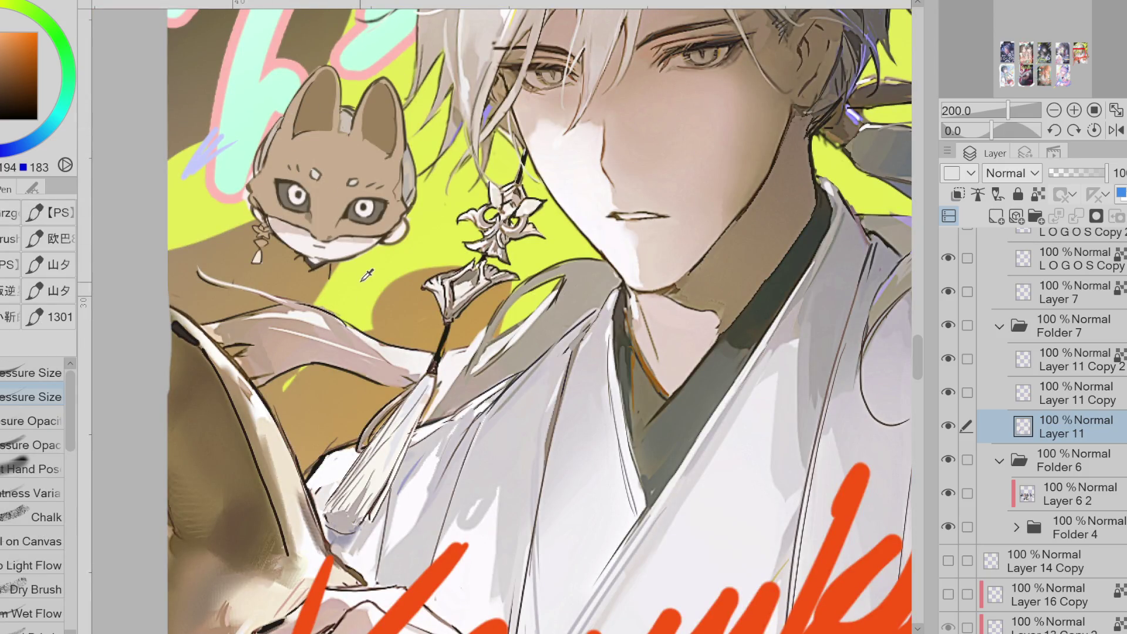
left_click(339, 247, "alt")
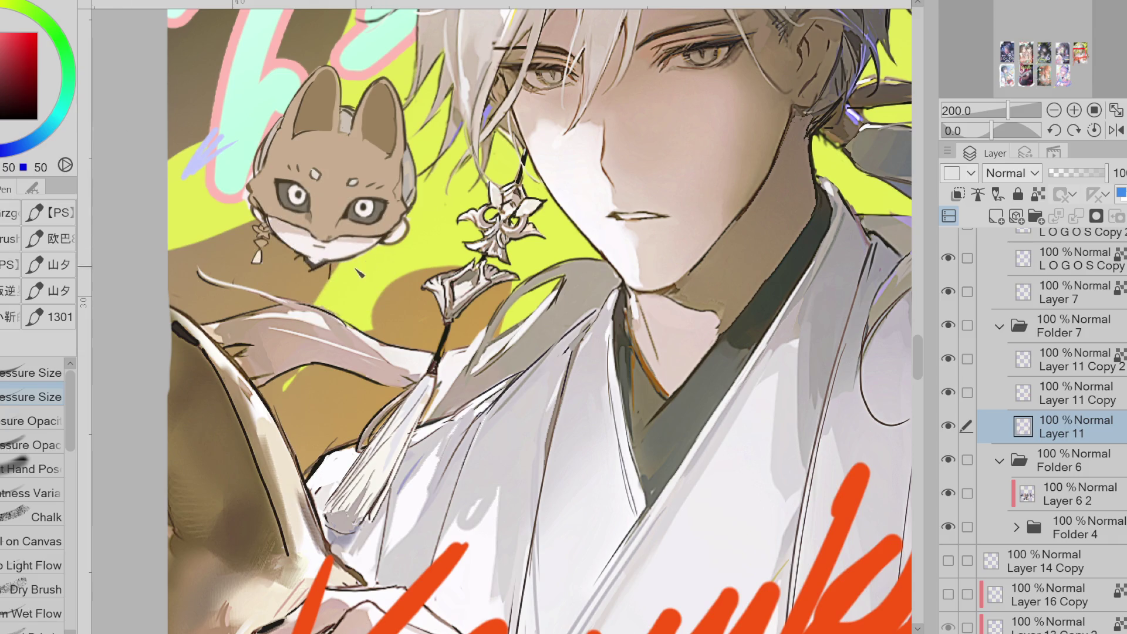
key("j")
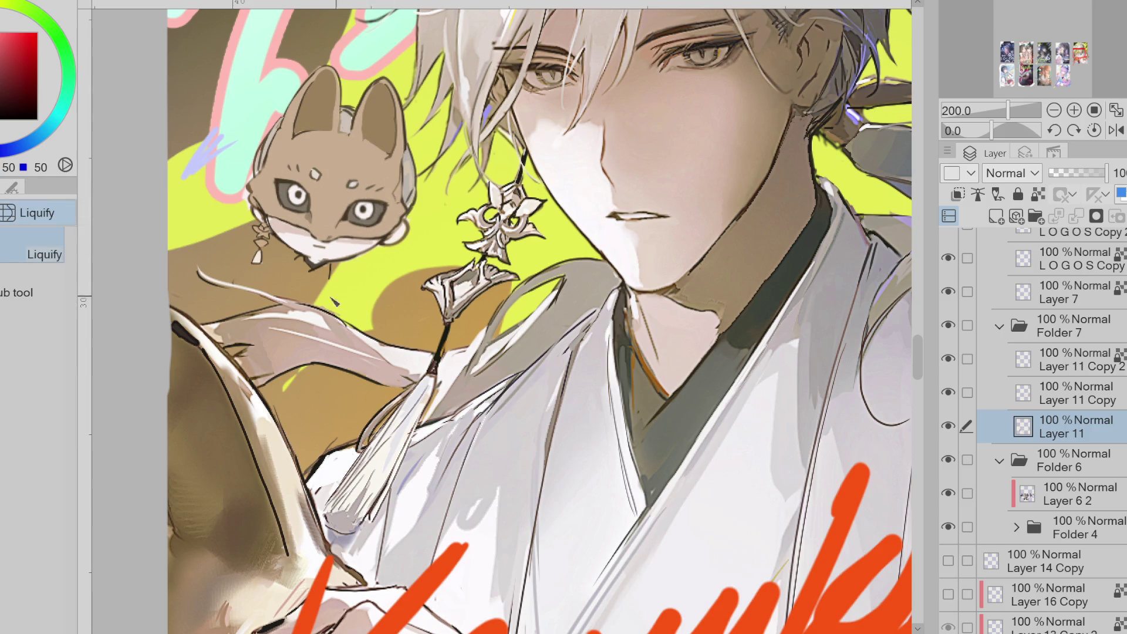
left_click_drag(335, 294, 367, 223)
key("p")
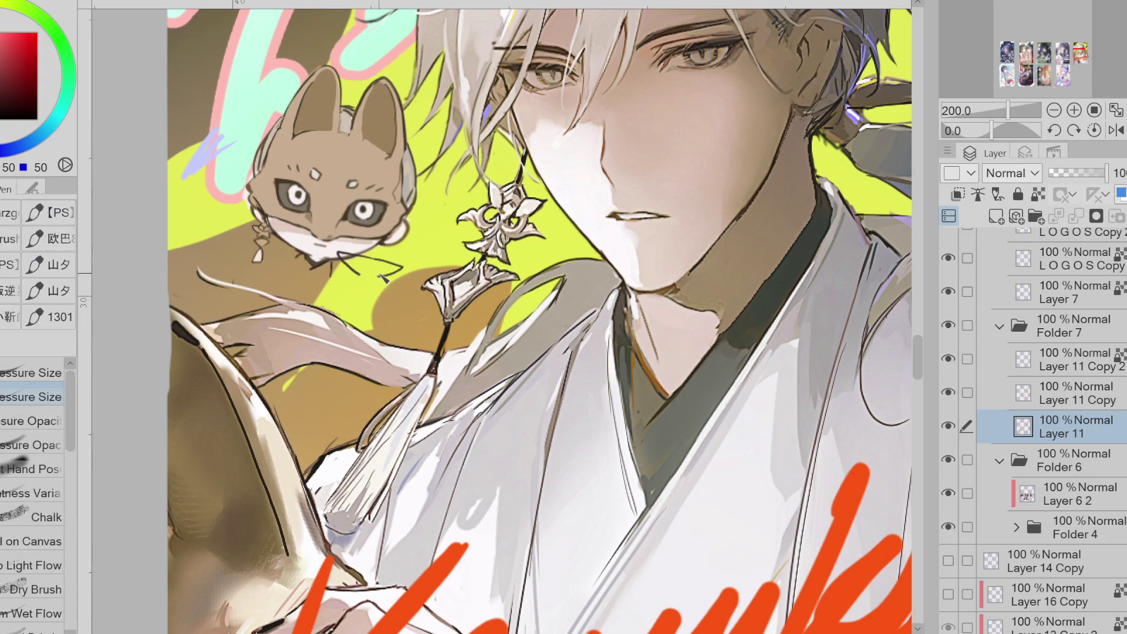
key("e")
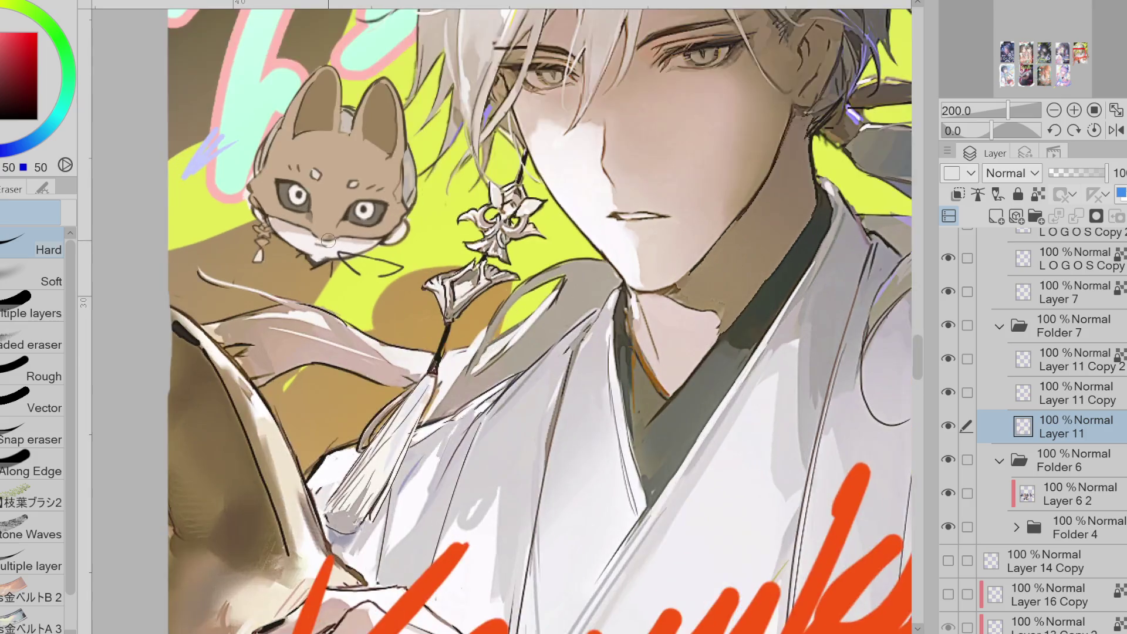
scroll(335, 242, "up", 3)
- With the Pen, sample dark colours and test a short muzzle stroke on the fox, then undo it
key("p")
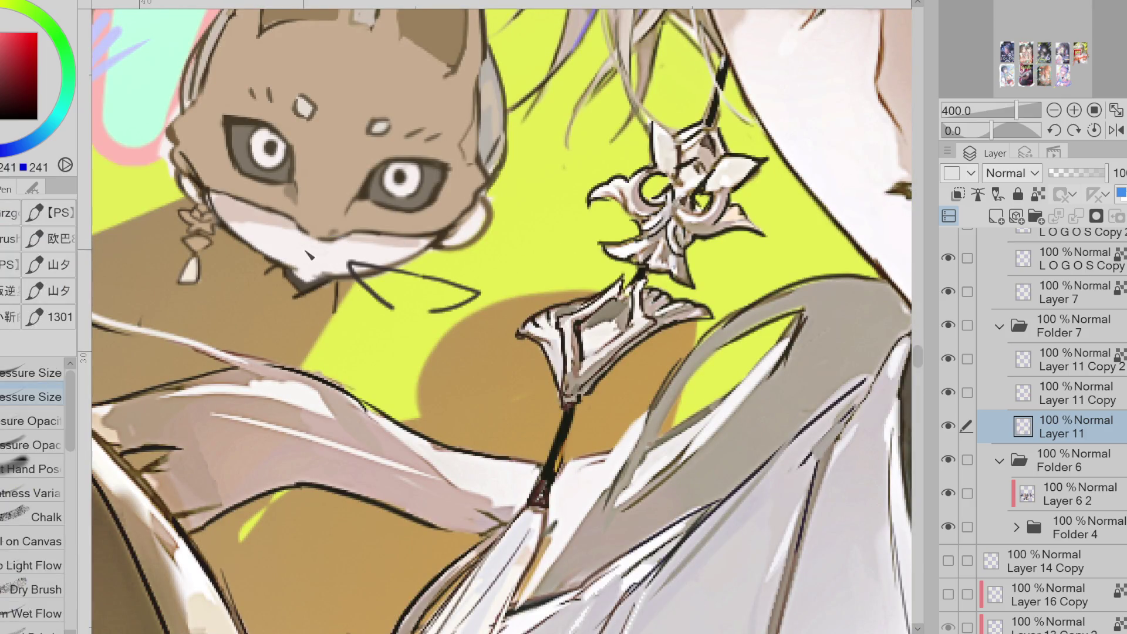
left_click(453, 249, "alt")
left_click(439, 242, "alt")
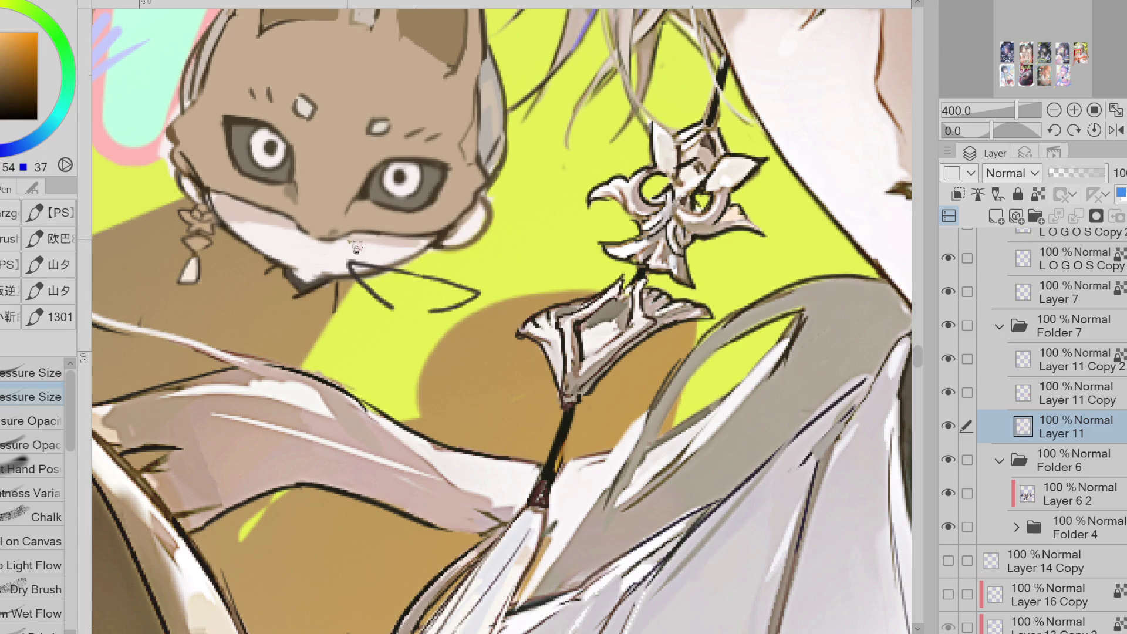
mouse_move(297, 249)
left_mouse_down()
mouse_move(324, 253)
mouse_move(311, 255)
left_mouse_up()
key("ctrl+z")
scroll(350, 288, "down", 3)
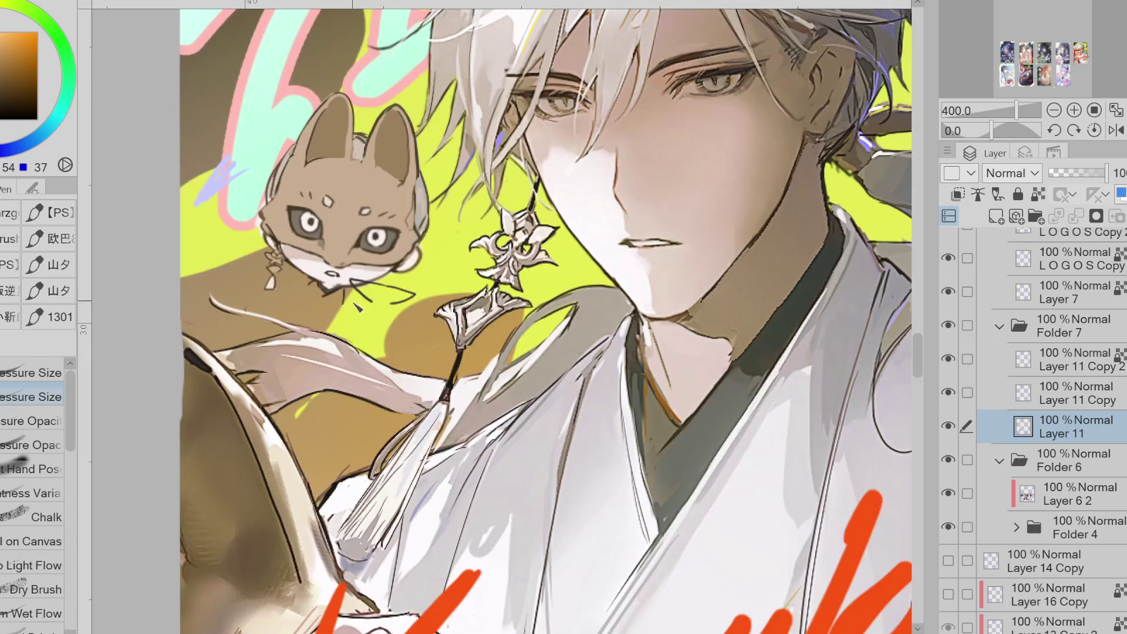
scroll(318, 227, "up", 3)
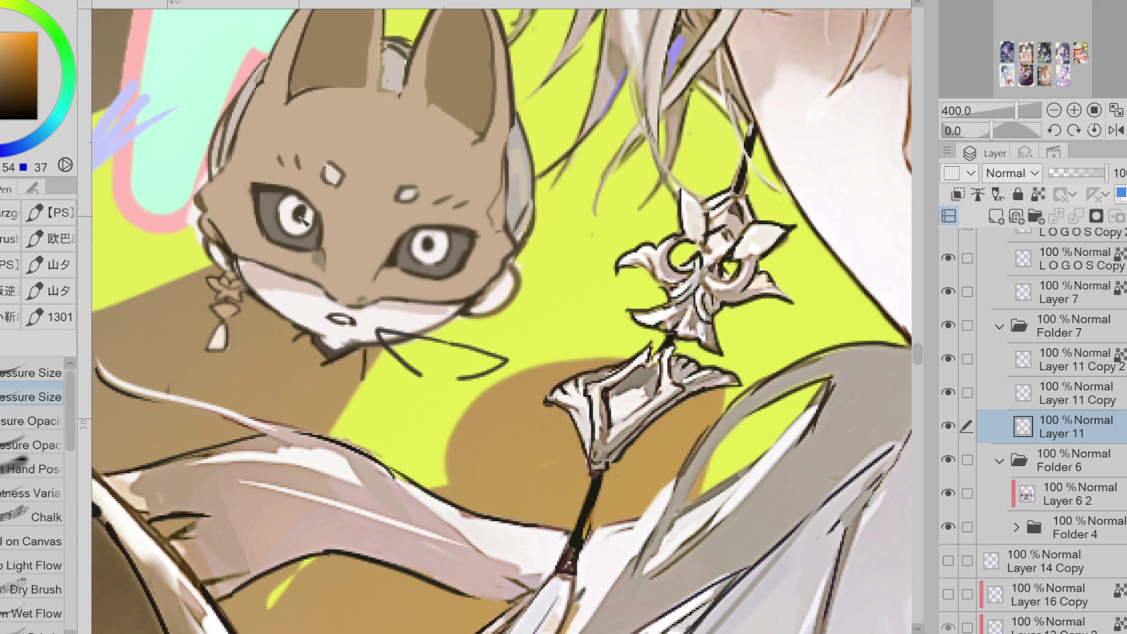
- Re-sample the dark eye and orange-brown line colours from the fox
left_click(301, 220, "alt")
left_click(302, 218, "alt")
left_click(434, 246, "alt")
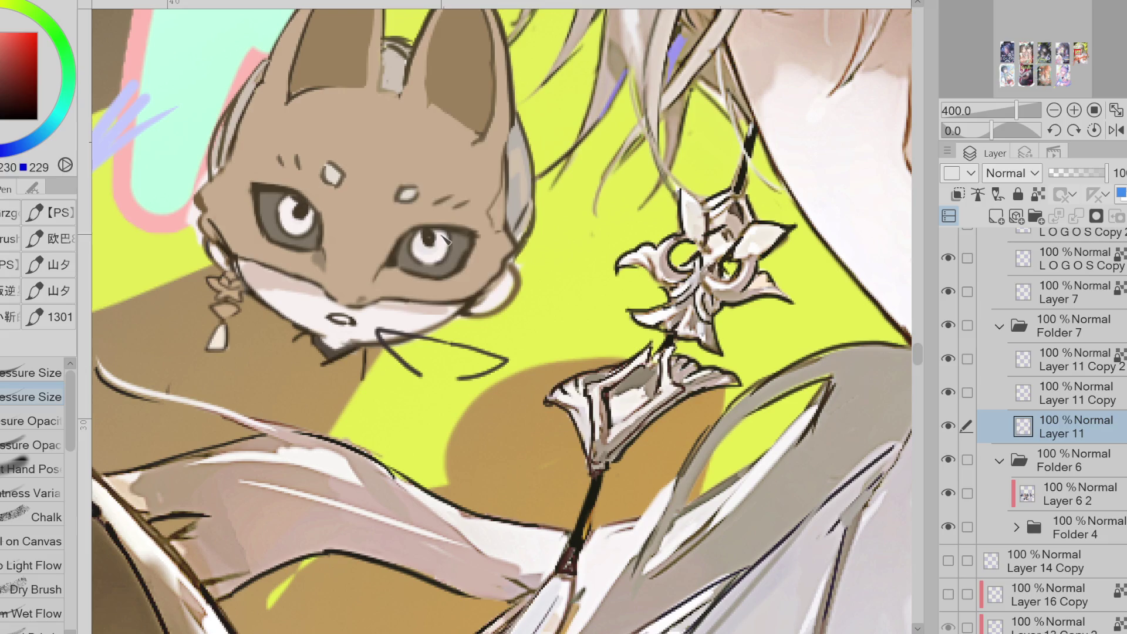
left_click(443, 235, "alt")
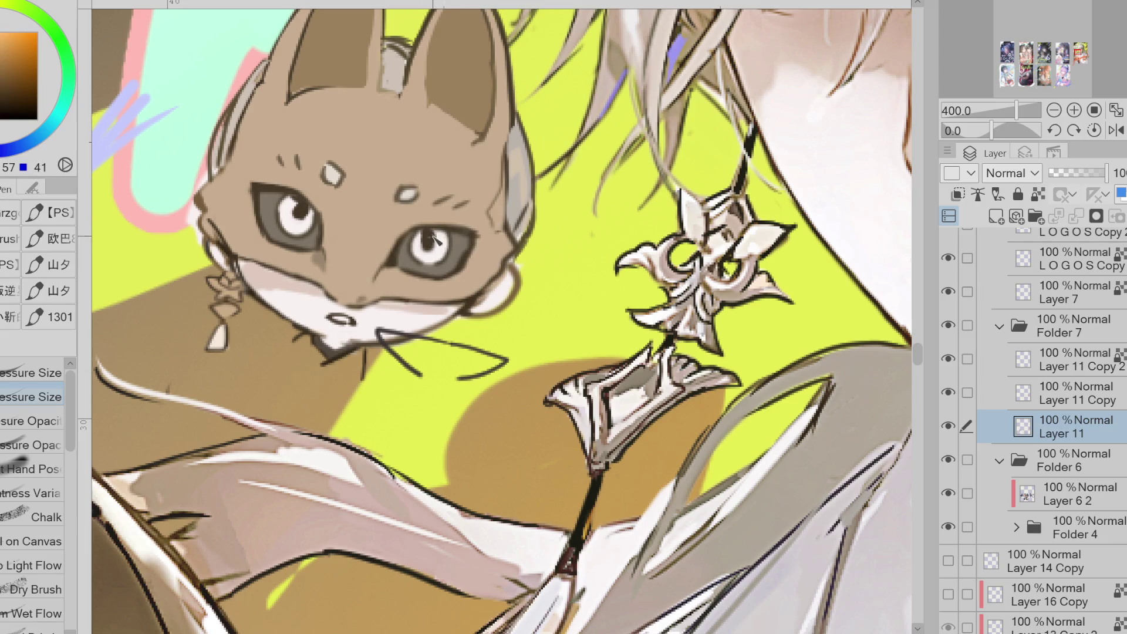
left_click(432, 250, "alt")
left_click(435, 237, "alt")
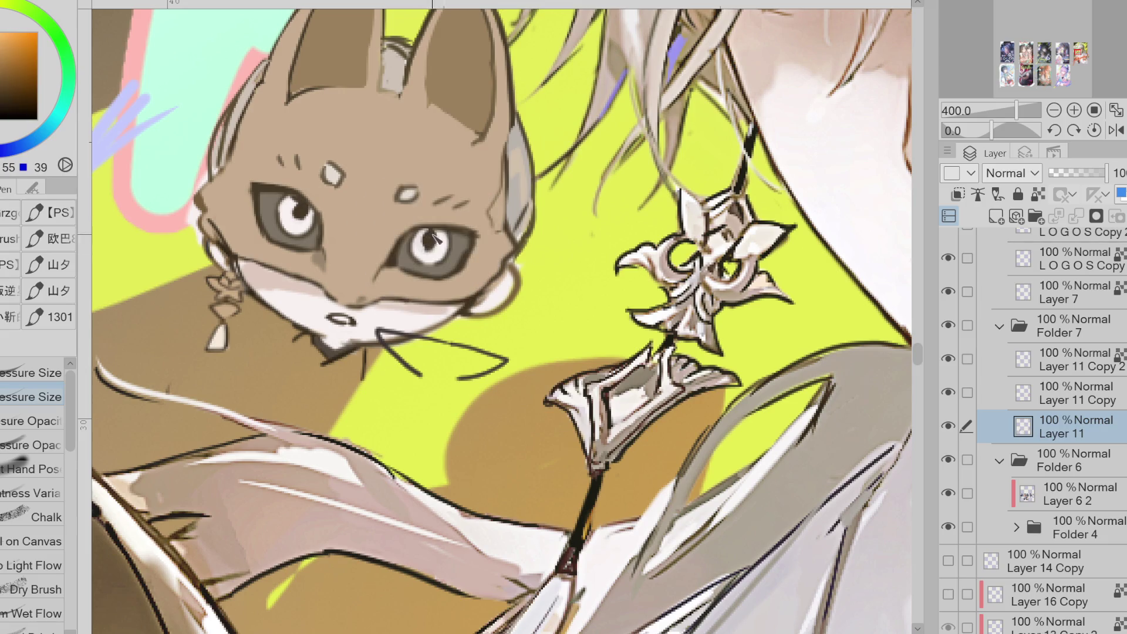
left_click(434, 243, "alt")
scroll(488, 232, "down", 2)
scroll(487, 267, "up", 2)
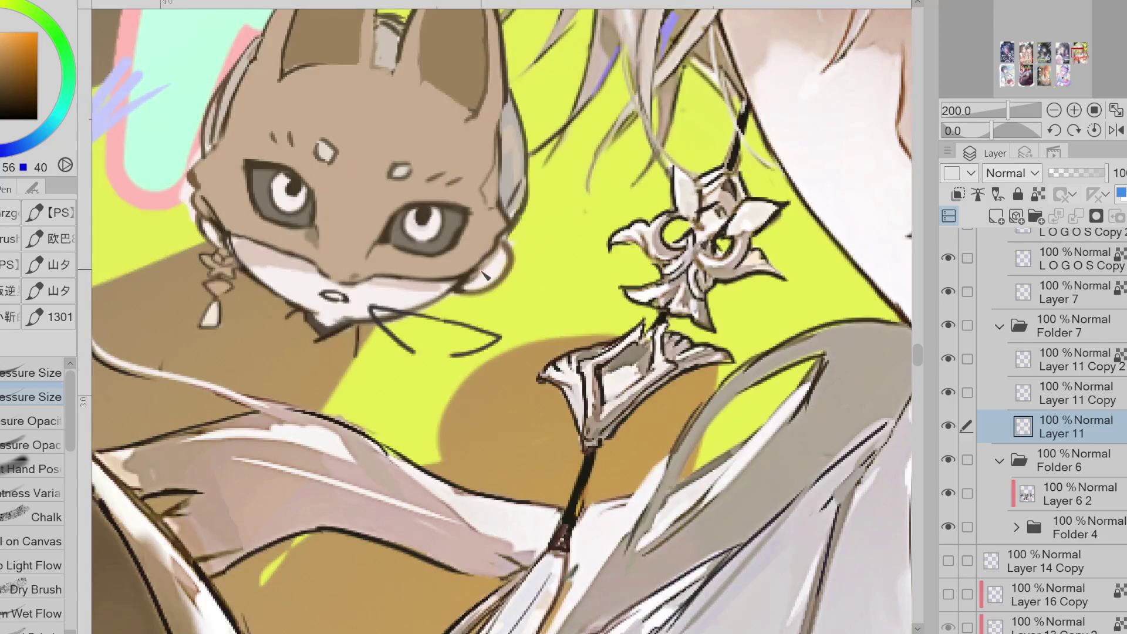
- Redraw the fox's mouth line in dark orange-brown, retrying the curve
left_click(355, 297, "alt")
left_click(457, 290, "alt")
left_click_drag(324, 293, 337, 294)
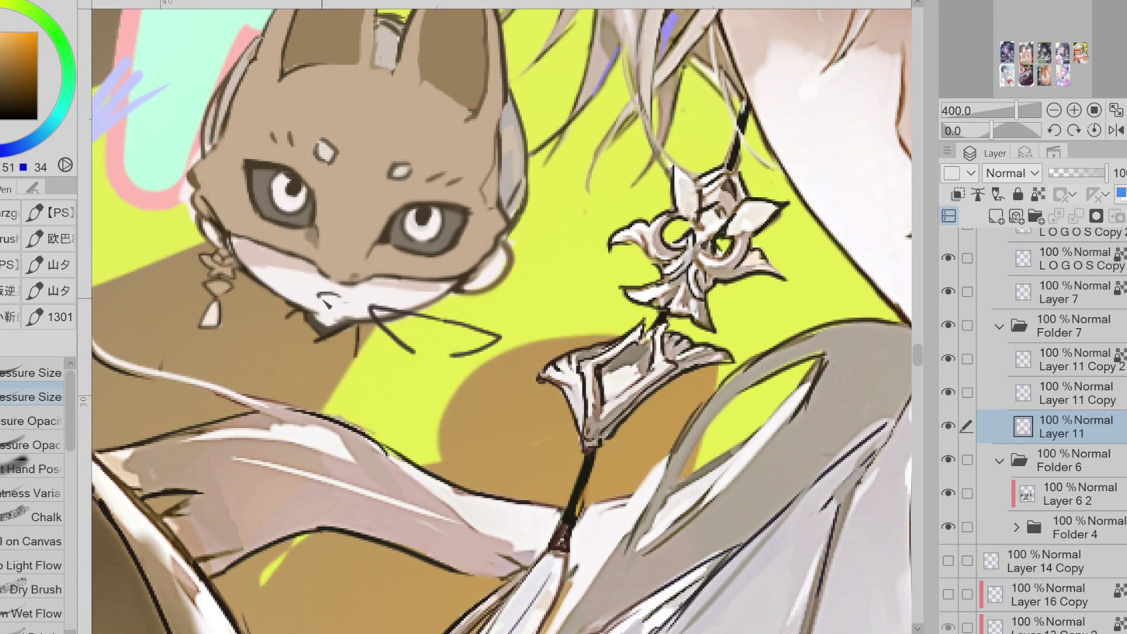
key("ctrl+z")
left_click_drag(324, 295, 342, 301)
key("ctrl+z")
- Lasso Fill a grey-tan collar tab below the fox's mouth
key("ctrl+z")
key("g")
mouse_move(376, 306)
left_mouse_down()
mouse_move(382, 323)
mouse_move(486, 326)
mouse_move(489, 295)
left_mouse_up()
left_click(353, 242, "alt")
key("ctrl+z")
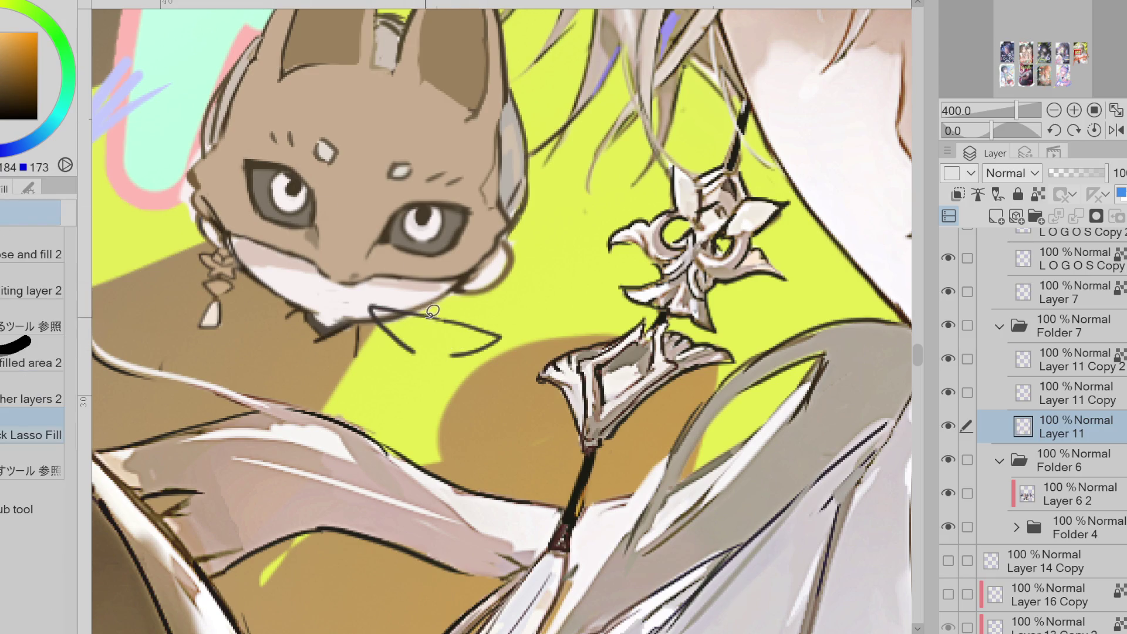
left_click_drag(378, 306, 496, 336)
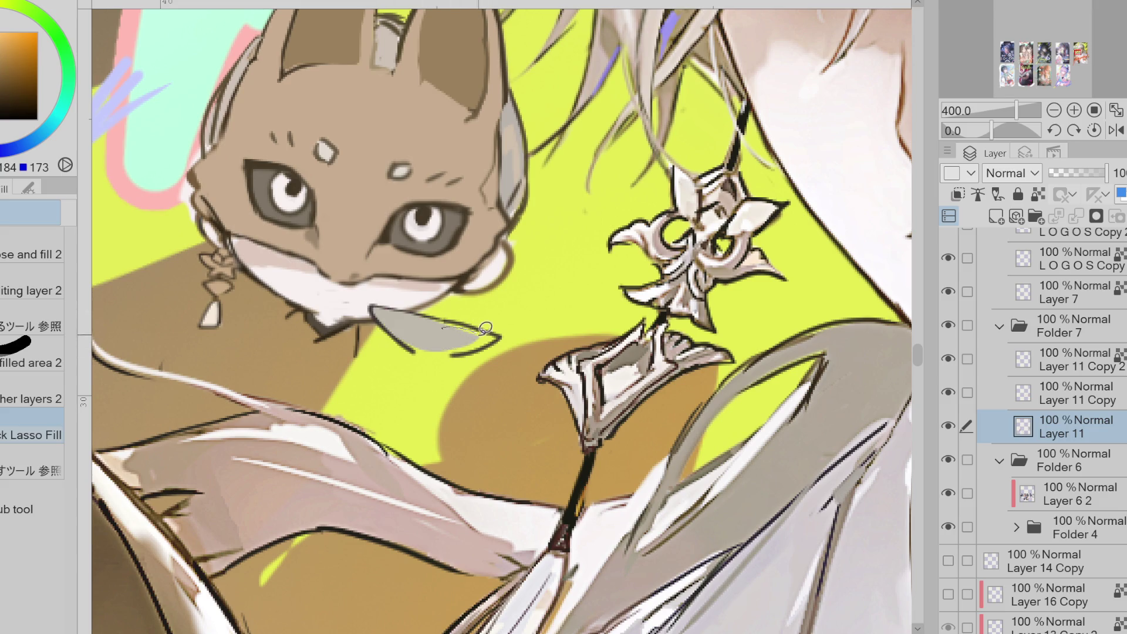
- Lasso Fill a small near-white round bell below the tab
left_click(443, 273, "alt")
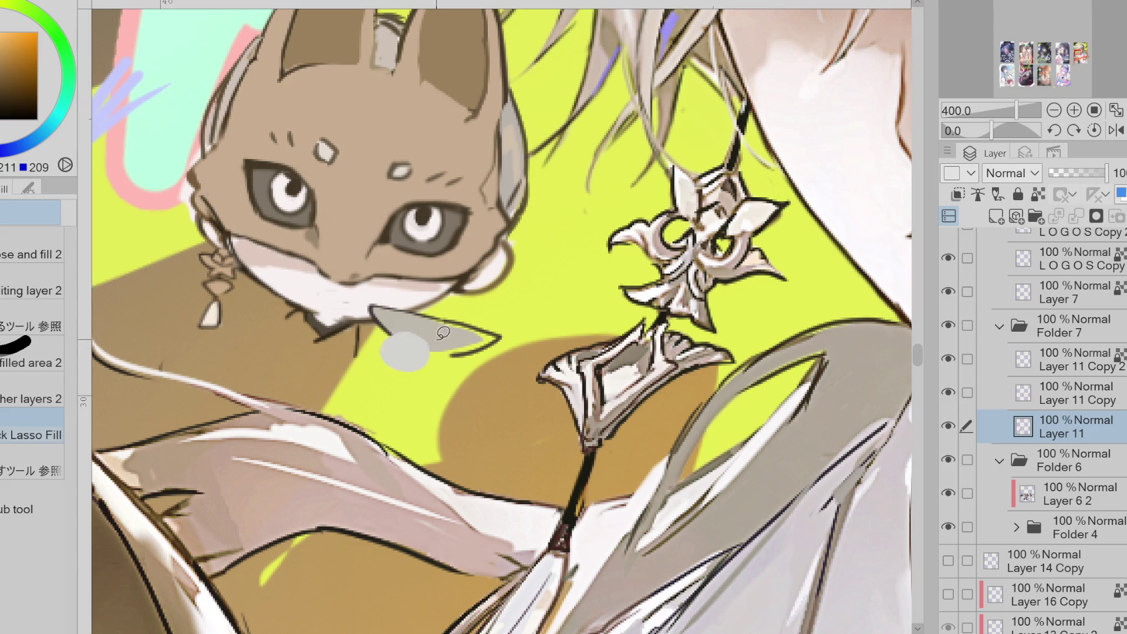
left_click(408, 277, "alt")
left_click_drag(411, 336, 414, 338)
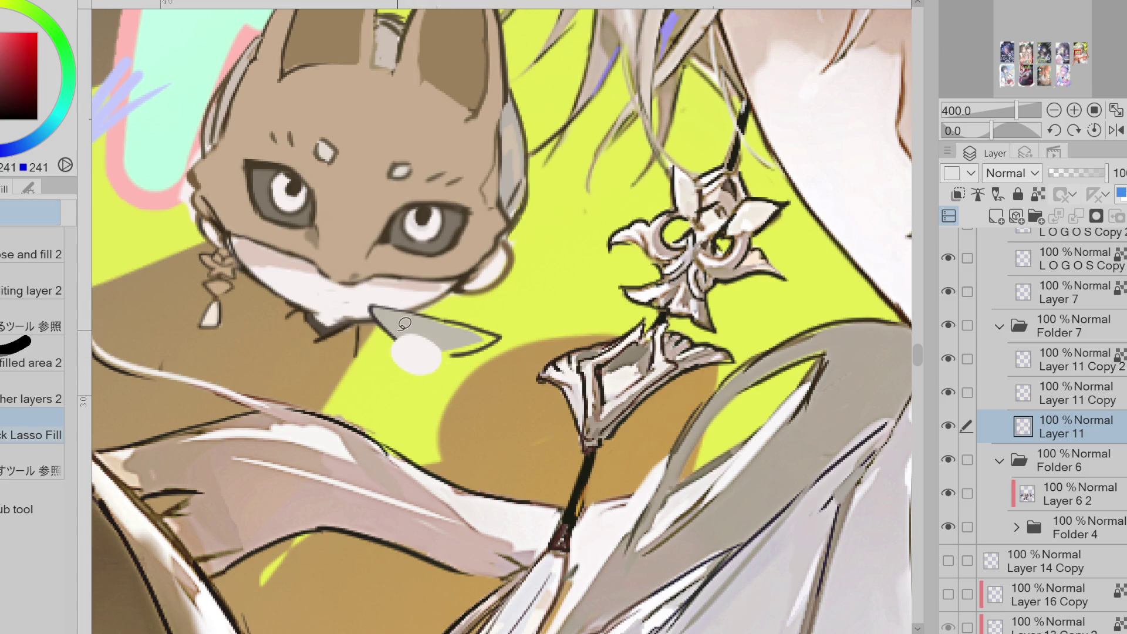
key("ctrl+z")
key("ctrl+y")
key("ctrl+z")
mouse_move(443, 337)
left_mouse_down()
mouse_move(456, 349)
mouse_move(411, 342)
mouse_move(405, 335)
mouse_move(427, 323)
mouse_move(403, 328)
mouse_move(410, 345)
mouse_move(441, 327)
mouse_move(452, 359)
left_mouse_up()
- Sample brown and near-white colours, then lasso-select and deselect the white area below the mouth
left_click(418, 237, "alt")
left_click(452, 331, "alt")
key("p")
left_click(456, 354, "alt")
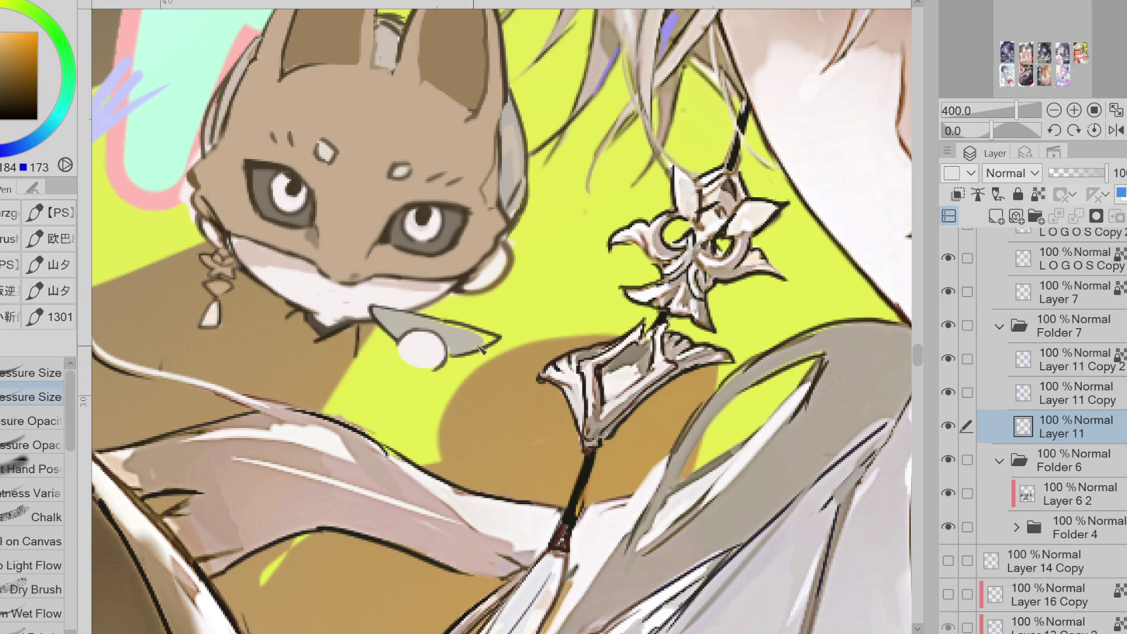
left_click(473, 324, "alt")
key("m")
mouse_move(446, 311)
left_mouse_down()
mouse_move(404, 321)
mouse_move(438, 329)
left_mouse_up()
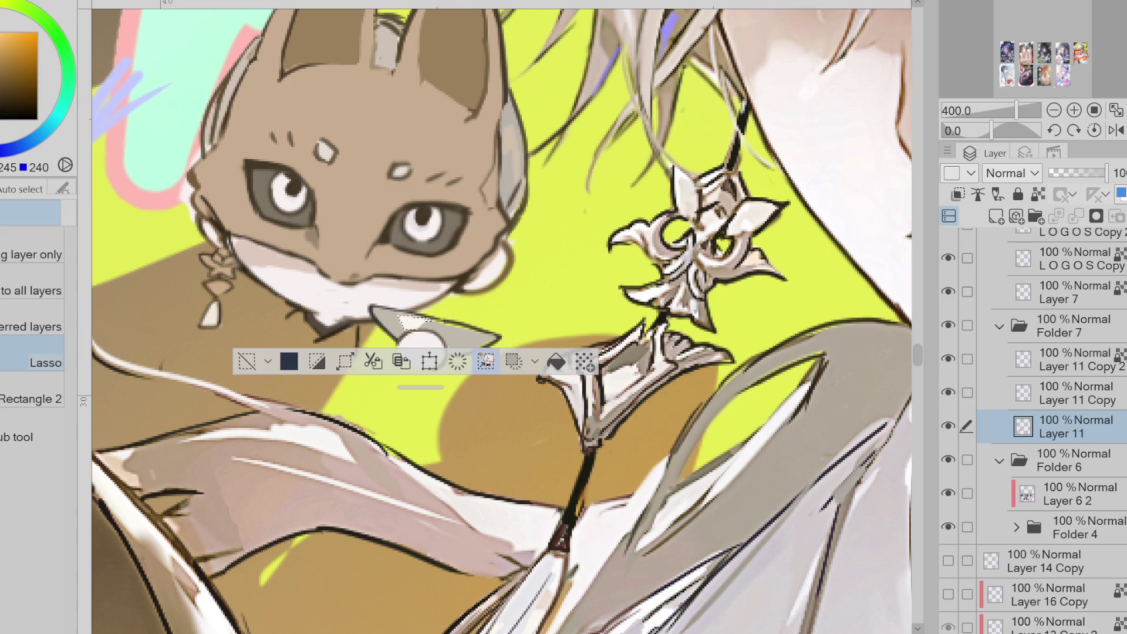
key("ctrl+d")
- Try a dark chin line below the mouth, undo it, and sample a mid-tone tan
key("p")
left_click(466, 285, "alt")
left_click_drag(320, 284, 355, 294)
key("ctrl+z")
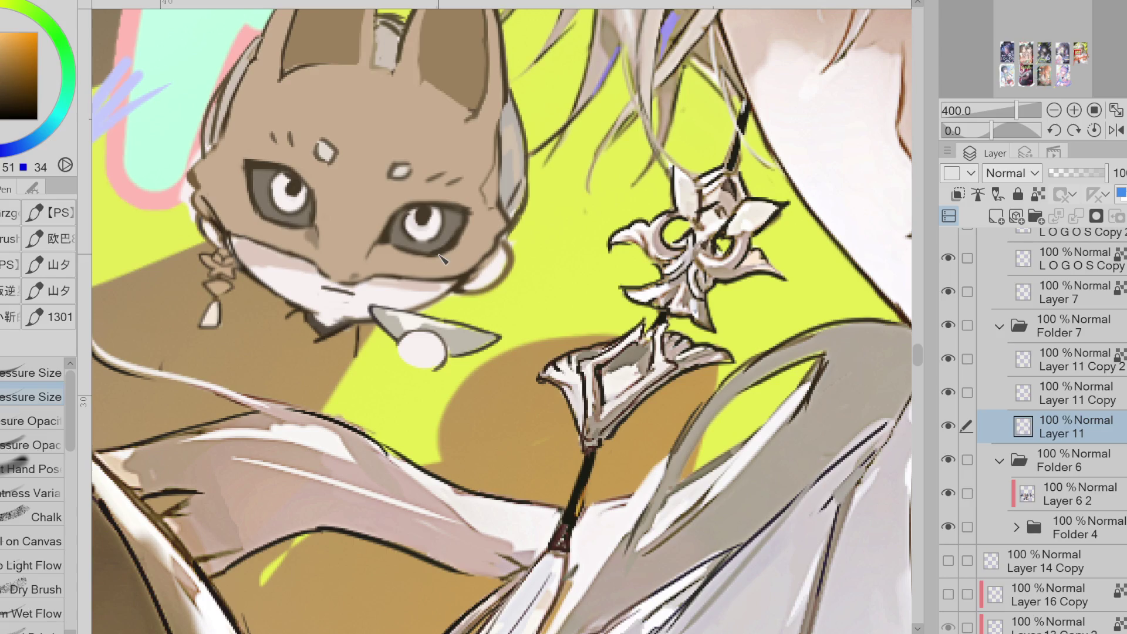
scroll(431, 207, "down", 3)
scroll(440, 212, "up", 3)
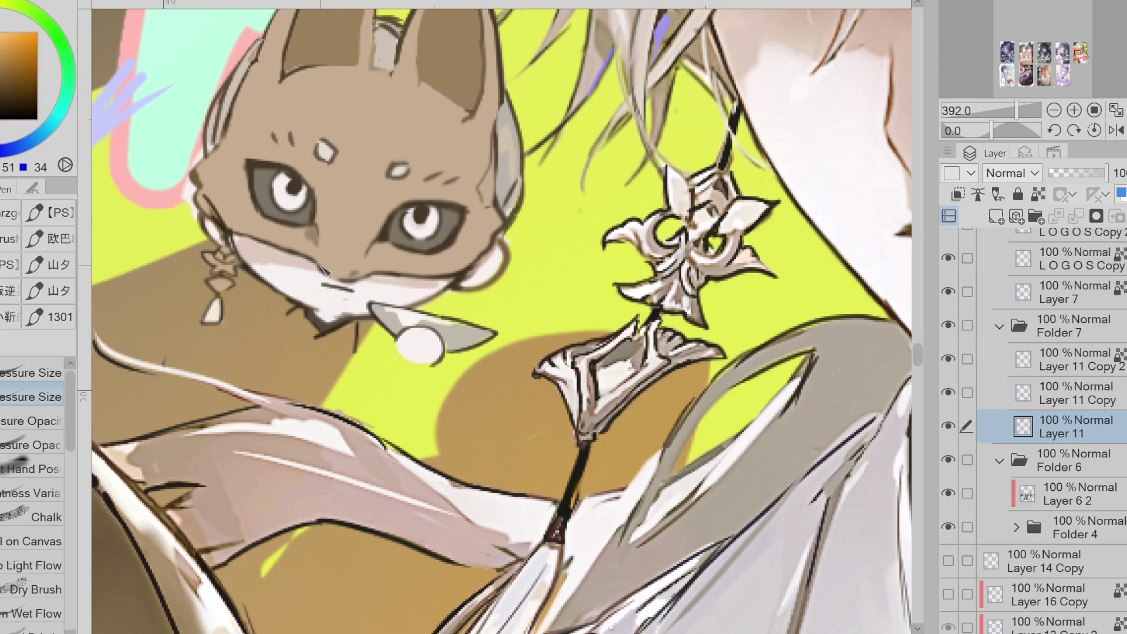
left_click(355, 277, "alt")
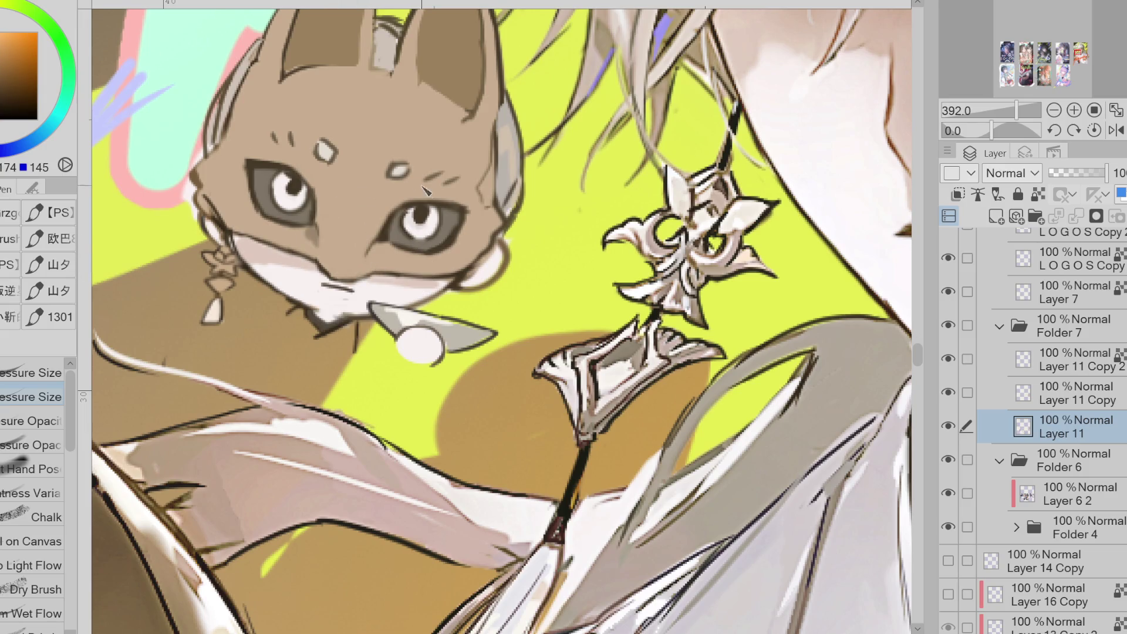
scroll(368, 256, "down", 3)
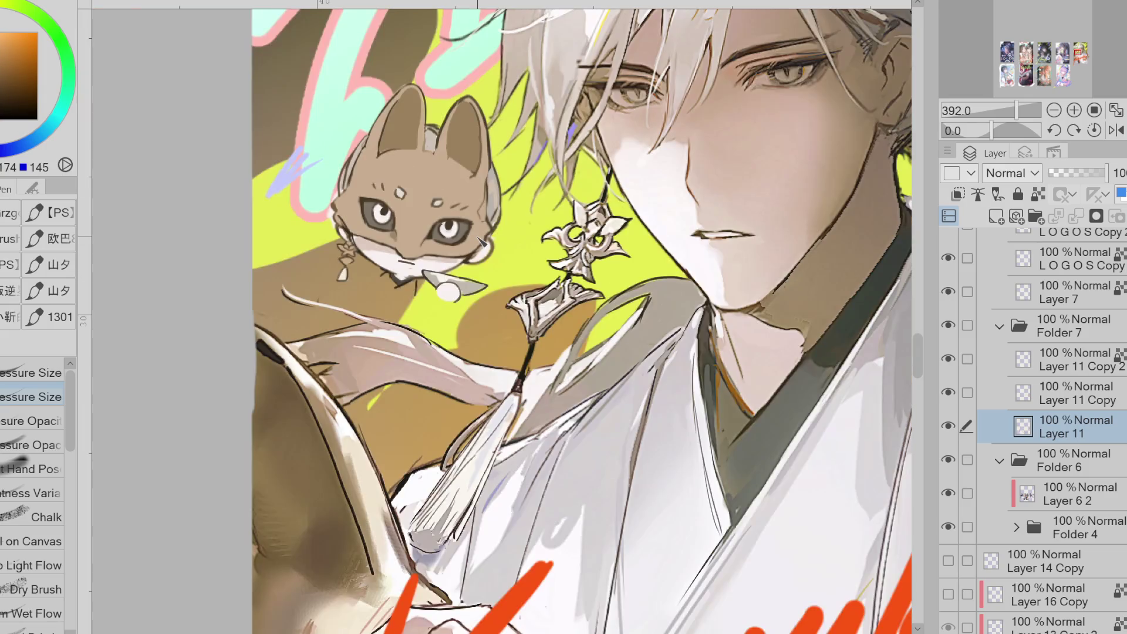
- Add a new layer for the collar and test a light fill under the chin
left_click(997, 217)
key("g")
left_click(395, 267, "alt")
mouse_move(399, 261)
left_mouse_down()
mouse_move(367, 276)
mouse_move(438, 265)
left_mouse_up()
key("ctrl+z")
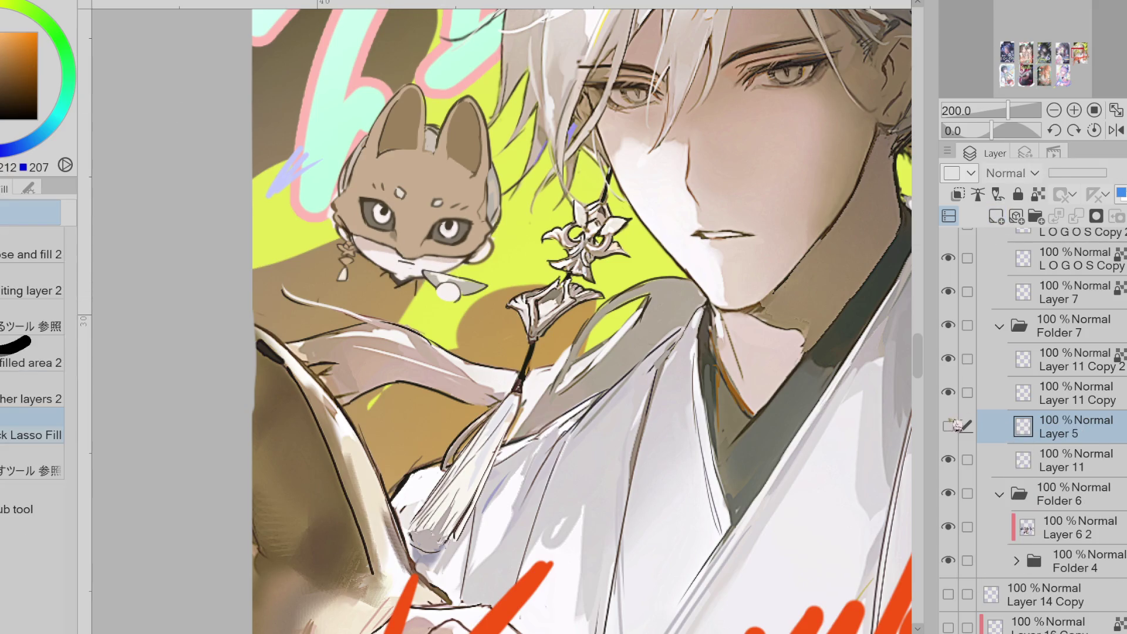
- Move Layer 5 below Layer 11 and Lasso Fill a pale lilac collar under the chin
left_click_drag(1049, 461, 1059, 457)
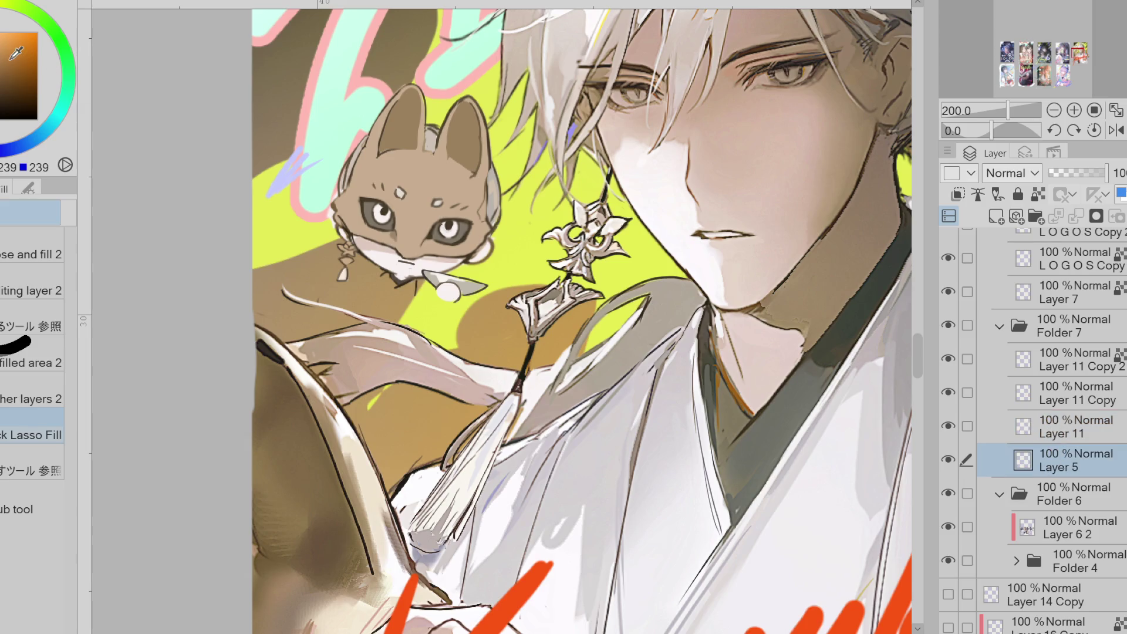
left_click(687, 466, "alt")
mouse_move(405, 259)
left_mouse_down()
mouse_move(370, 273)
mouse_move(445, 260)
mouse_move(423, 297)
mouse_move(381, 258)
left_mouse_up()
key("ctrl+z")
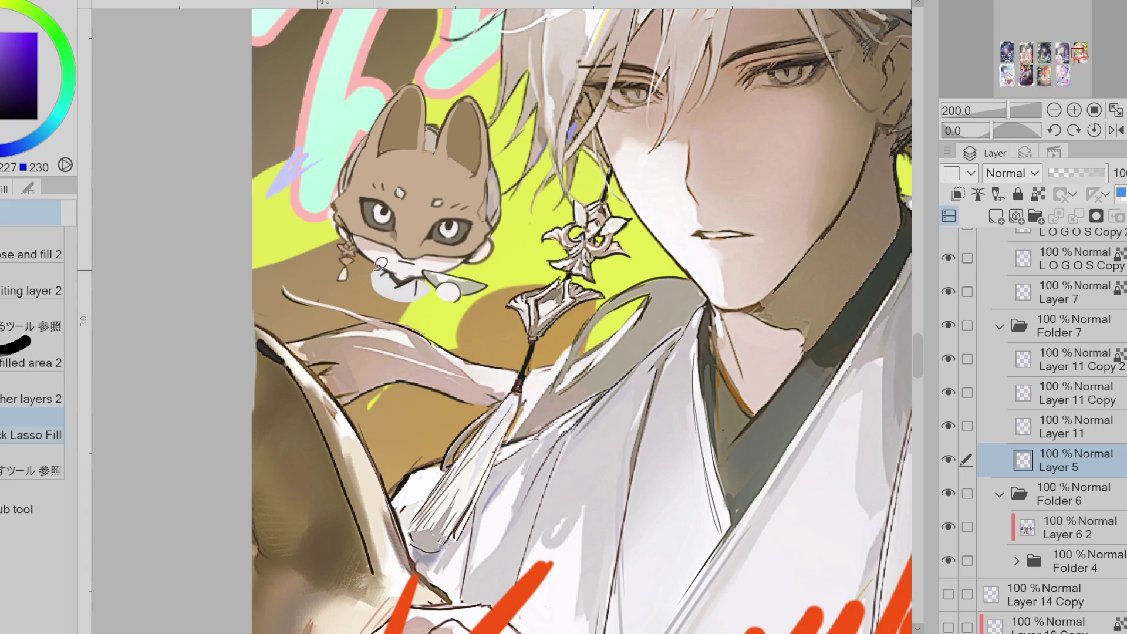
mouse_move(382, 267)
left_mouse_down()
mouse_move(387, 309)
mouse_move(428, 283)
mouse_move(479, 275)
mouse_move(395, 297)
mouse_move(361, 287)
mouse_move(448, 263)
mouse_move(365, 294)
mouse_move(351, 277)
mouse_move(411, 282)
mouse_move(399, 291)
mouse_move(436, 267)
left_mouse_up()
key("ctrl+z")
key("ctrl+z")
key("ctrl+z")
- Select Folder 6, then make Layer 11 the active layer
left_click(1078, 503)
left_click(1083, 432)
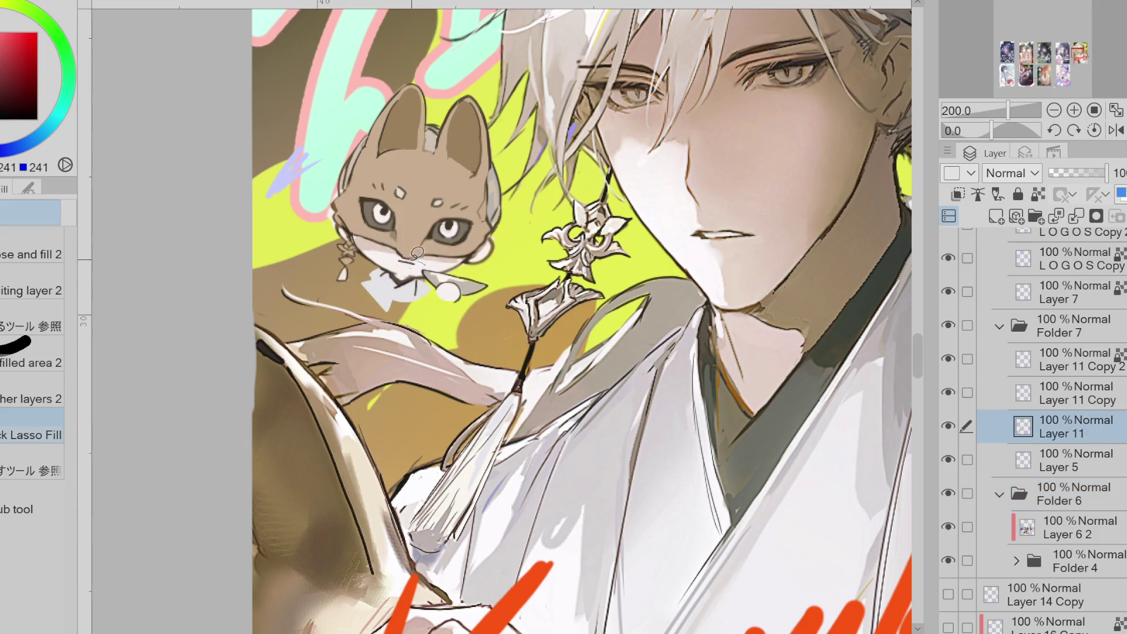
mouse_move(433, 254)
left_mouse_down()
mouse_move(424, 261)
mouse_move(436, 256)
left_mouse_up()
scroll(445, 254, "up", 3)
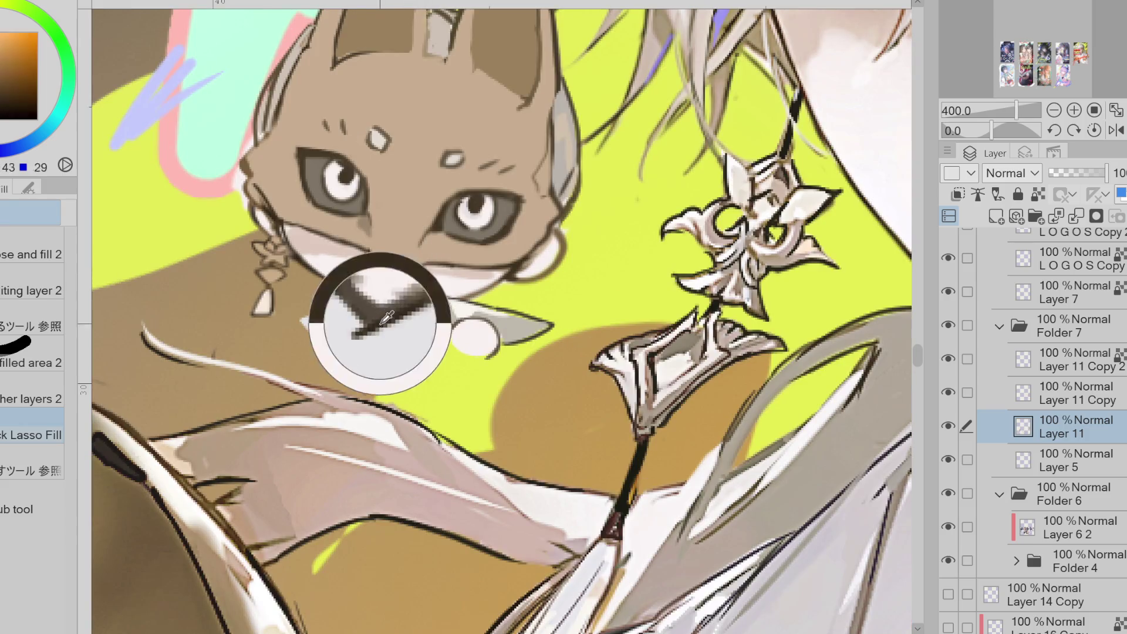
- Paint light brown over the gap between chin and collar, then merge Layer 11 into Layer 5
key("p")
key("x")
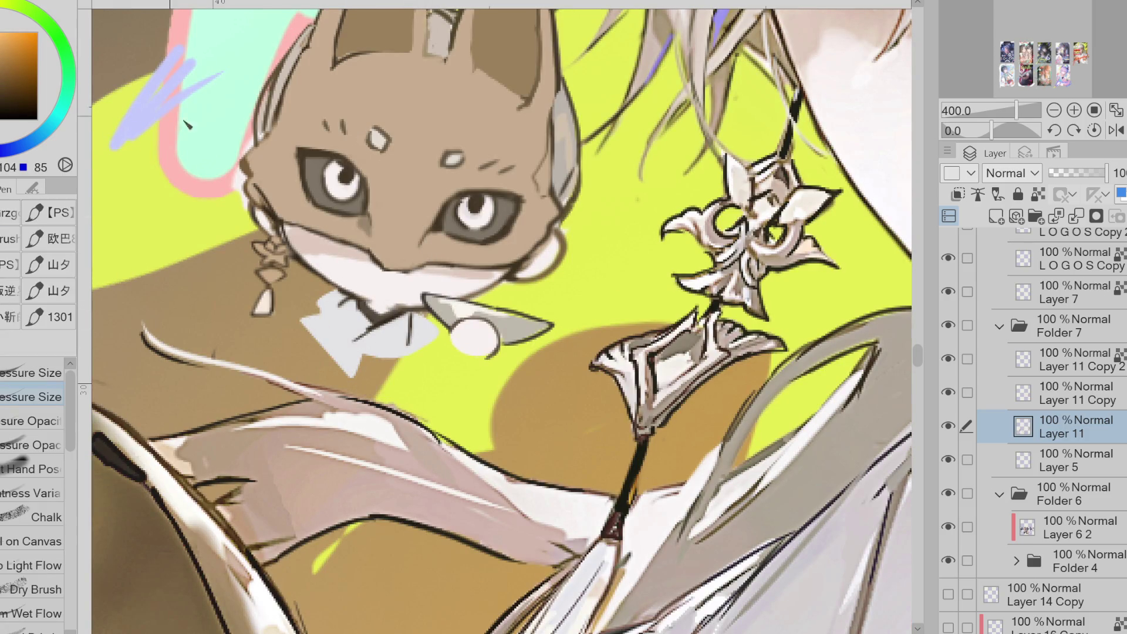
mouse_move(346, 301)
left_mouse_down()
mouse_move(327, 310)
mouse_move(339, 355)
left_mouse_up()
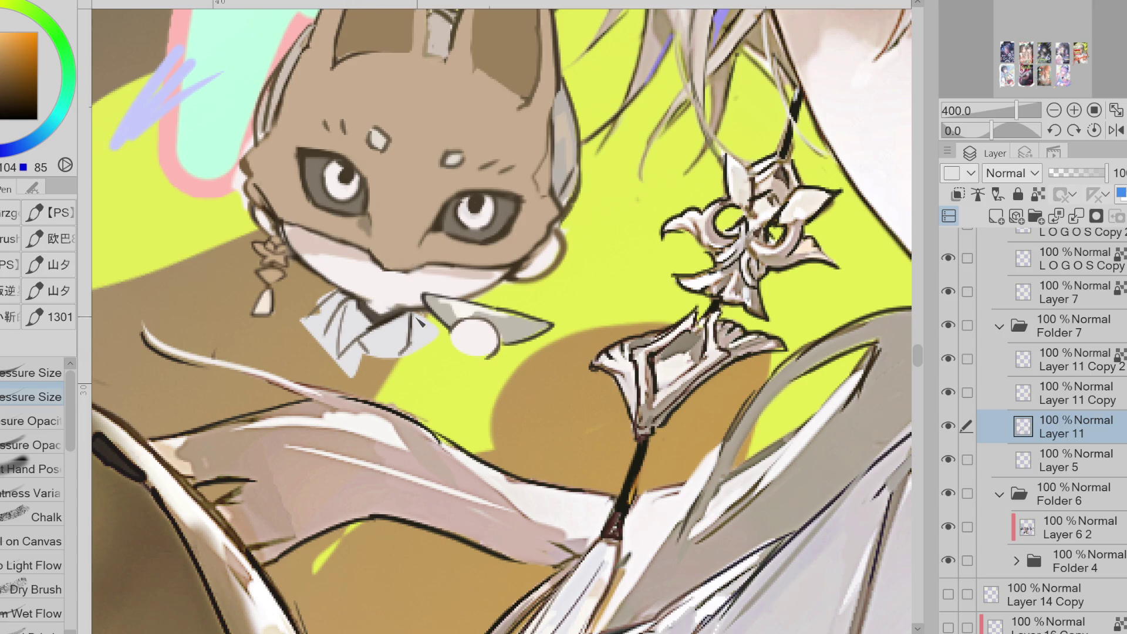
key("e")
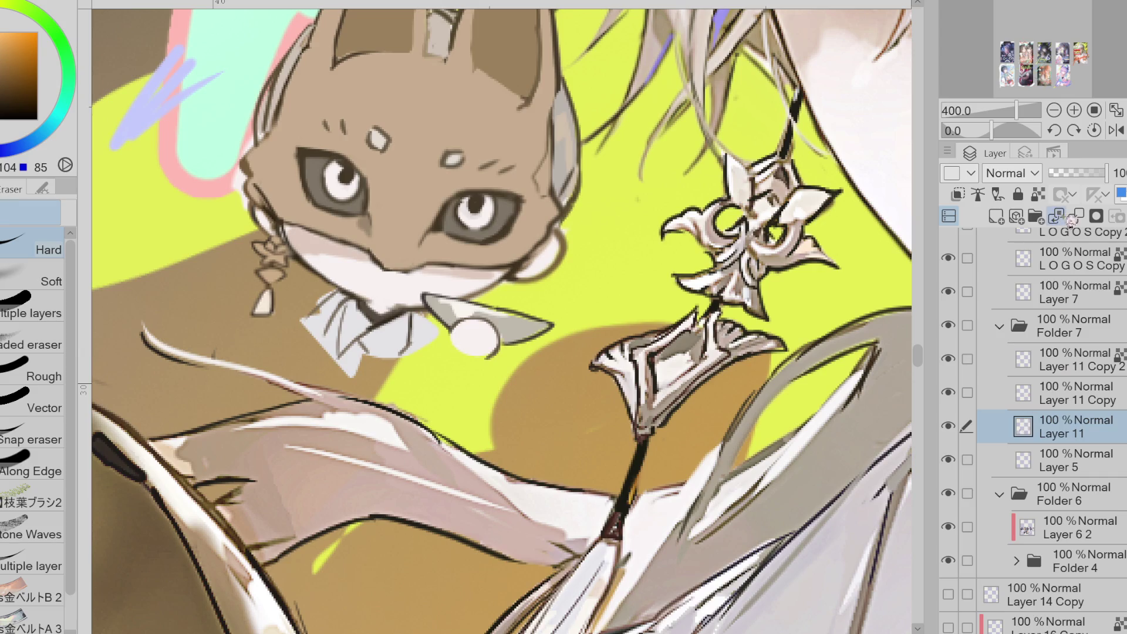
left_click(1070, 218)
left_click(352, 300, "alt")
- Lighten the collar strokes and draw a dark line along the collar fold
key("p")
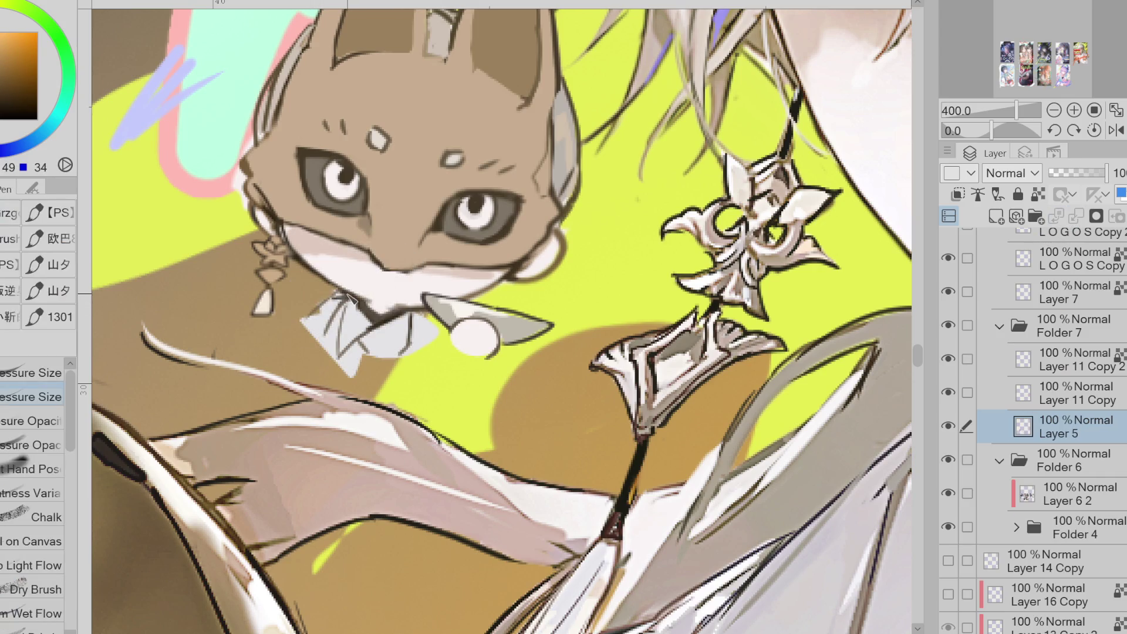
key("e")
key("p")
left_click(315, 326, "alt")
left_click(316, 311, "alt")
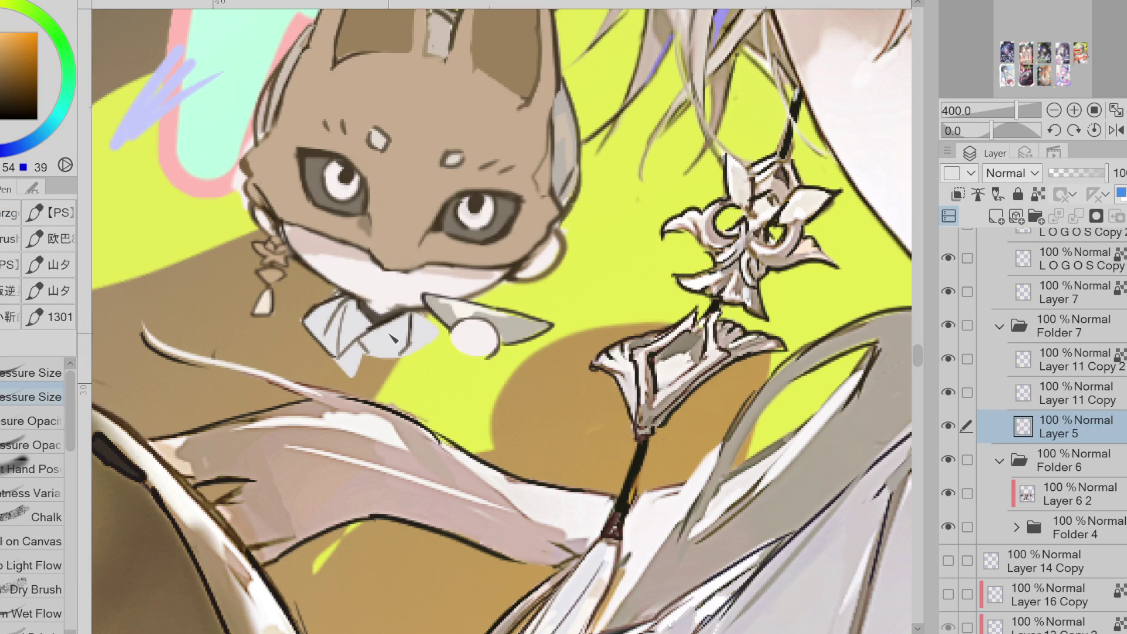
left_click_drag(410, 318, 341, 359)
key("e")
left_click(360, 355, "alt")
key("p")
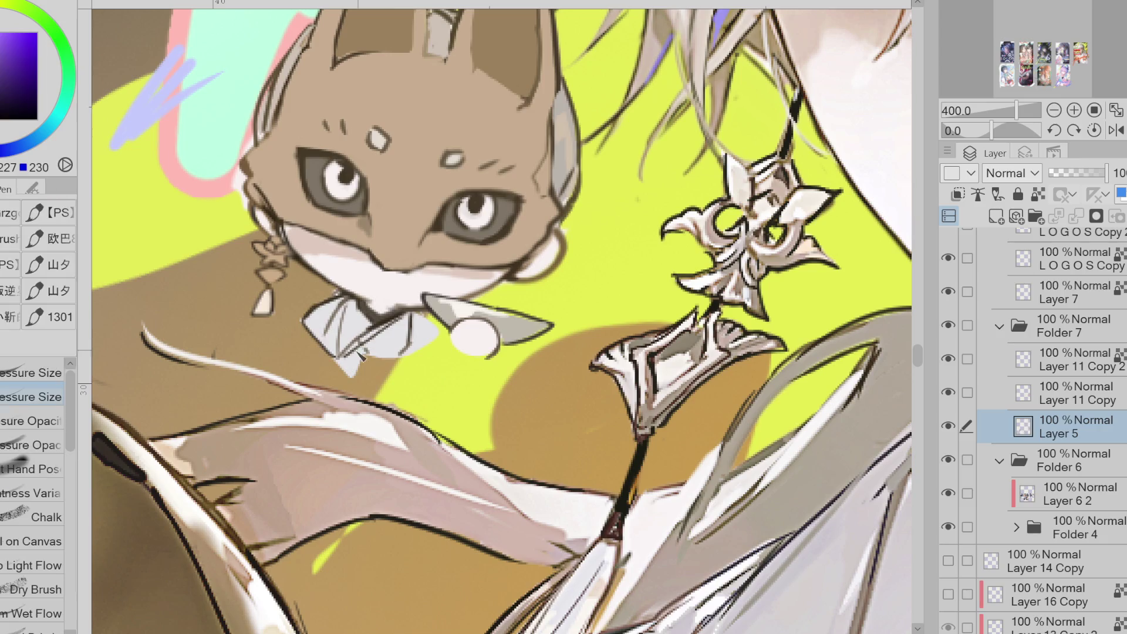
- Add dark brown strokes on the right and left collar folds and down the tip
left_click(387, 325, "alt")
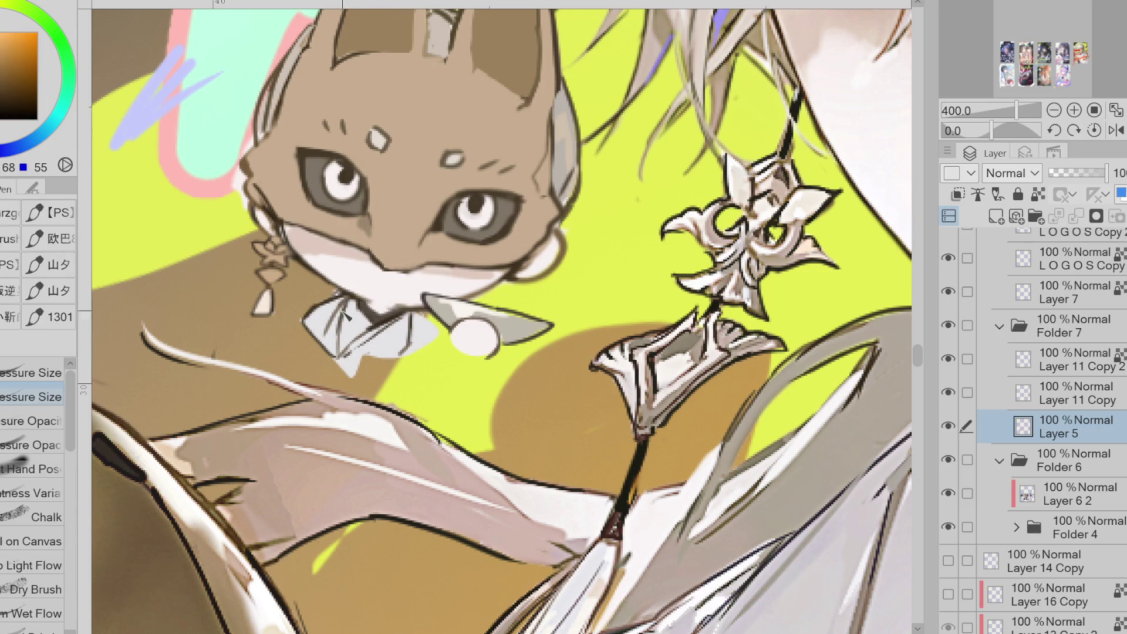
left_click_drag(415, 324, 432, 332)
left_click_drag(333, 310, 320, 328)
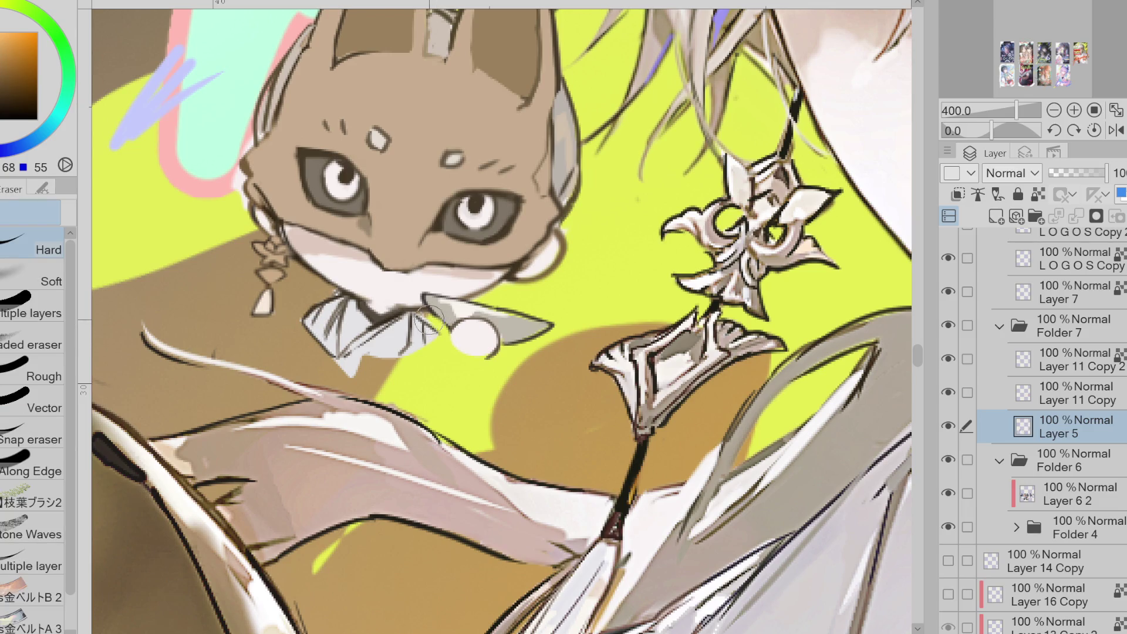
mouse_move(449, 337)
left_mouse_down()
mouse_move(421, 365)
mouse_move(348, 369)
left_mouse_up()
key("x")
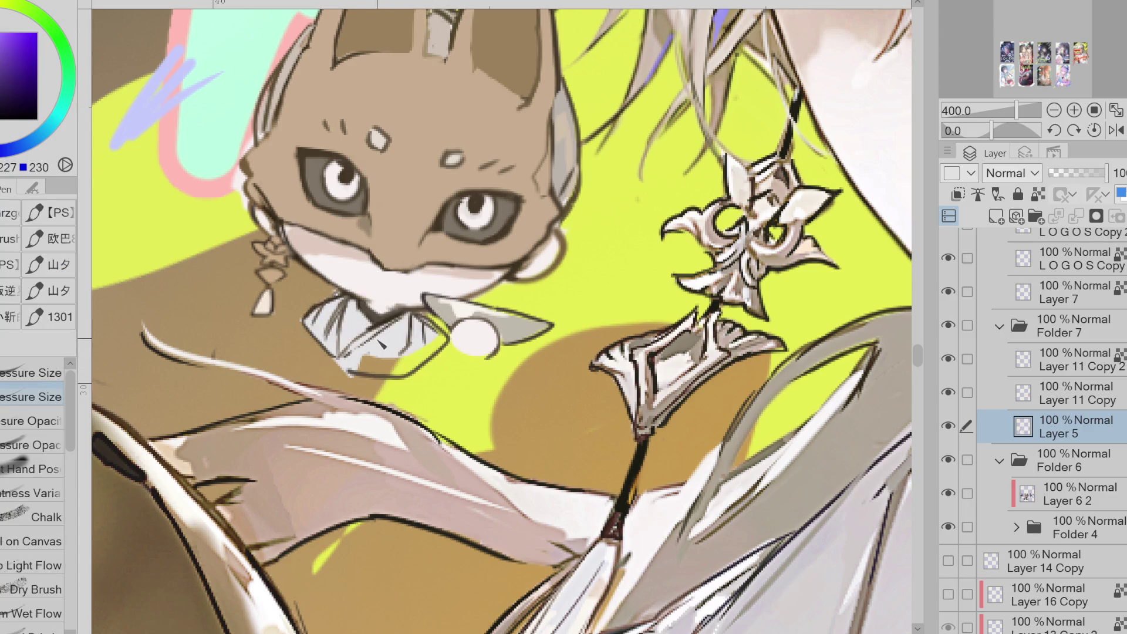
- Auto-select the band below the fox's collar and fill it lavender
key("w")
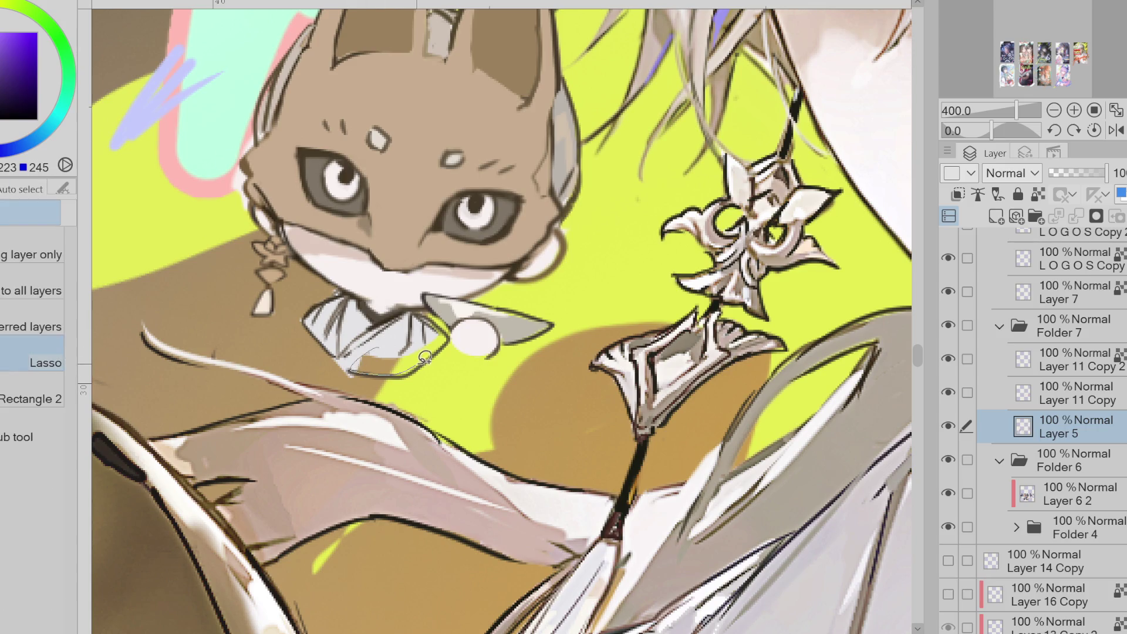
left_click(399, 364)
left_click(539, 408)
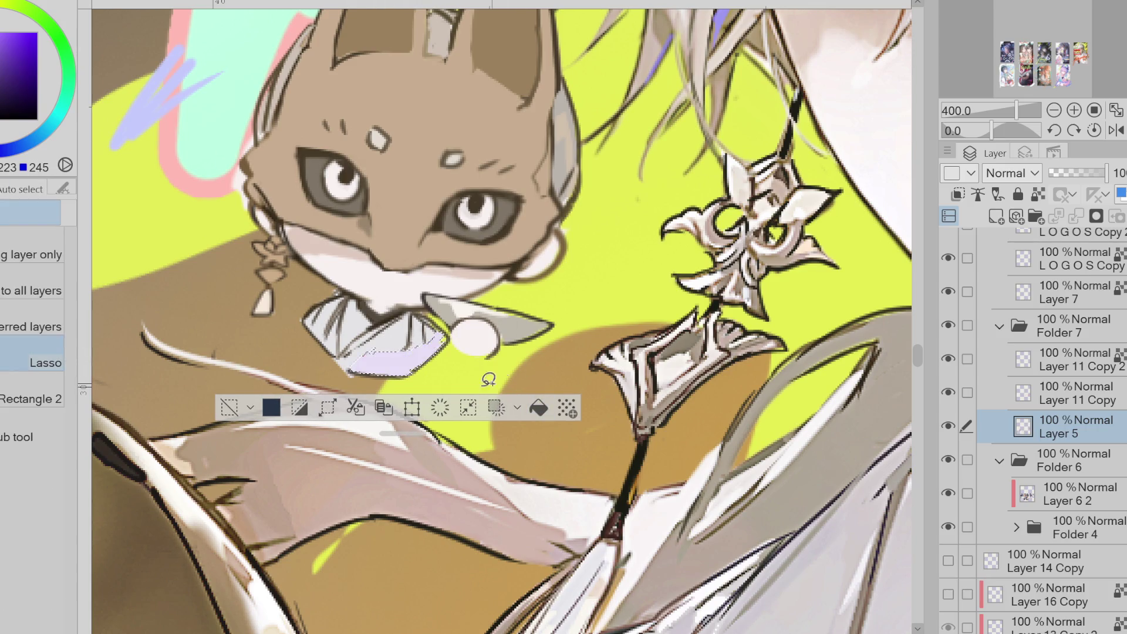
key("ctrl+d")
- Lasso Fill near-white shading over the upper-left collar and sample the lavender
key("g")
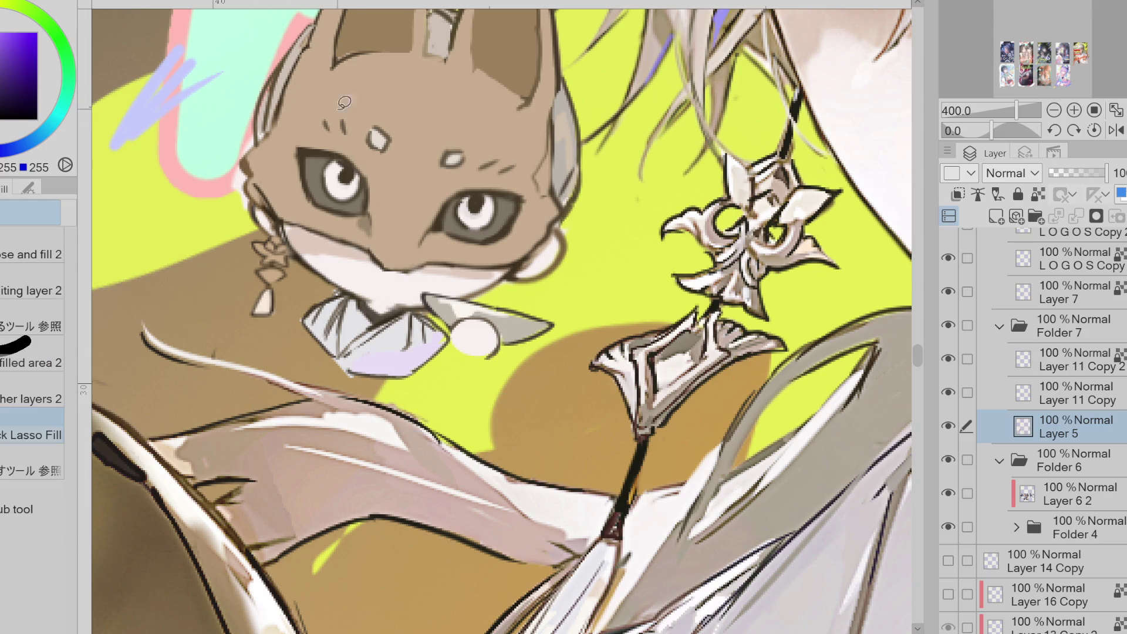
left_click(635, 467, "alt")
left_click_drag(348, 301, 379, 307)
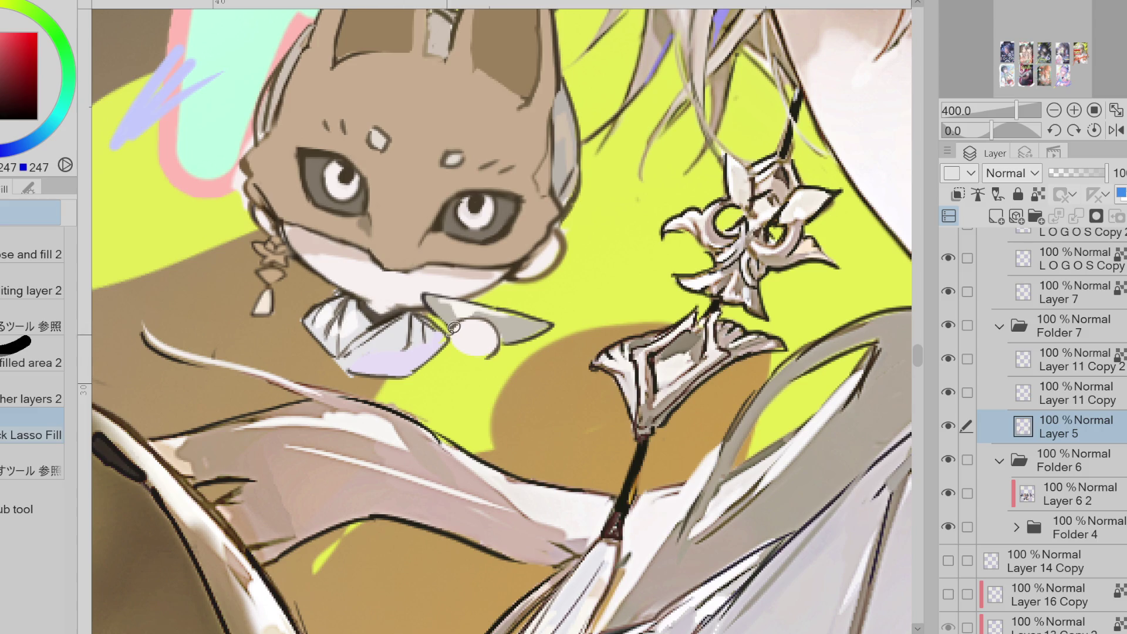
left_click(445, 344, "alt")
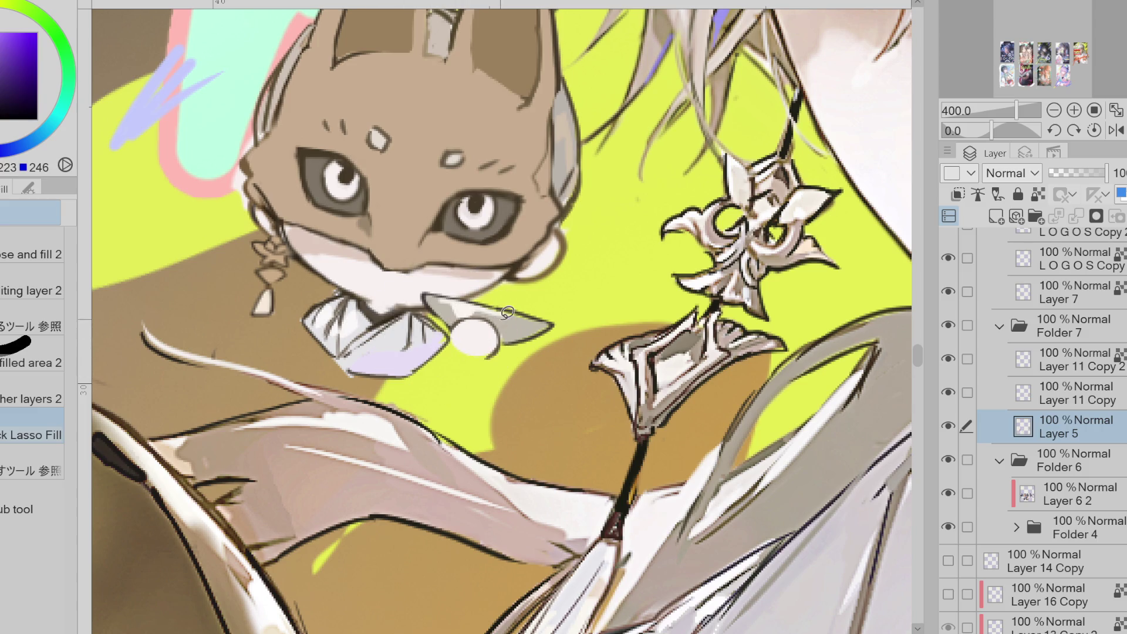
- Hatch thin dark lines on the lavender collar and add a small dash on the white fur
key("p")
mouse_move(414, 330)
left_mouse_down()
mouse_move(405, 376)
mouse_move(379, 373)
left_mouse_up()
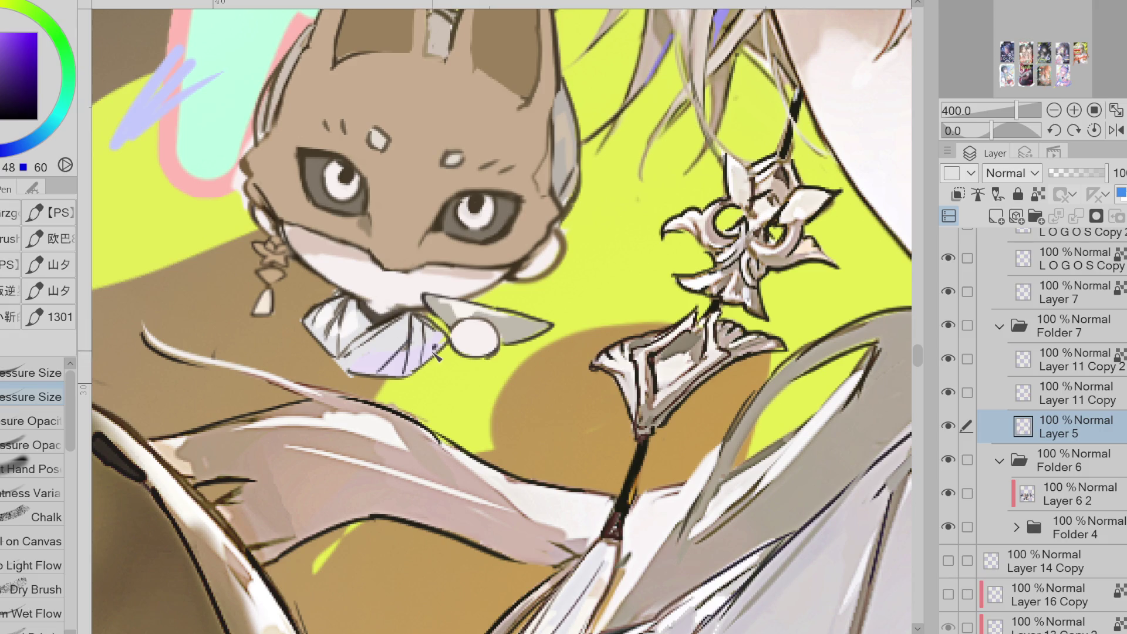
mouse_move(381, 283)
left_mouse_down()
mouse_move(400, 281)
mouse_move(423, 195)
mouse_move(392, 300)
mouse_move(380, 299)
left_mouse_up()
left_click(502, 296, "alt")
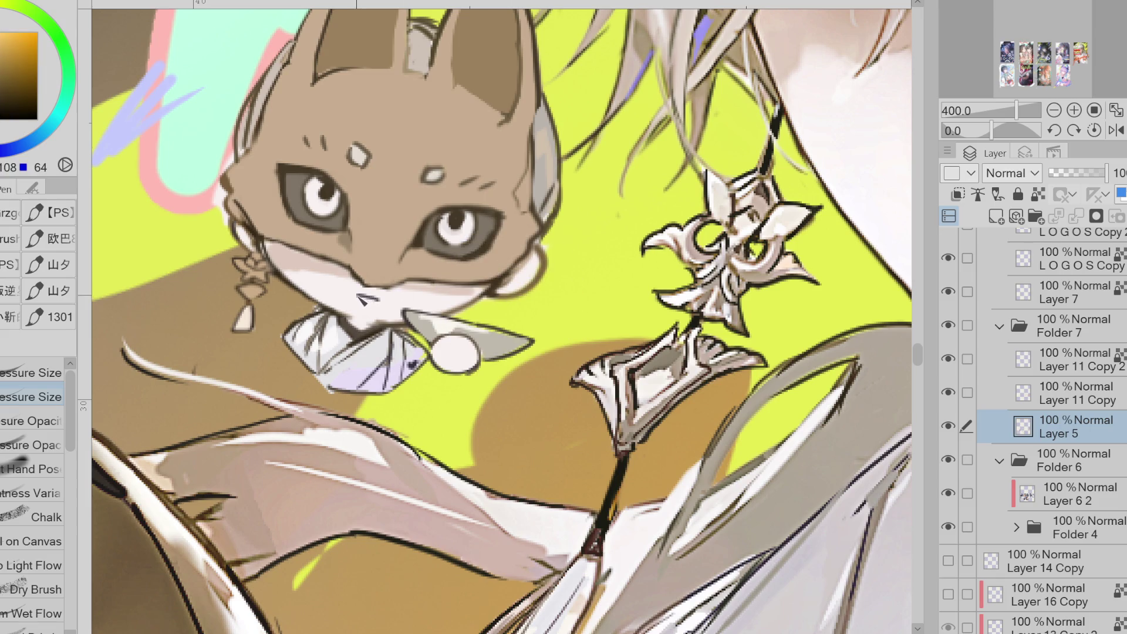
scroll(373, 297, "down", 3)
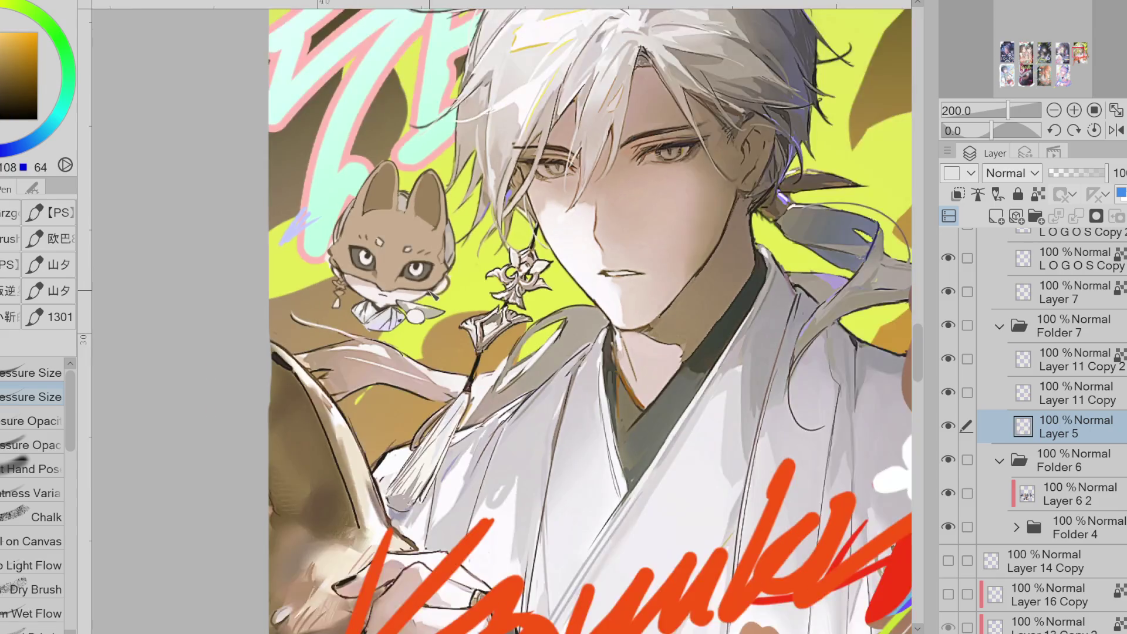
- Sample colours and lasso-select a small area on the fox's ear
scroll(418, 270, "up", 1)
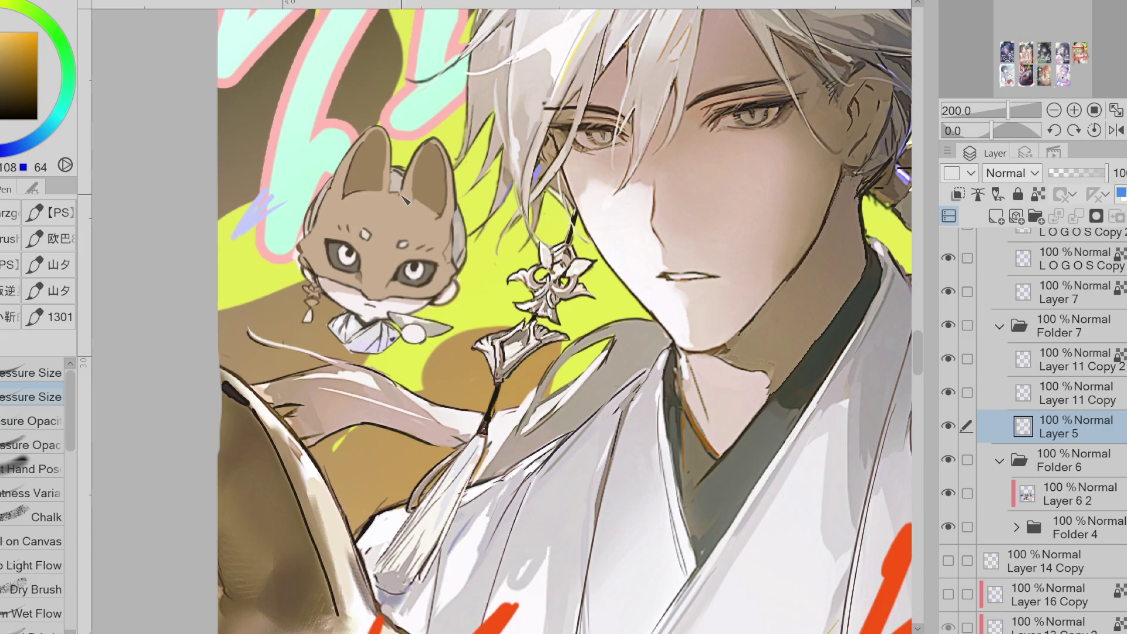
left_click(322, 237, "alt")
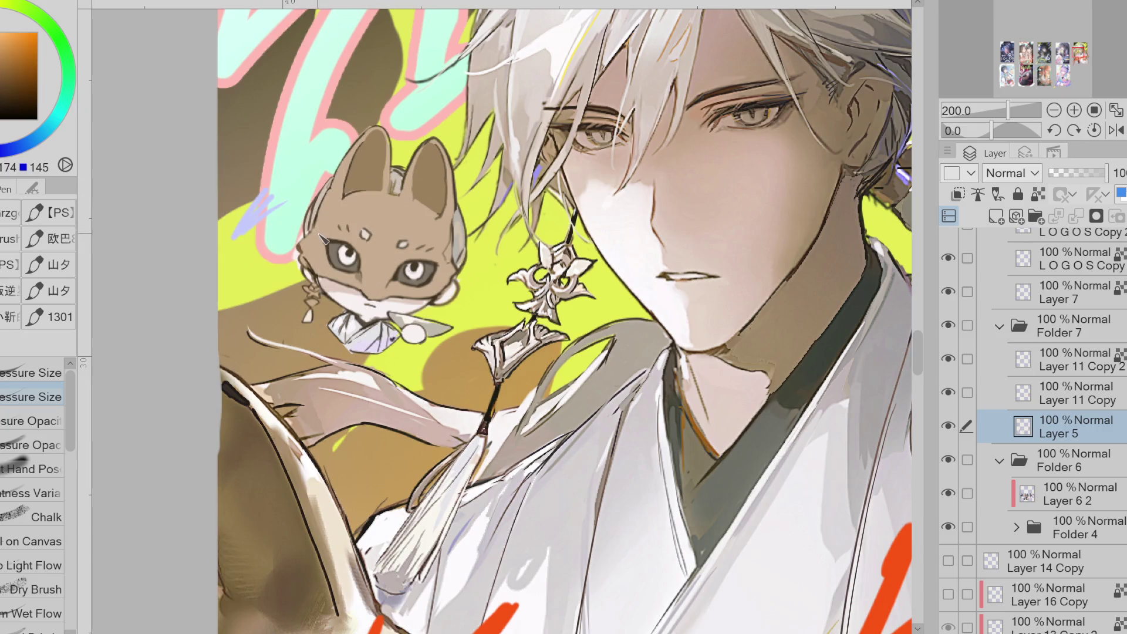
key("g")
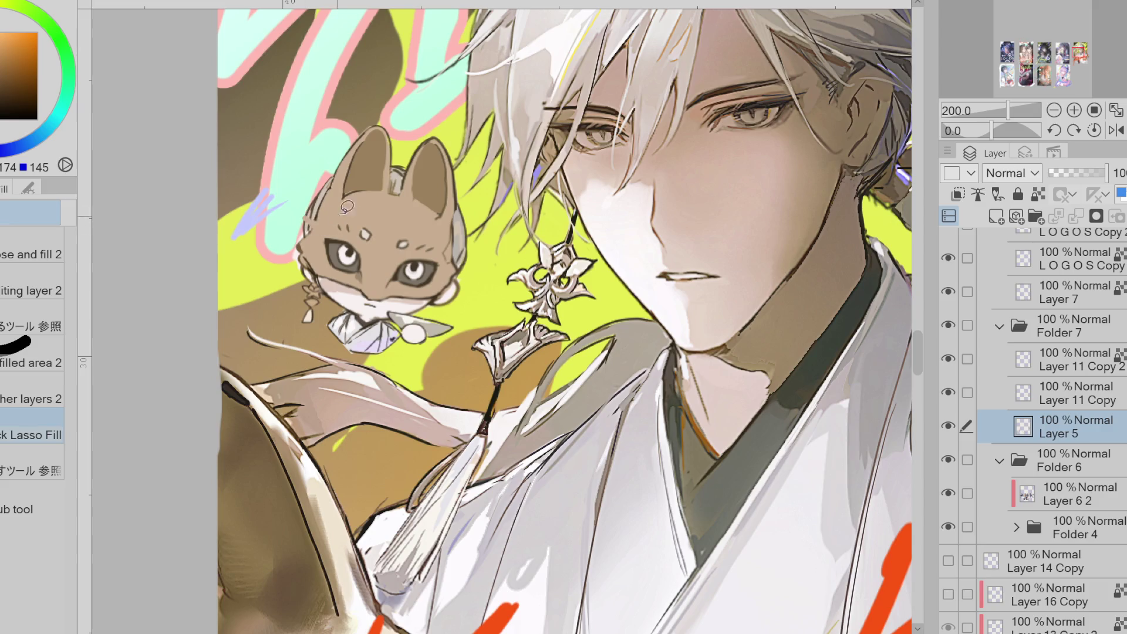
key("p")
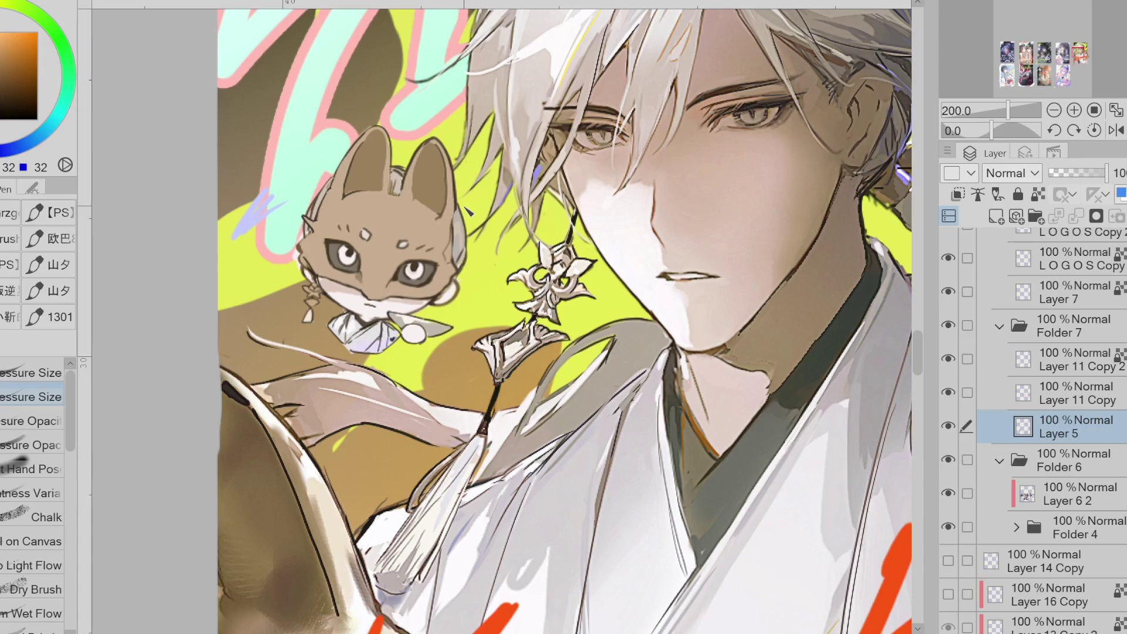
key("g")
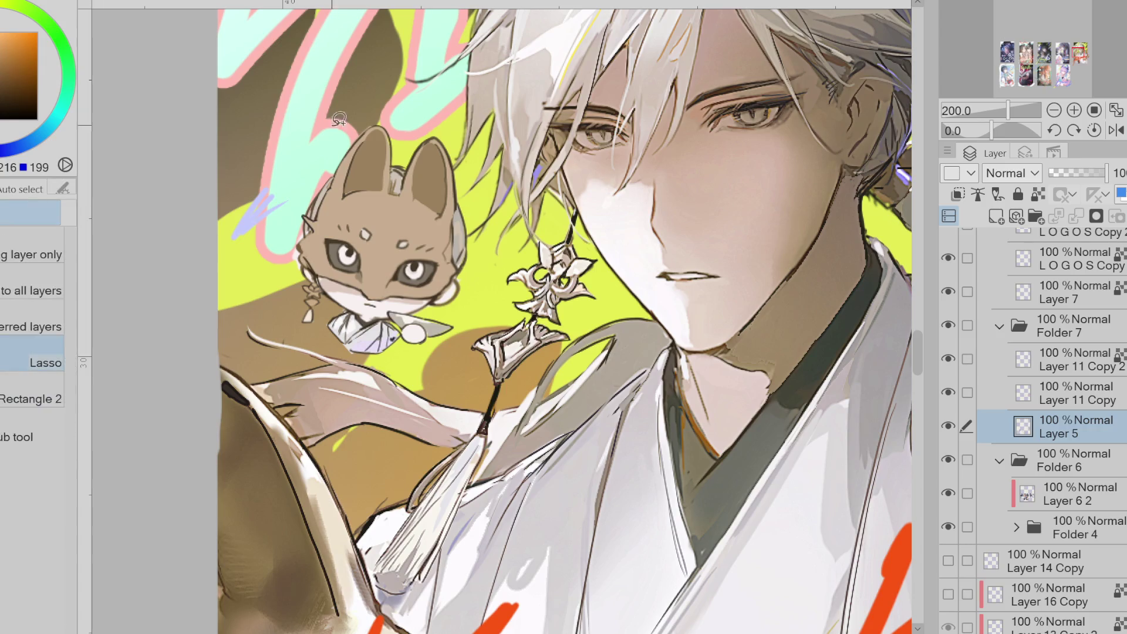
left_click(296, 439, "alt")
mouse_move(449, 229)
left_mouse_down()
mouse_move(452, 258)
mouse_move(447, 250)
left_mouse_up()
left_click(276, 291)
key("x")
- Lasso Fill a light tan highlight along the fox's left ear
key("g")
mouse_move(365, 136)
left_mouse_down()
mouse_move(340, 183)
mouse_move(359, 146)
left_mouse_up()
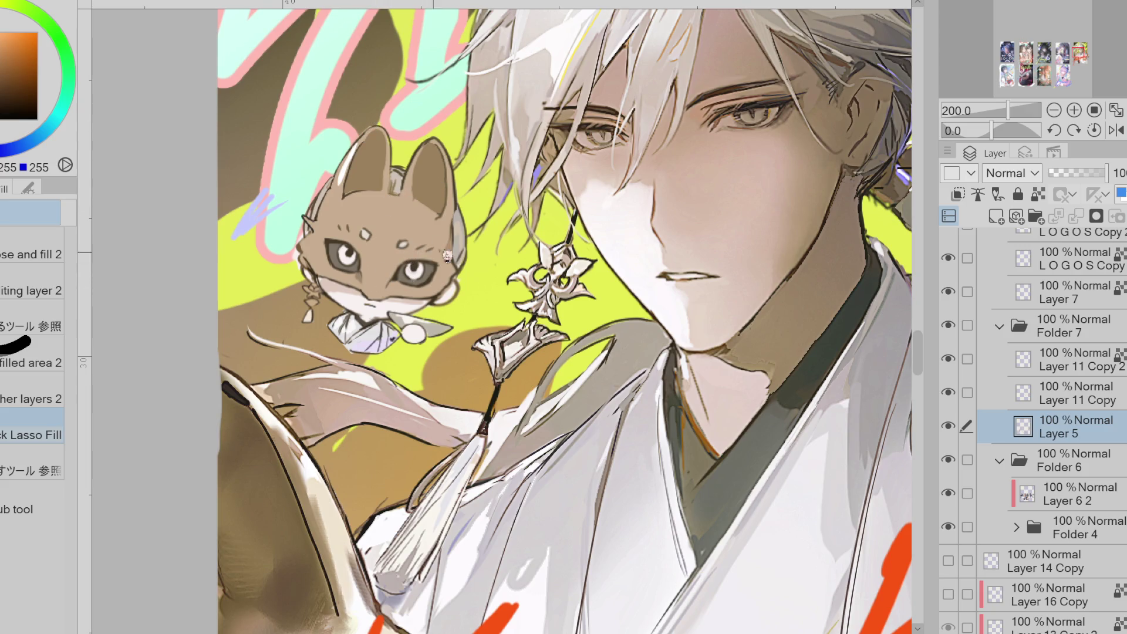
left_click(452, 233, "alt")
mouse_move(346, 141)
left_mouse_down()
mouse_move(353, 176)
mouse_move(364, 147)
left_mouse_up()
- Fill a small orange nose on the fox and pick a deeper orange shade
mouse_move(384, 273)
left_mouse_down()
mouse_move(370, 288)
mouse_move(382, 275)
left_mouse_up()
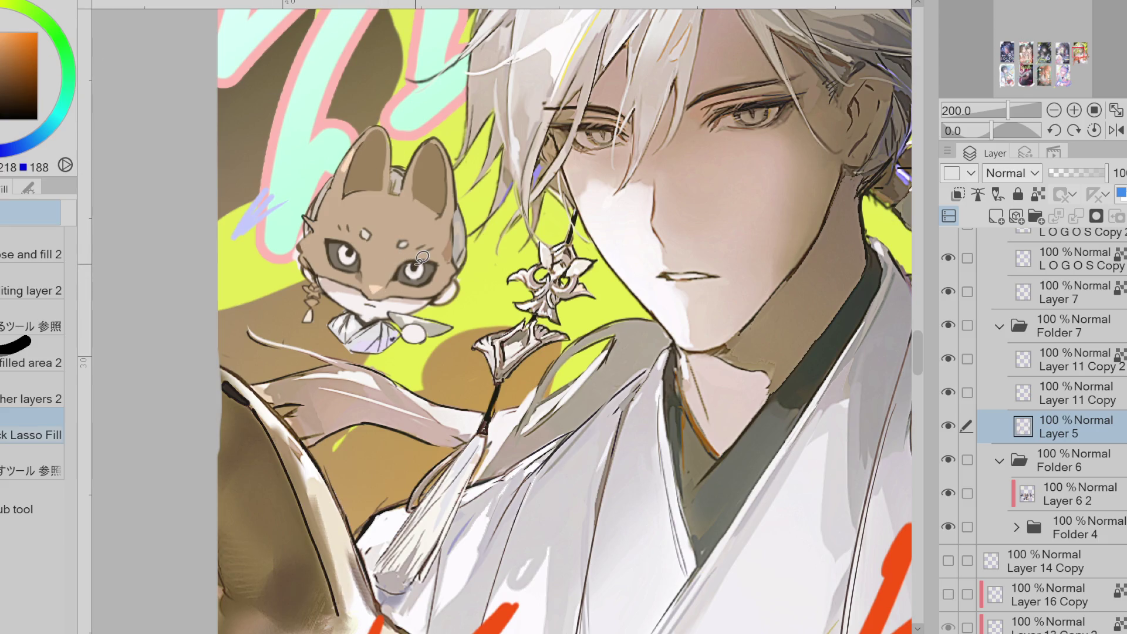
scroll(422, 258, "up", 3)
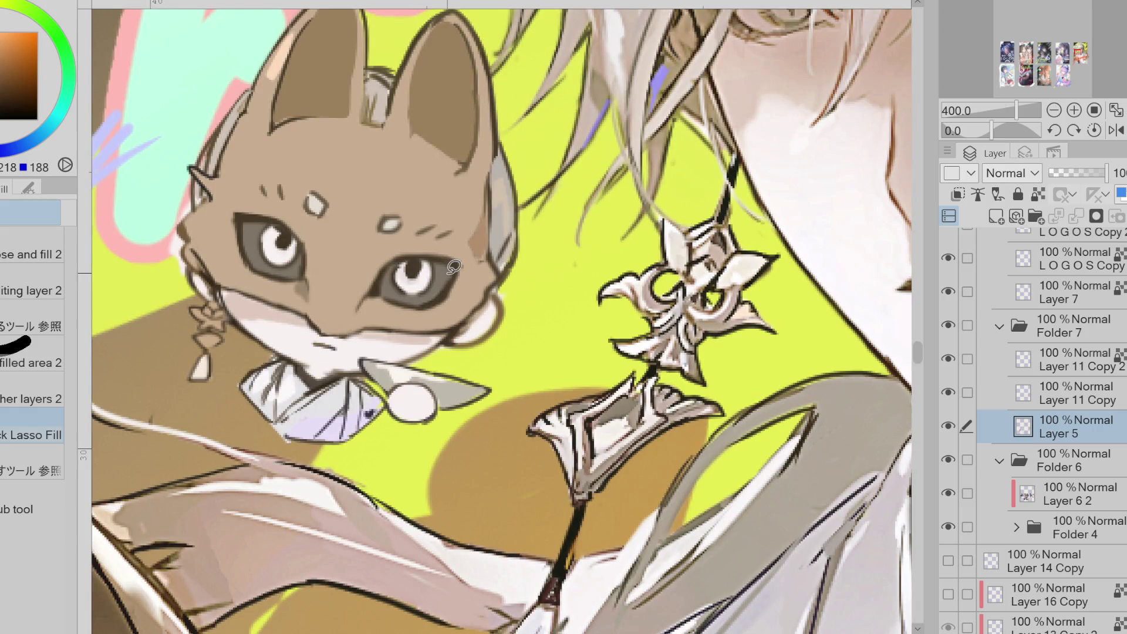
scroll(433, 355, "down", 3)
left_click(433, 356, "alt")
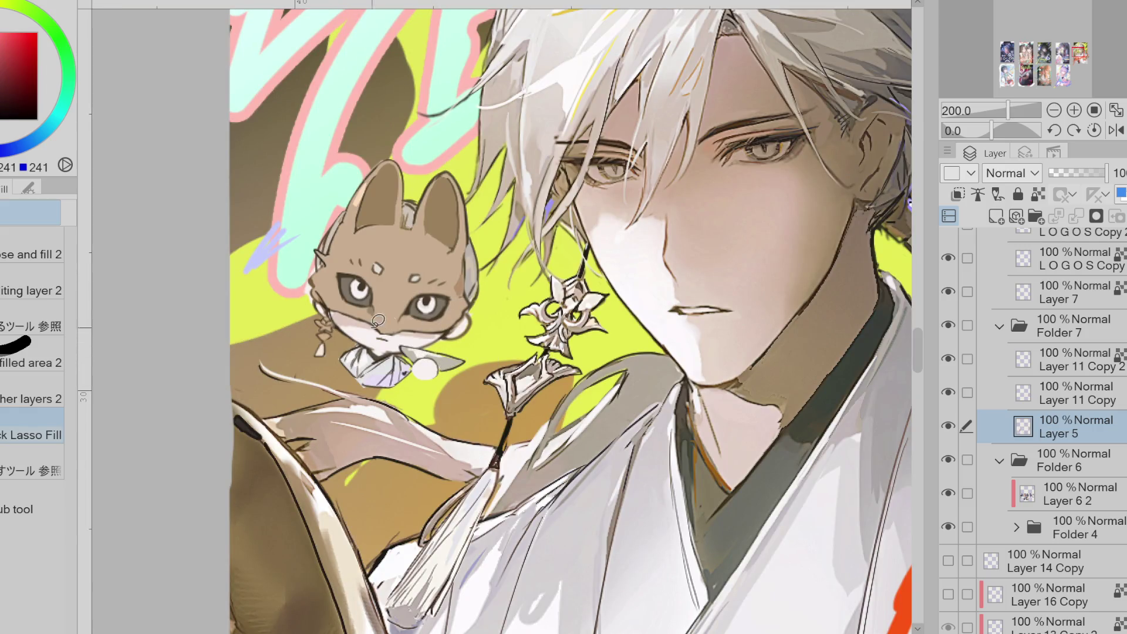
left_click(426, 367, "alt")
left_click(422, 370, "alt")
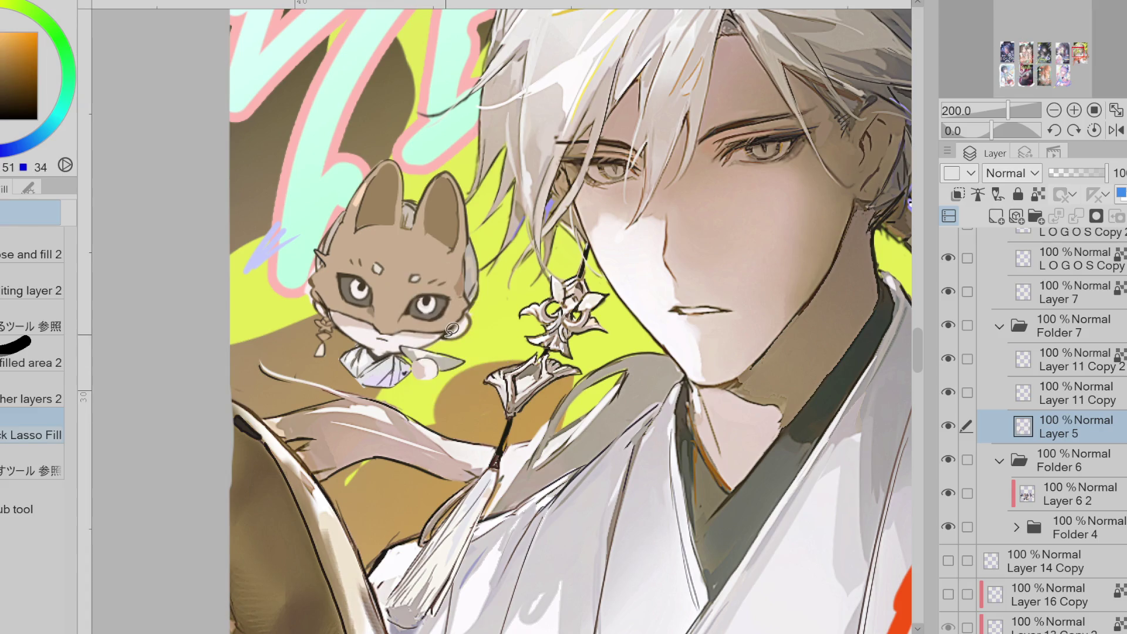
key("p")
- Lasso-select the whole fox mascot
scroll(429, 325, "down", 2)
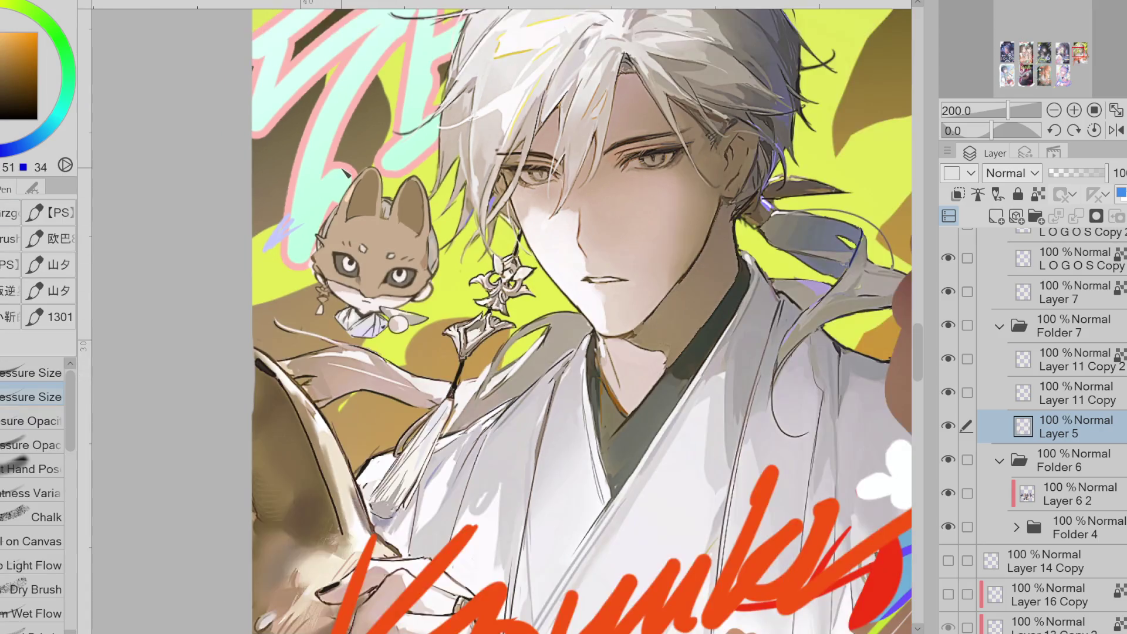
scroll(169, 87, "down", 2)
key("m")
left_click_drag(384, 218, 470, 305)
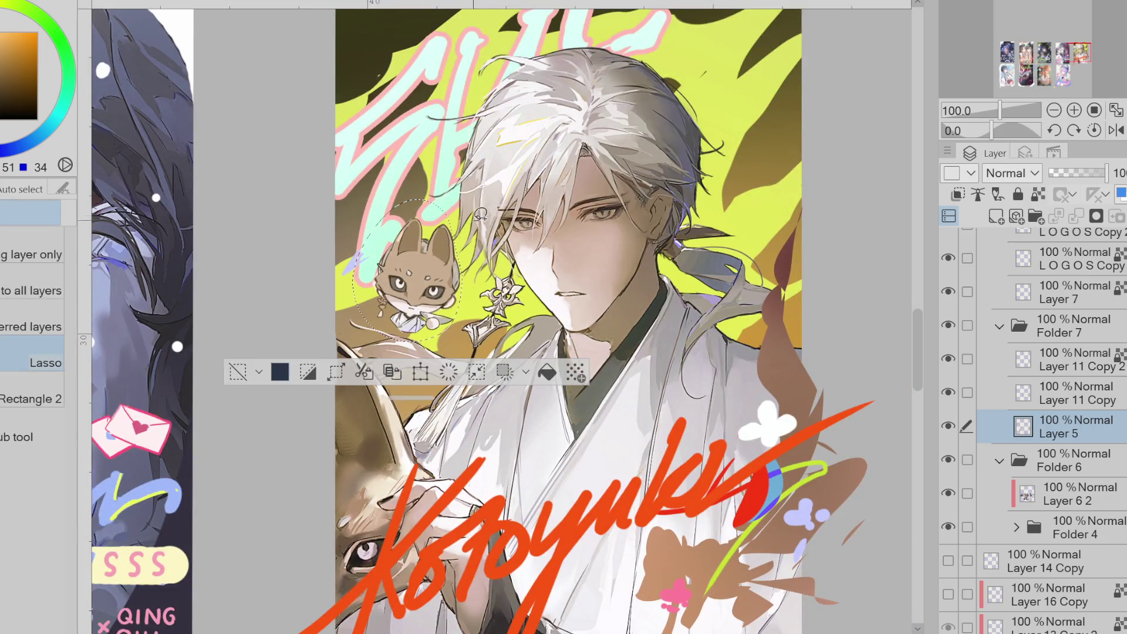
- Transform the selected fox to shift it slightly down and left
key("ctrl+t")
left_click_drag(414, 276, 407, 289)
left_click(369, 392)
key("ctrl+d")
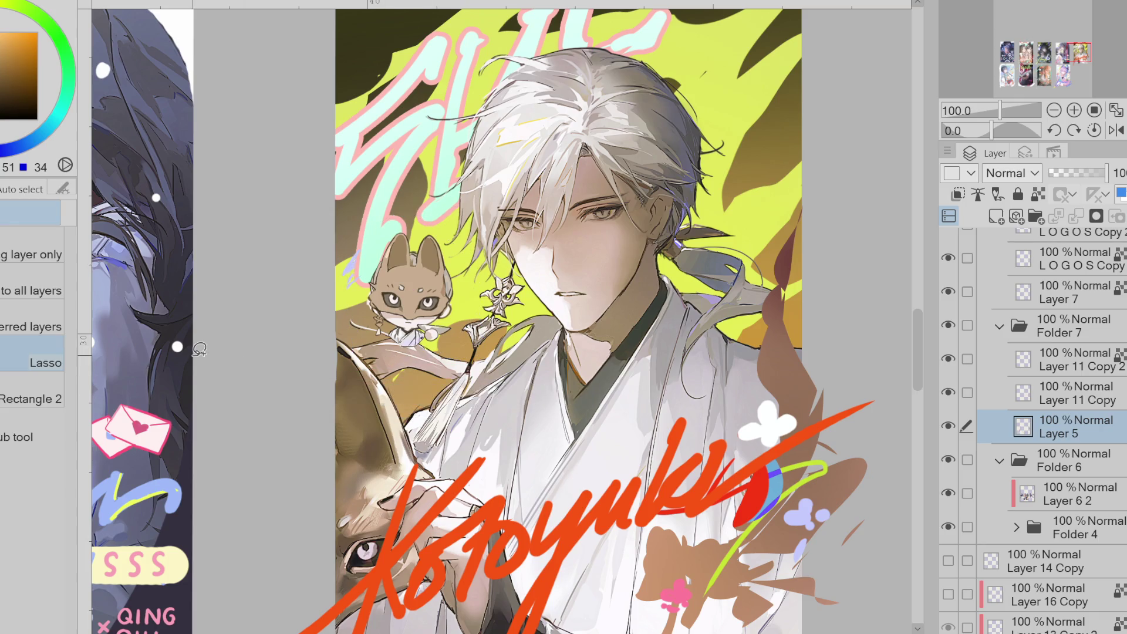
- Liquify the fox's eye to make it rounder and wider
key("j")
left_click_drag(394, 305, 445, 301)
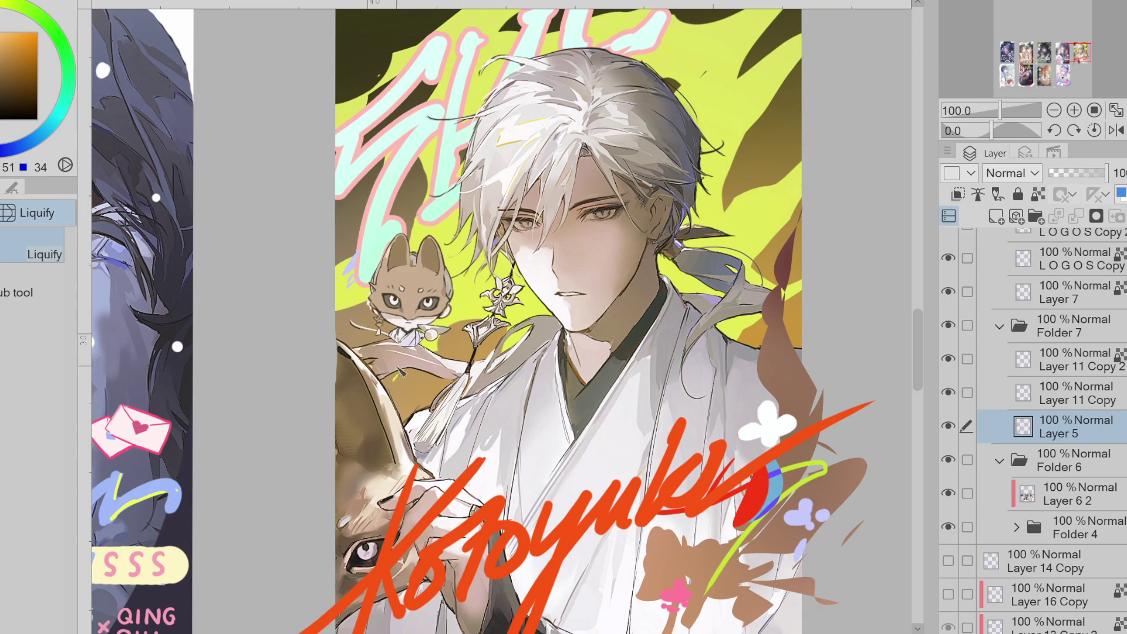
scroll(337, 143, "down", 2)
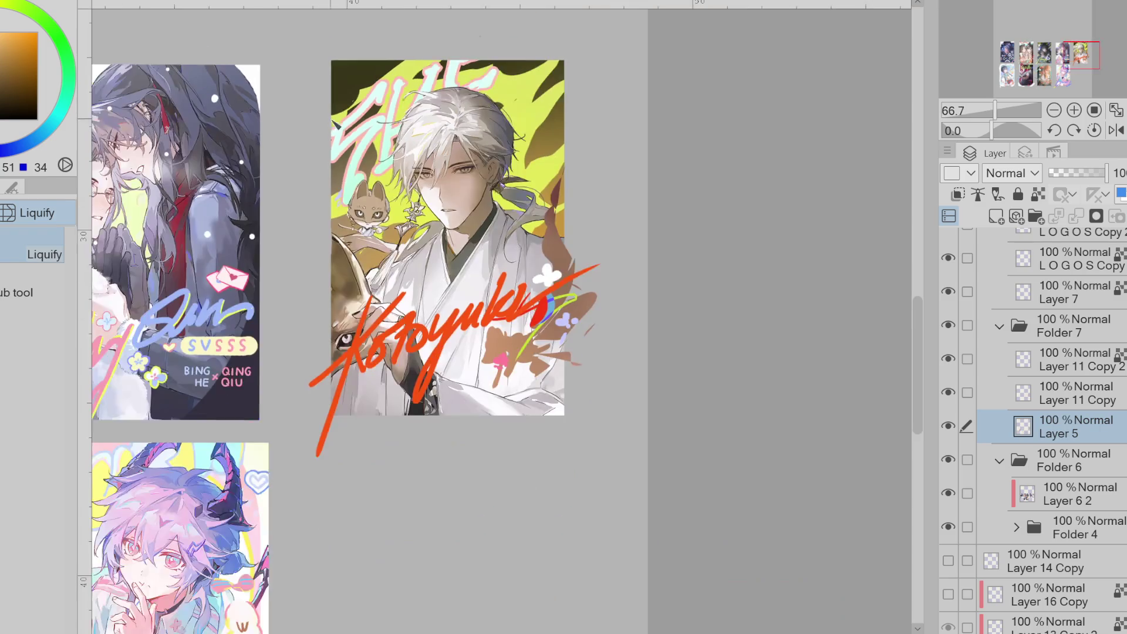
scroll(441, 223, "up", 1)
- Select the fox again and rotate it slightly, confirming with OK
key("w")
mouse_move(372, 161)
left_mouse_down()
mouse_move(318, 247)
mouse_move(377, 152)
left_mouse_up()
key("ctrl+t")
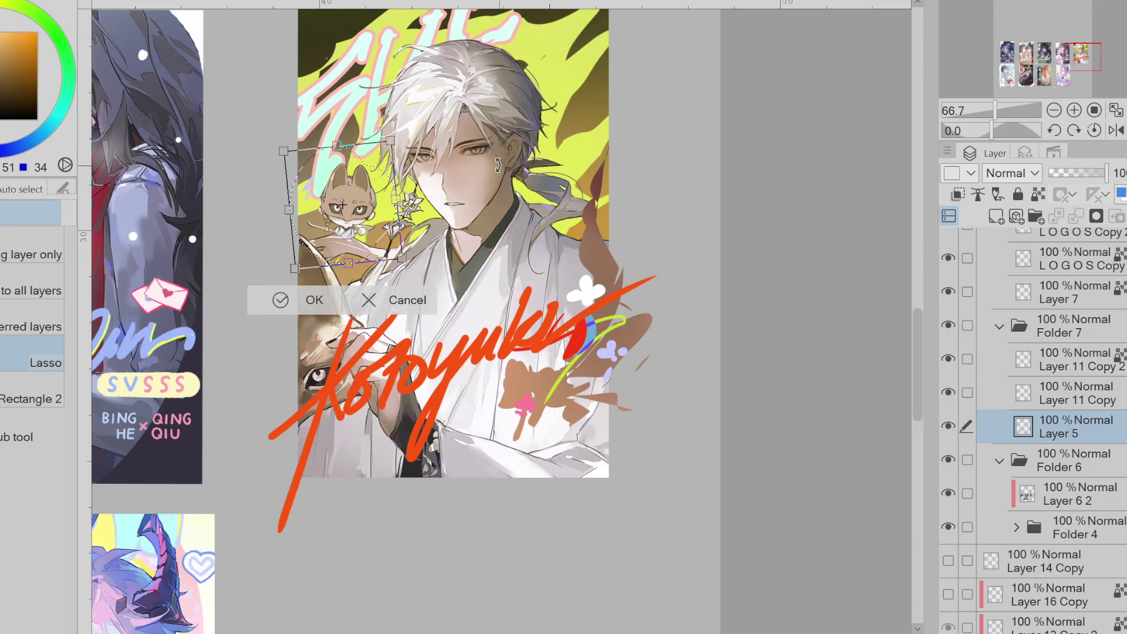
left_click(322, 312)
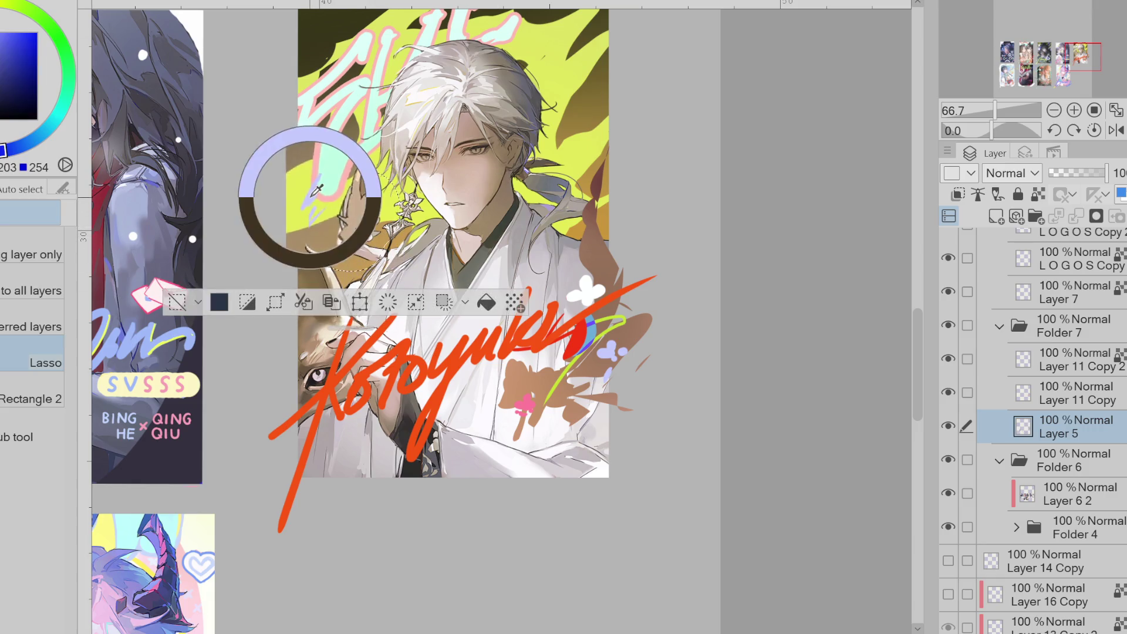
key("e")
scroll(353, 208, "up", 2)
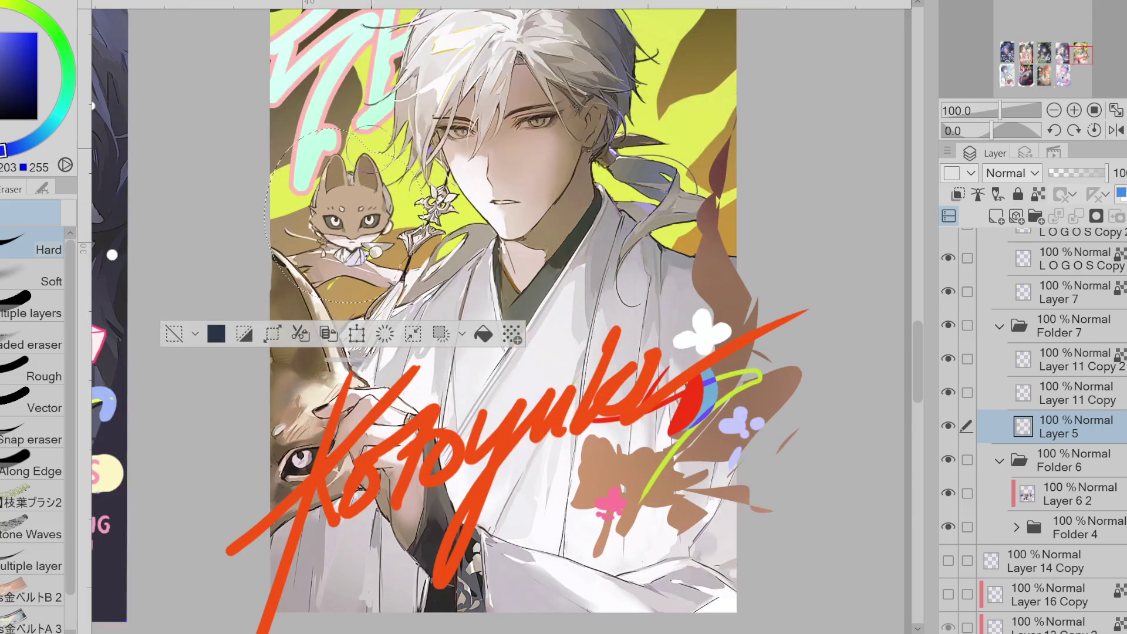
key("p")
key("ctrl+shift+n")
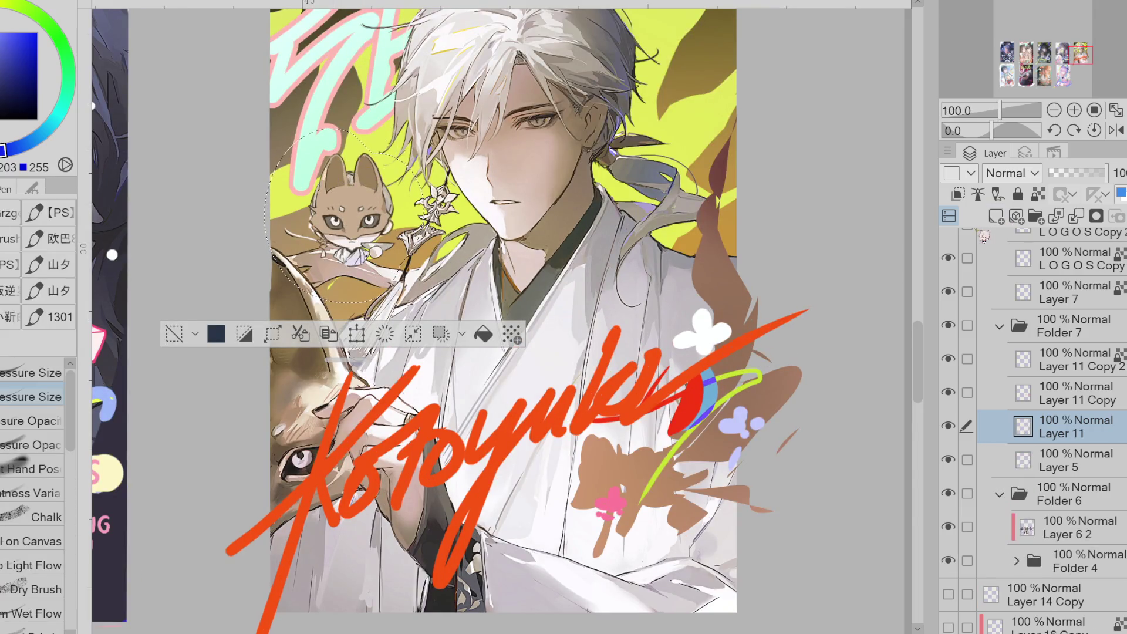
key("ctrl+d")
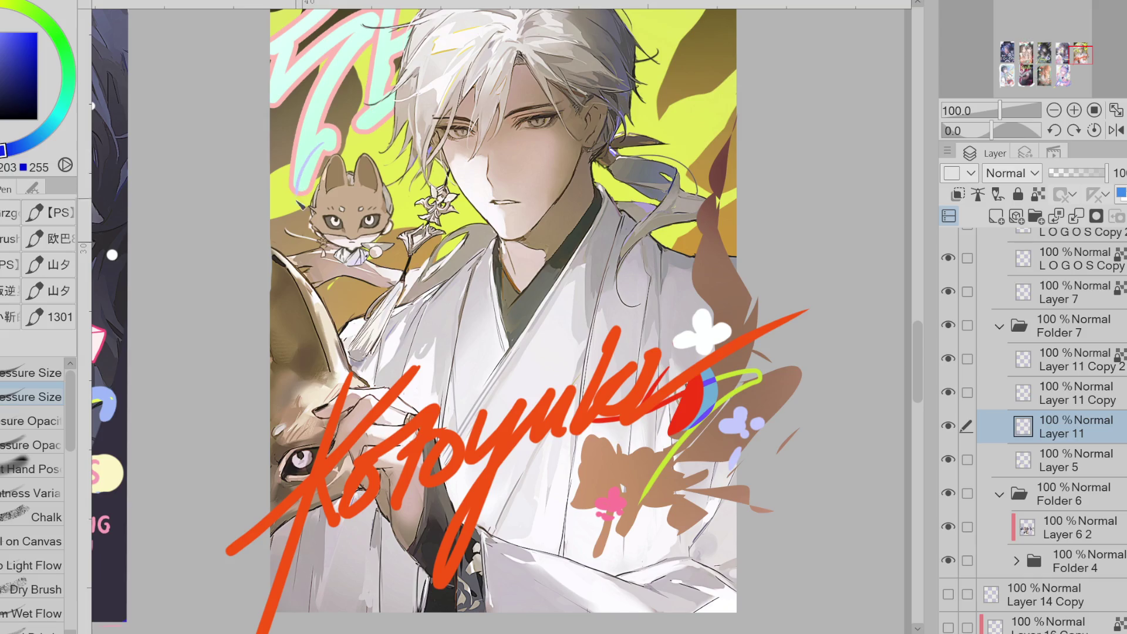
left_click_drag(310, 145, 306, 254)
key("ctrl+z")
left_click_drag(310, 145, 287, 238)
mouse_move(345, 277)
left_mouse_down()
mouse_move(391, 271)
mouse_move(412, 233)
left_mouse_up()
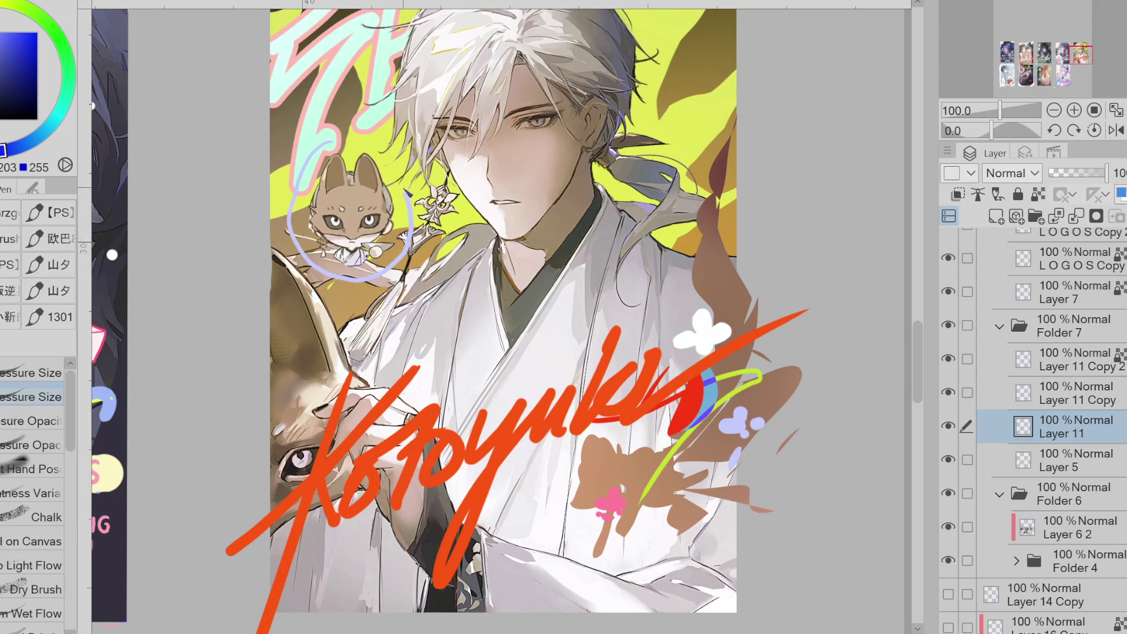
left_click_drag(380, 151, 320, 154)
mouse_move(404, 258)
left_mouse_down()
mouse_move(414, 212)
mouse_move(405, 176)
mouse_move(409, 192)
left_mouse_up()
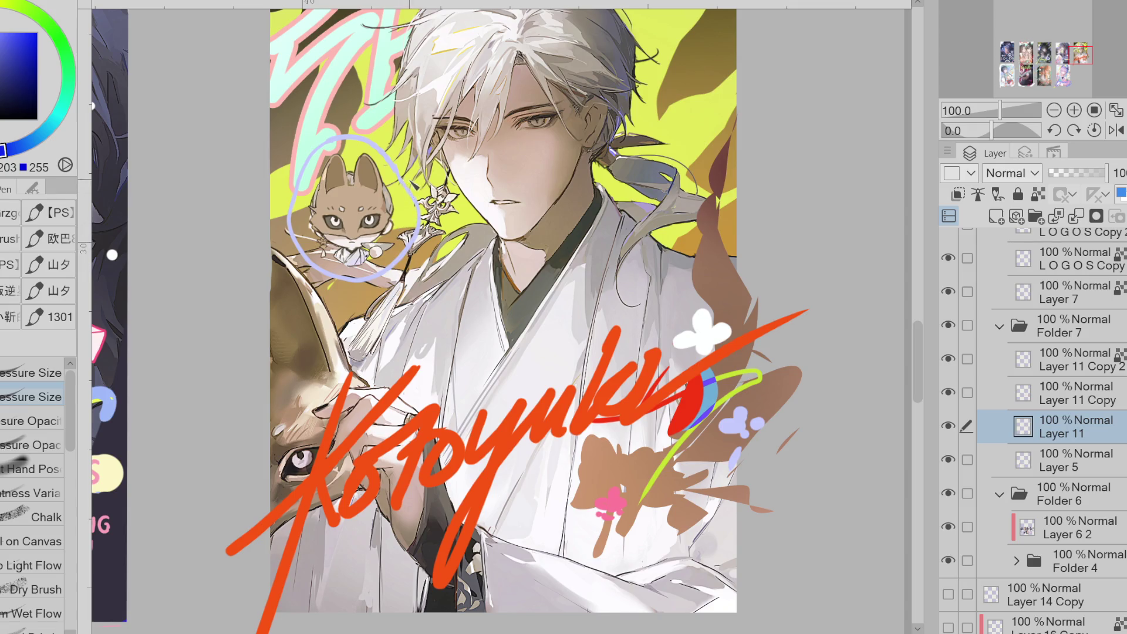
left_click(403, 223, "alt")
left_click(435, 182, "alt")
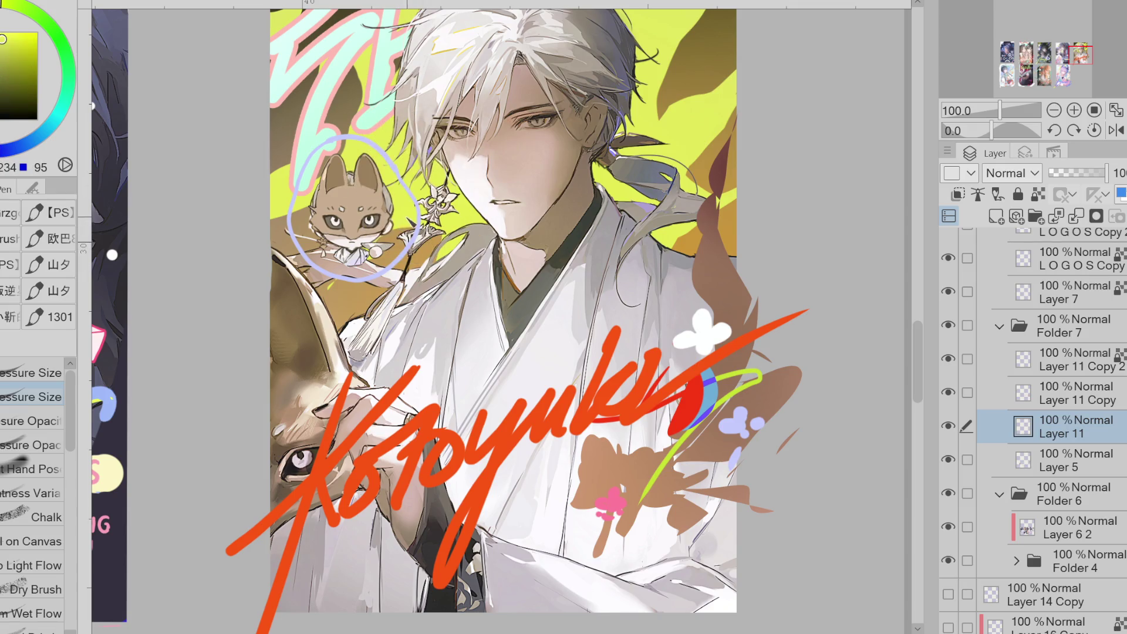
left_click(1074, 459)
left_click(949, 460)
left_click(948, 460)
left_click(1080, 434)
left_click(1076, 216)
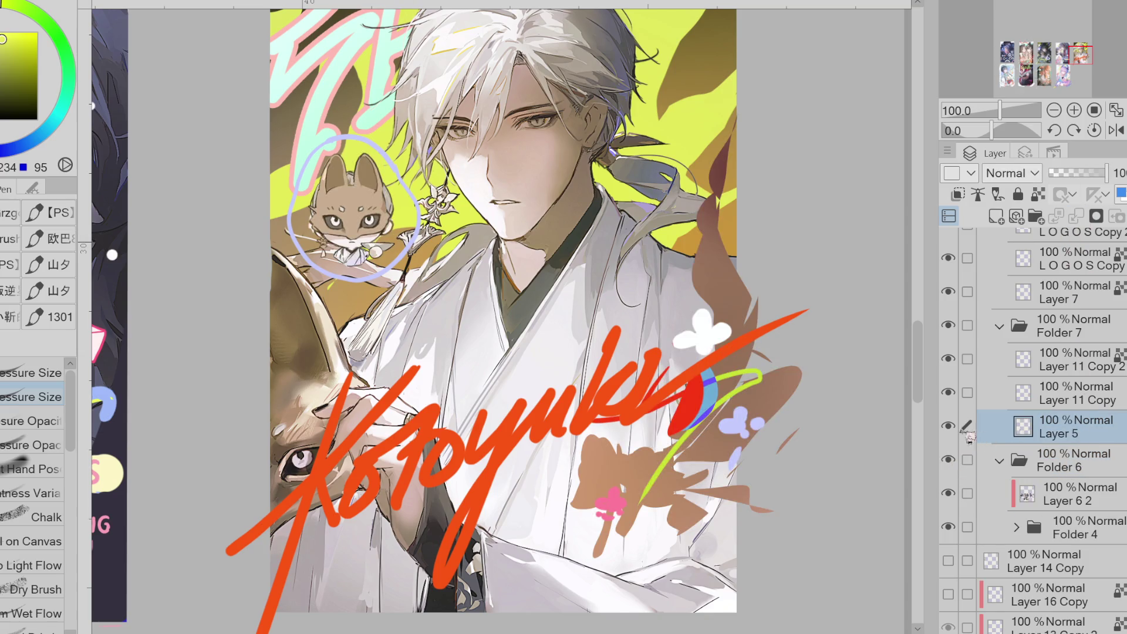
left_click(949, 426)
left_click(949, 427)
left_click(949, 426)
left_click(949, 426)
key("ctrl+z")
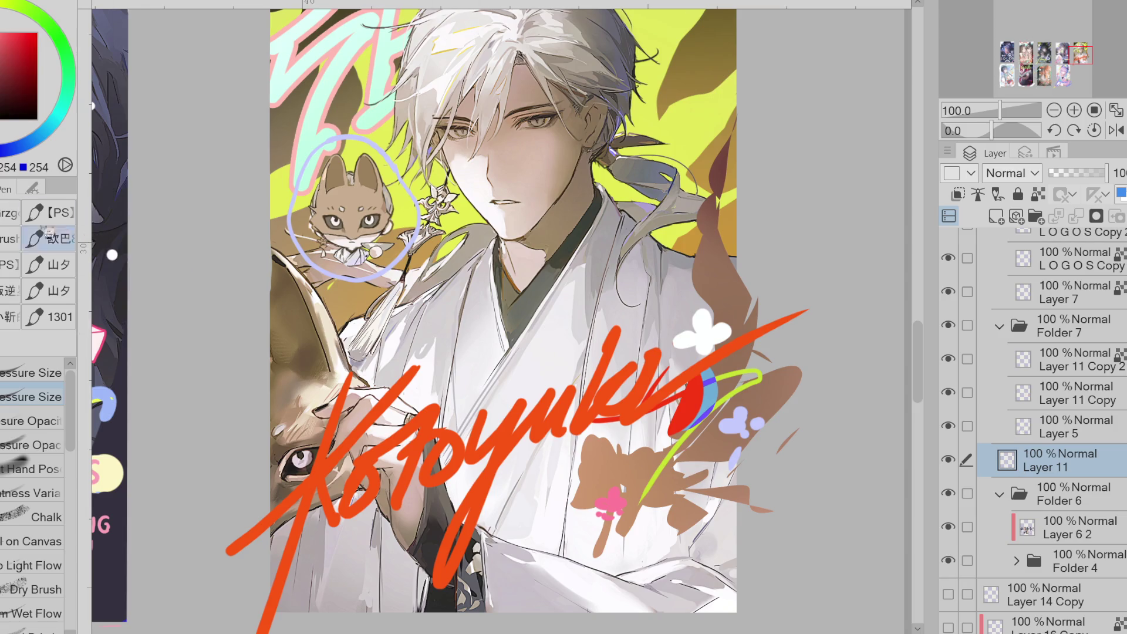
- Fill the lassoed fox mascot white and lasso-fill a rounded white badge around it
key("m")
left_click_drag(368, 135, 360, 139)
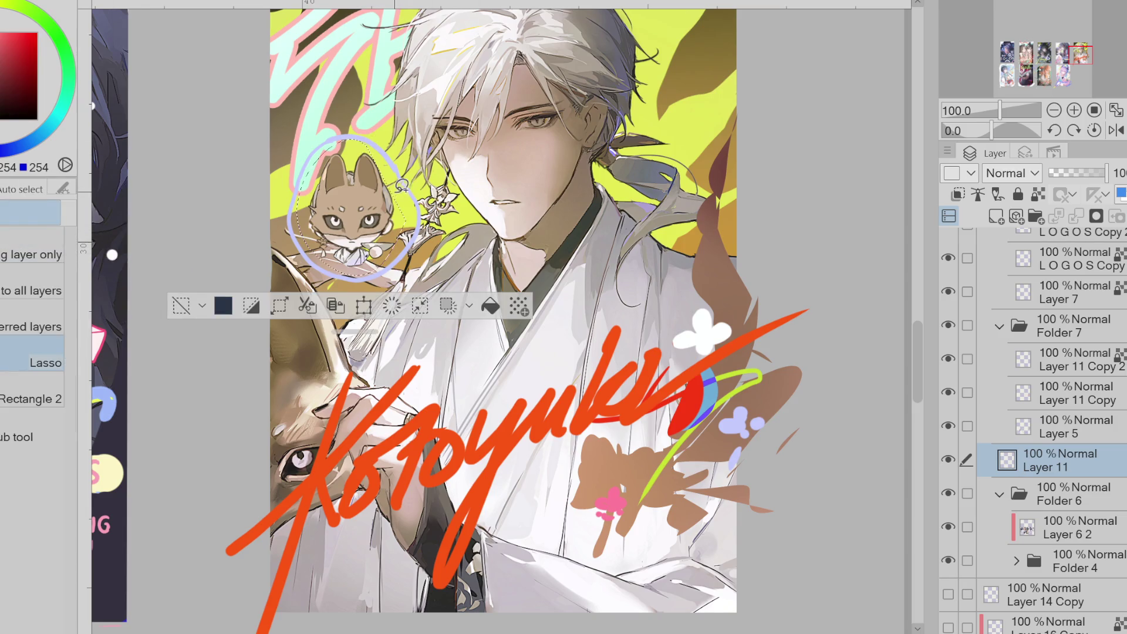
left_click(499, 305)
left_click(176, 306)
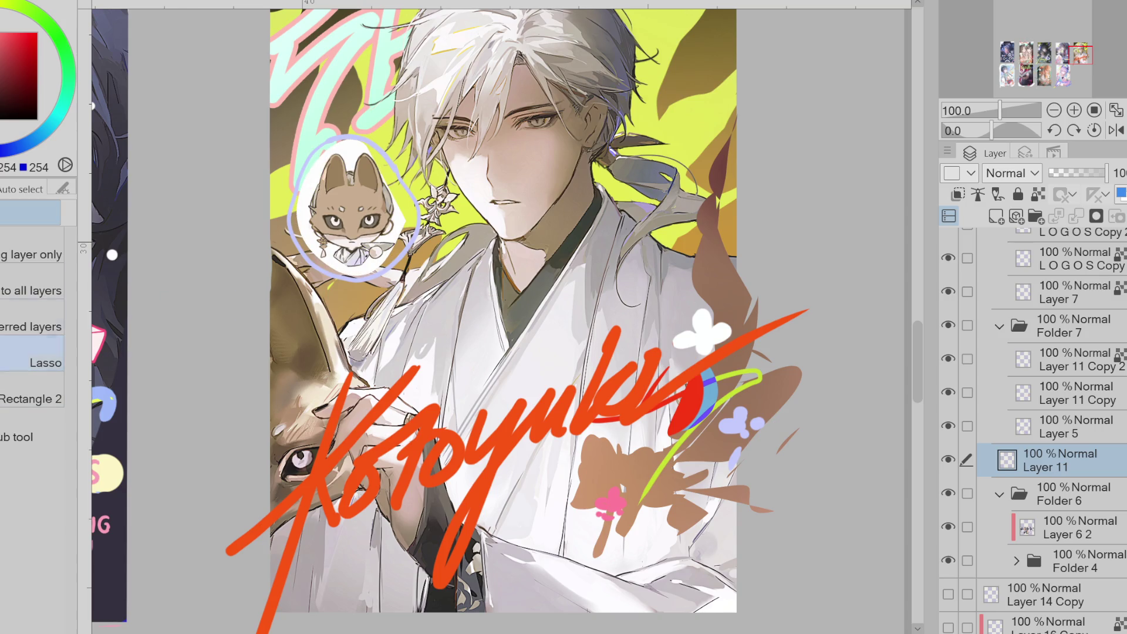
key("g")
mouse_move(358, 142)
left_mouse_down()
mouse_move(345, 131)
mouse_move(296, 216)
mouse_move(361, 273)
mouse_move(420, 236)
mouse_move(422, 194)
mouse_move(385, 146)
mouse_move(404, 145)
left_mouse_up()
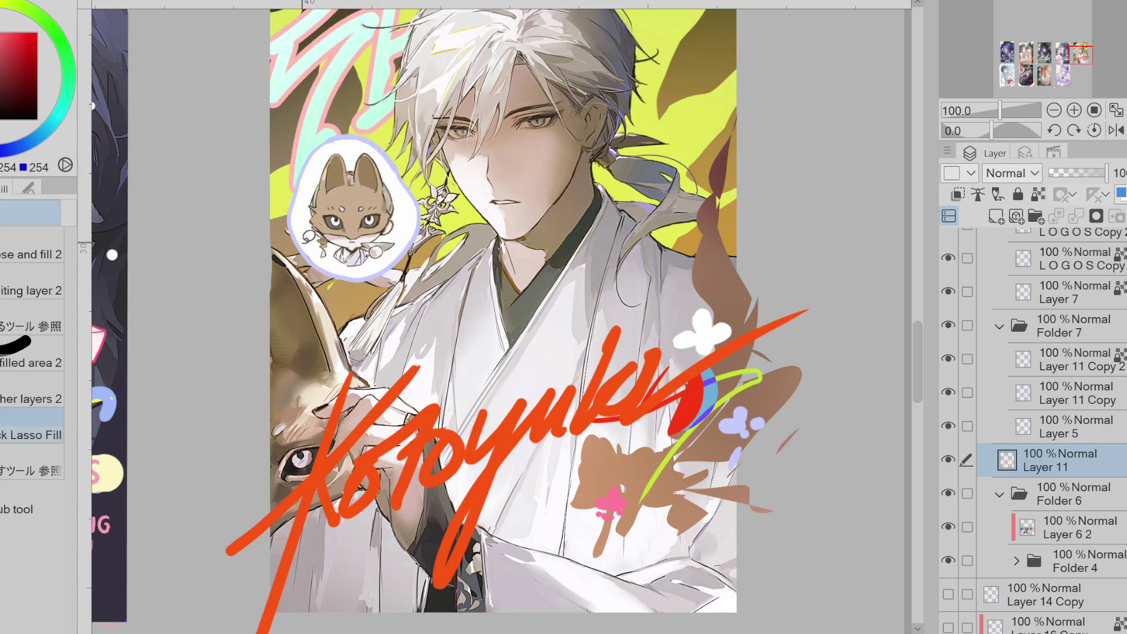
- Add a Color burn layer above Layer 5 and load the Soft airbrush with muted brown
left_click(1038, 428)
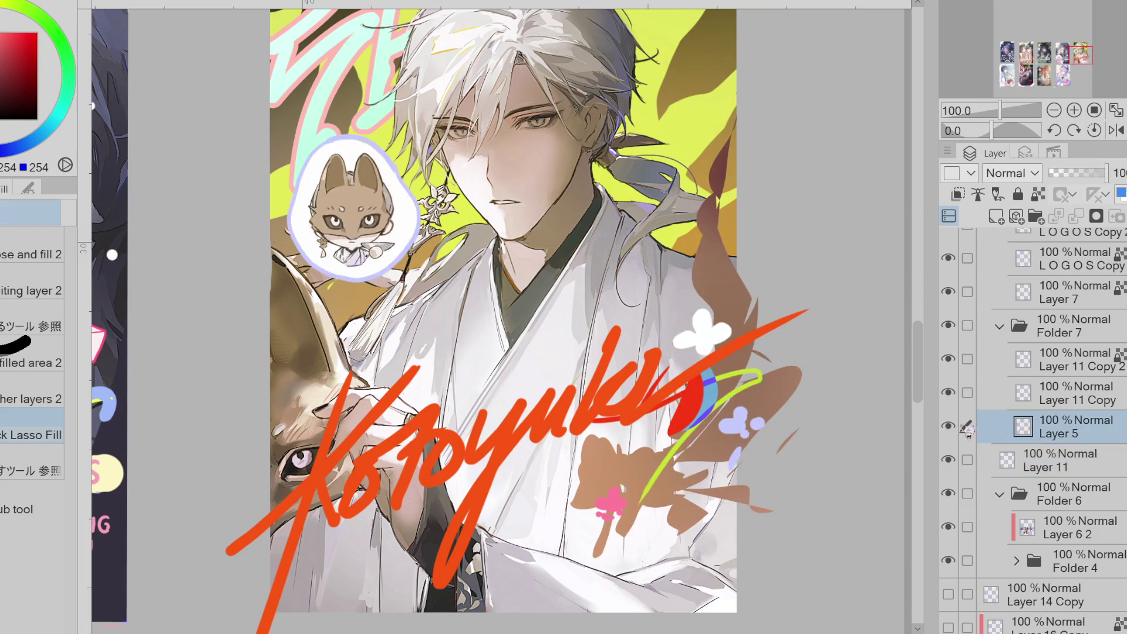
left_click(996, 217)
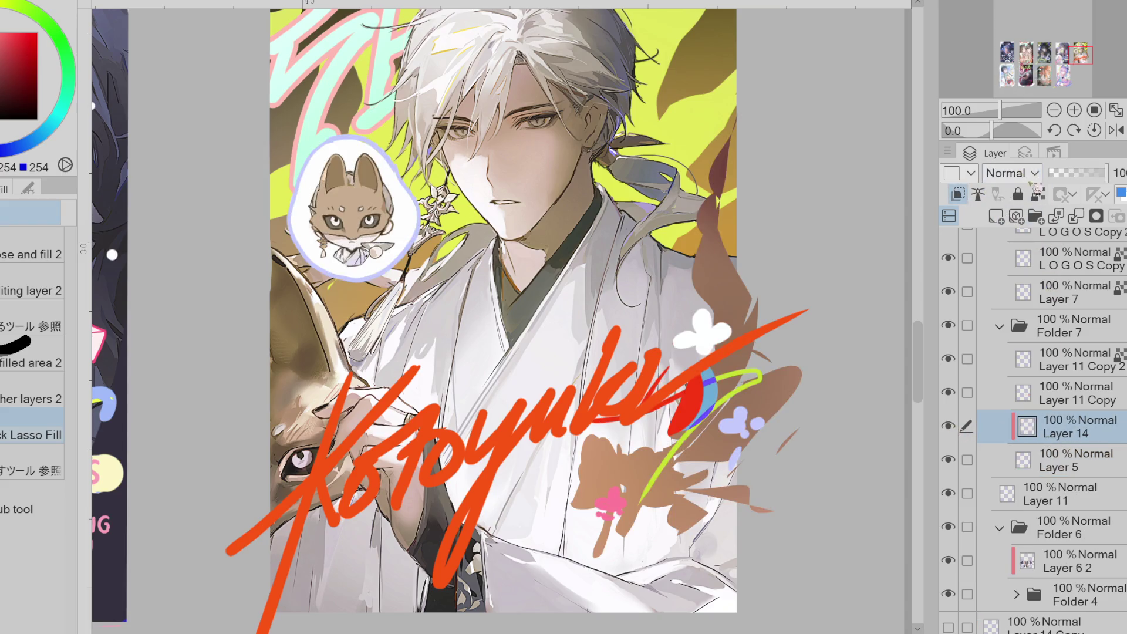
left_click(1035, 253)
left_click(463, 218, "alt")
key("b")
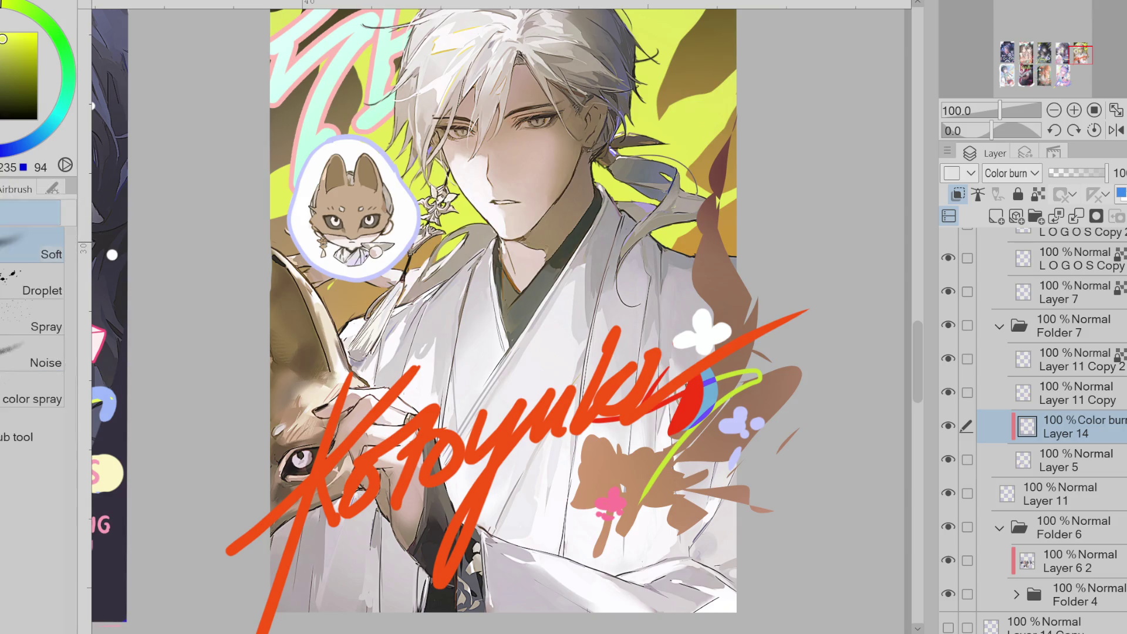
left_click(387, 224, "alt")
- Airbrush the fox's face muted brown and merge the tint layer into Layer 5
left_click_drag(358, 197, 352, 250)
scroll(352, 335, "down", 1)
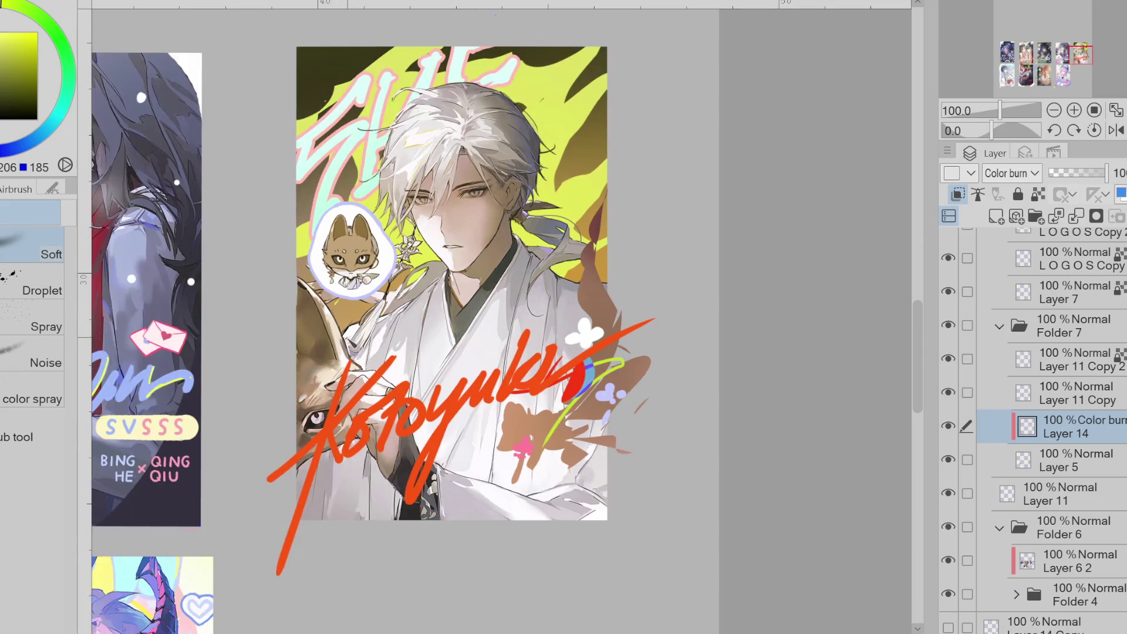
left_click(1076, 217)
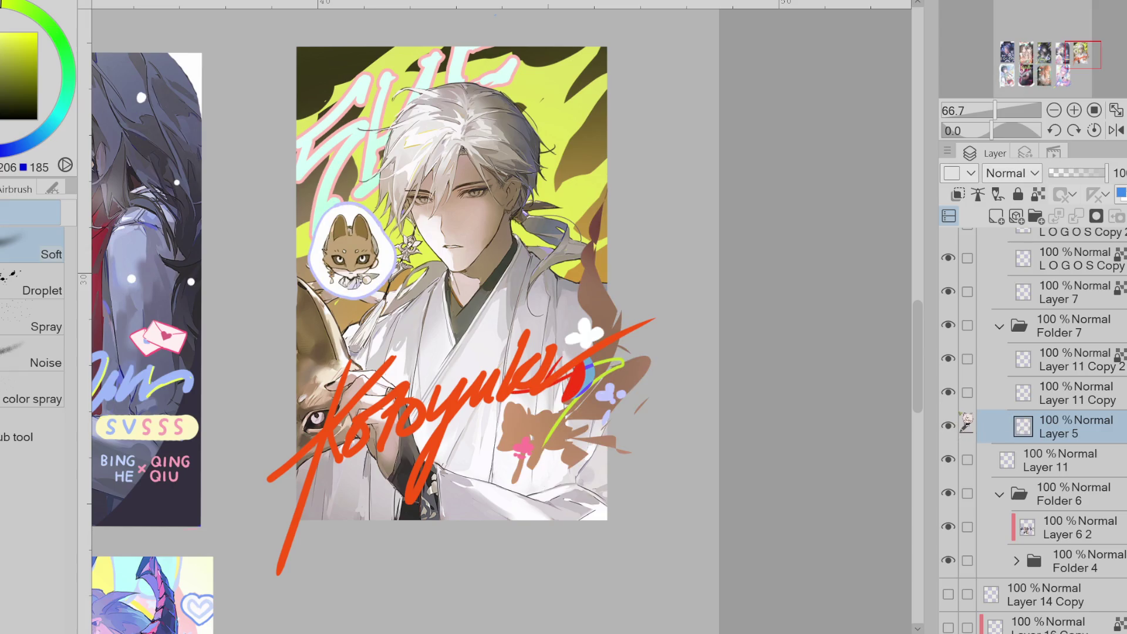
scroll(362, 245, "up", 4)
- Sample a light colour from the artwork and merge Layer 5 down into Layer 11
left_click(416, 319, "alt")
key("p")
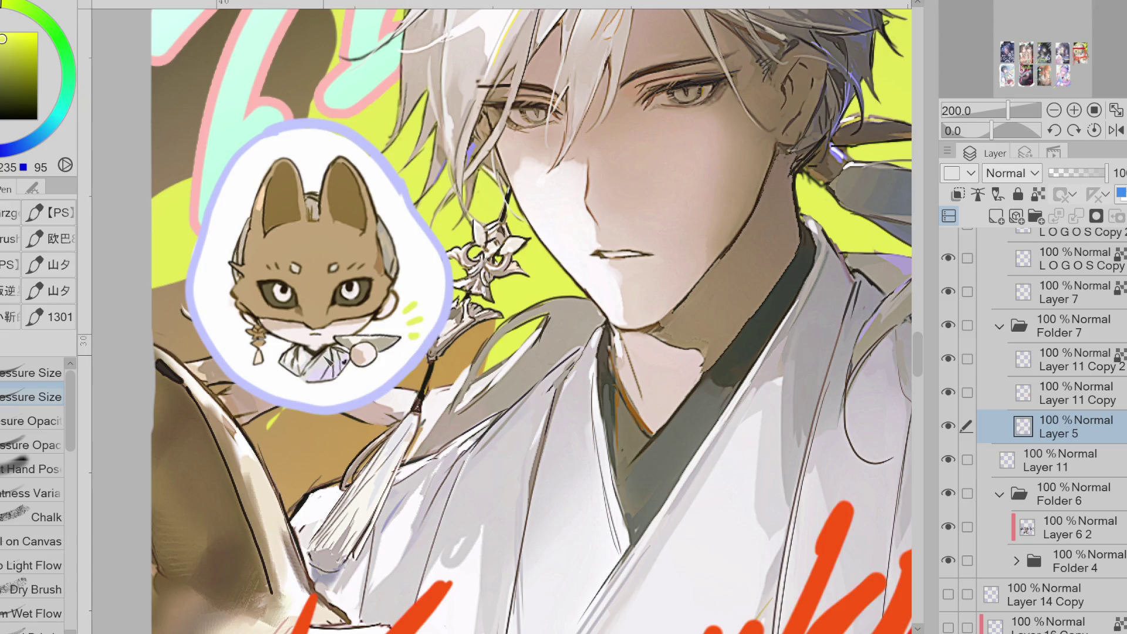
scroll(339, 340, "down", 4)
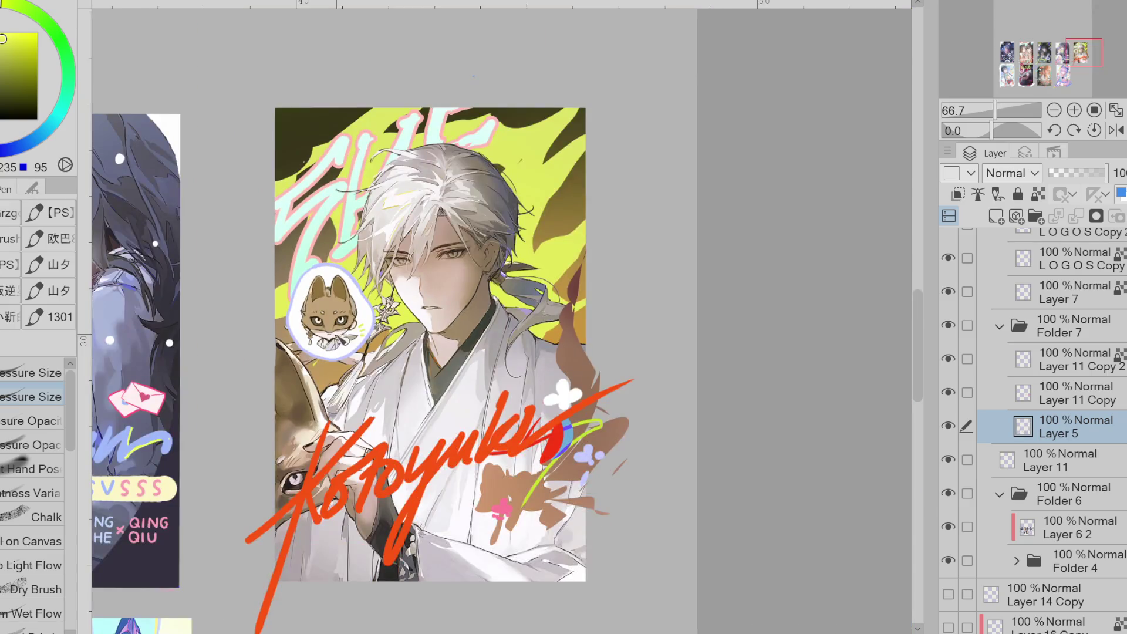
key("m")
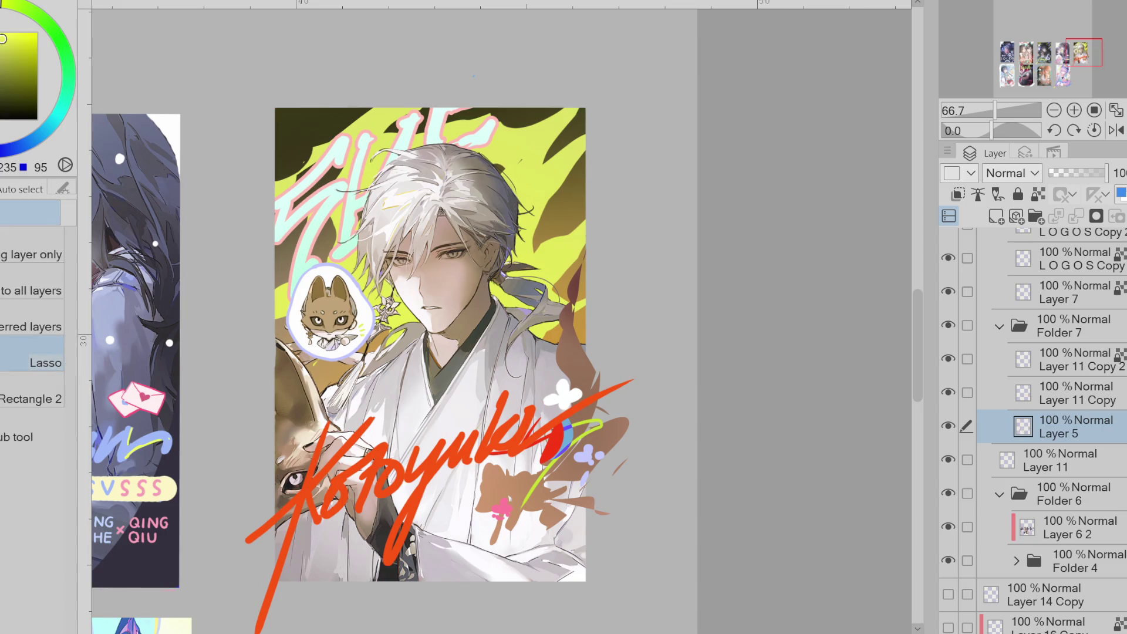
left_click(949, 392)
key("ctrl+e")
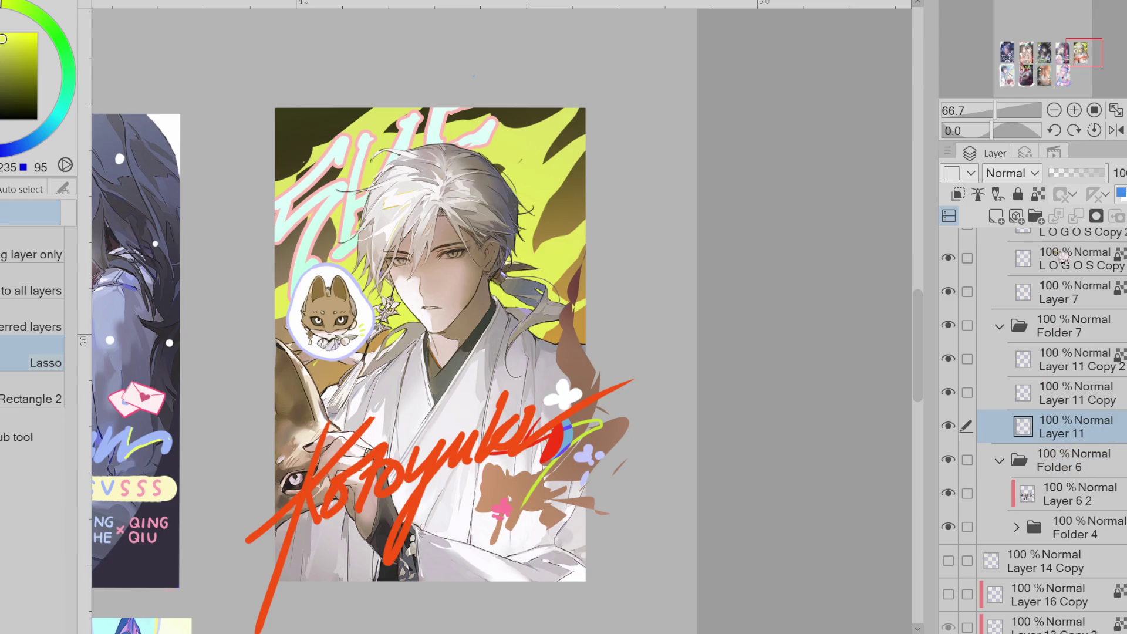
left_click(949, 427)
left_click(949, 427)
- Lasso the fox badge and move it higher on the card's left side
mouse_move(352, 250)
left_mouse_down()
mouse_move(264, 294)
mouse_move(399, 317)
left_mouse_up()
key("ctrl+t")
mouse_move(370, 352)
left_mouse_down()
mouse_move(531, 511)
mouse_move(479, 491)
mouse_move(407, 508)
mouse_move(426, 428)
mouse_move(323, 418)
mouse_move(356, 329)
mouse_move(358, 343)
mouse_move(371, 341)
mouse_move(432, 295)
mouse_move(520, 448)
mouse_move(557, 557)
mouse_move(520, 566)
mouse_move(547, 527)
mouse_move(432, 498)
mouse_move(588, 485)
mouse_move(586, 429)
mouse_move(611, 423)
mouse_move(585, 406)
mouse_move(453, 435)
mouse_move(460, 443)
mouse_move(333, 435)
mouse_move(490, 477)
mouse_move(482, 579)
mouse_move(494, 471)
mouse_move(397, 307)
mouse_move(586, 212)
mouse_move(414, 399)
mouse_move(565, 392)
mouse_move(578, 463)
mouse_move(567, 544)
mouse_move(516, 561)
mouse_move(569, 540)
mouse_move(573, 496)
mouse_move(377, 394)
mouse_move(371, 364)
mouse_move(368, 417)
mouse_move(360, 362)
mouse_move(359, 372)
left_mouse_up()
left_click(276, 405)
key("ctrl+d")
- Sample the signature's blue and a dark yellow-green from the artwork for the pen
scroll(214, 398, "down", 1)
scroll(381, 411, "down", 2)
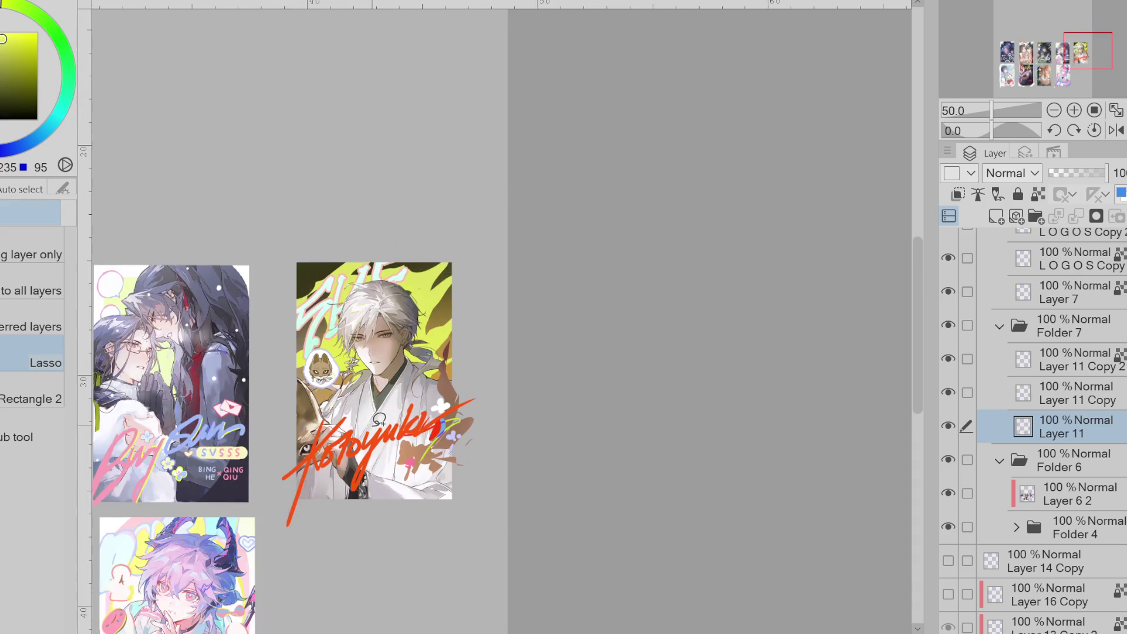
scroll(385, 425, "up", 2)
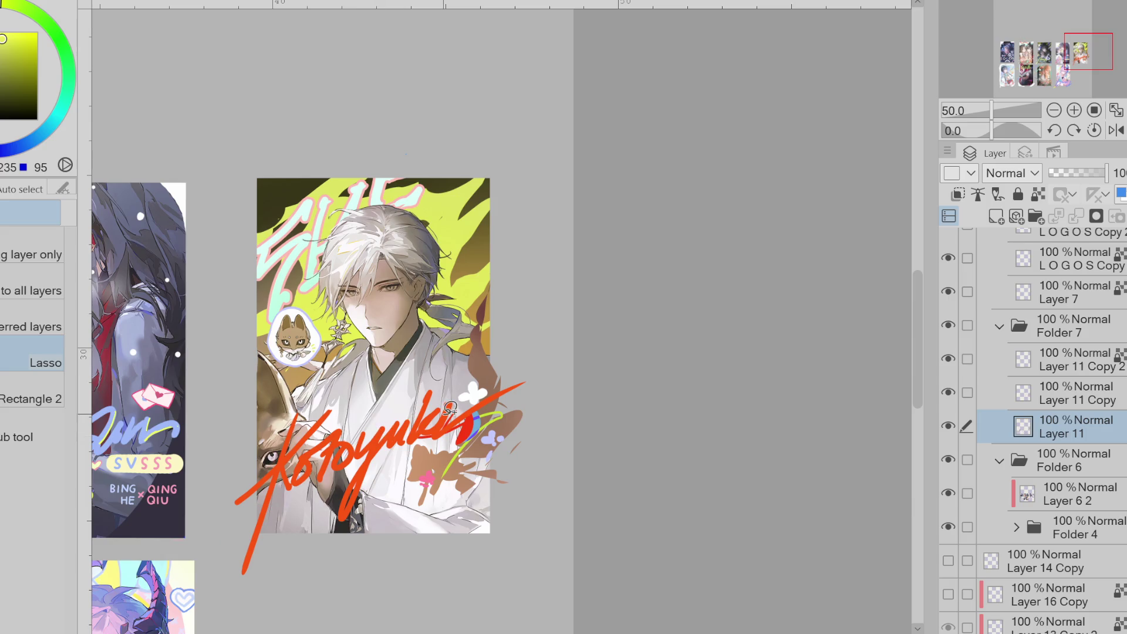
key("x")
key("p")
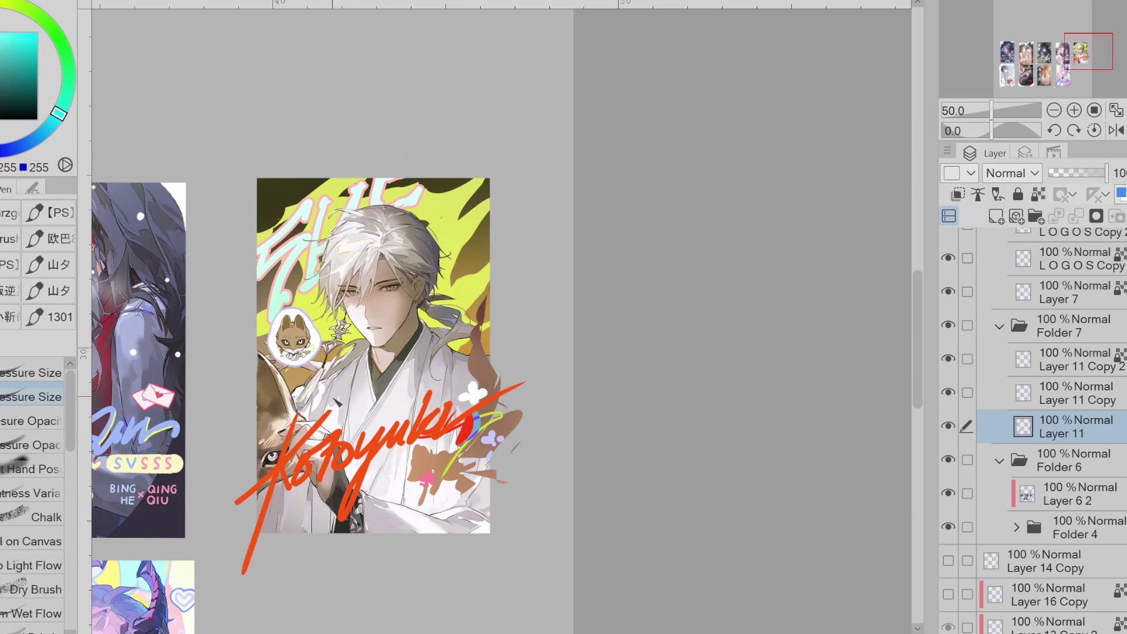
left_click(492, 418, "alt")
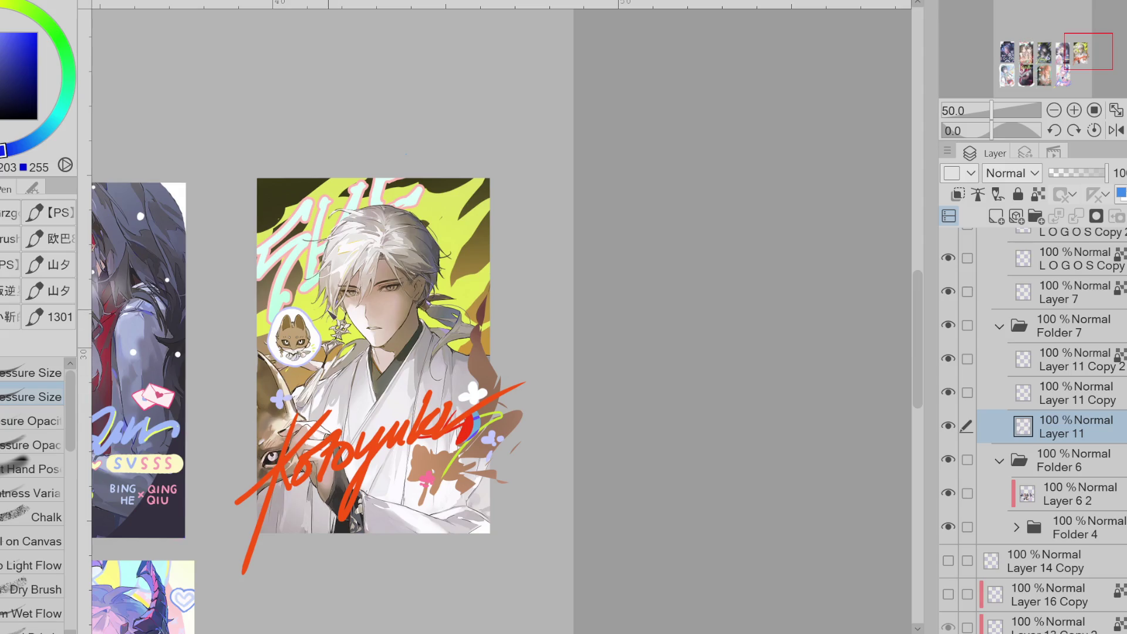
left_click(321, 320, "alt")
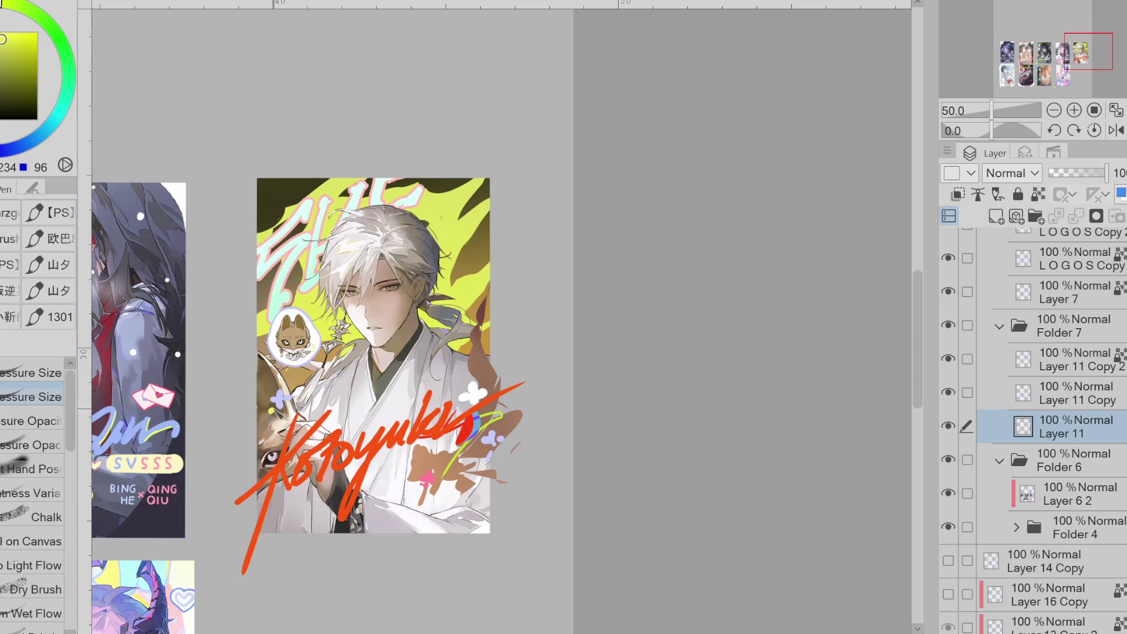
- Lasso a small area of the artwork near the signature, then clear the selection
key("m")
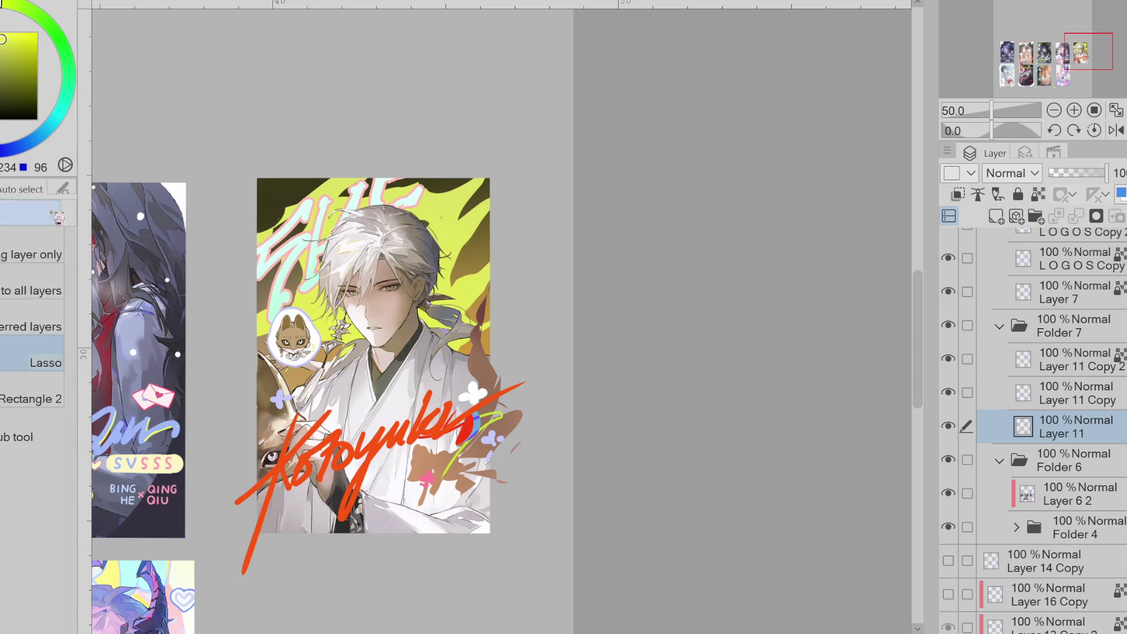
scroll(277, 405, "up", 1)
left_click_drag(276, 406, 270, 407)
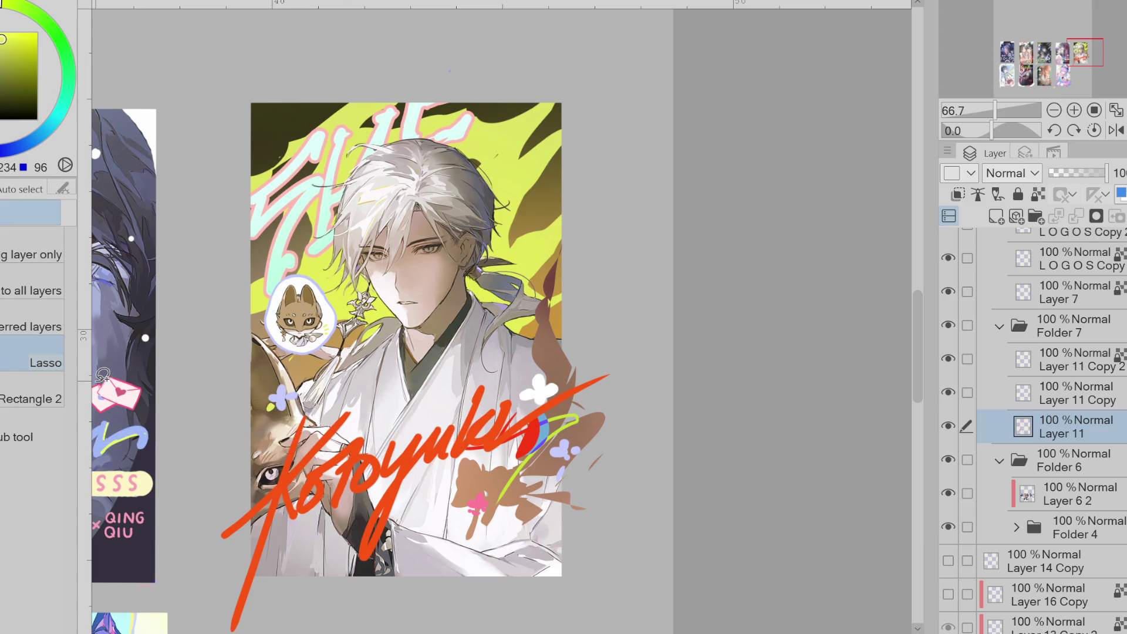
key("g")
key("ctrl+d")
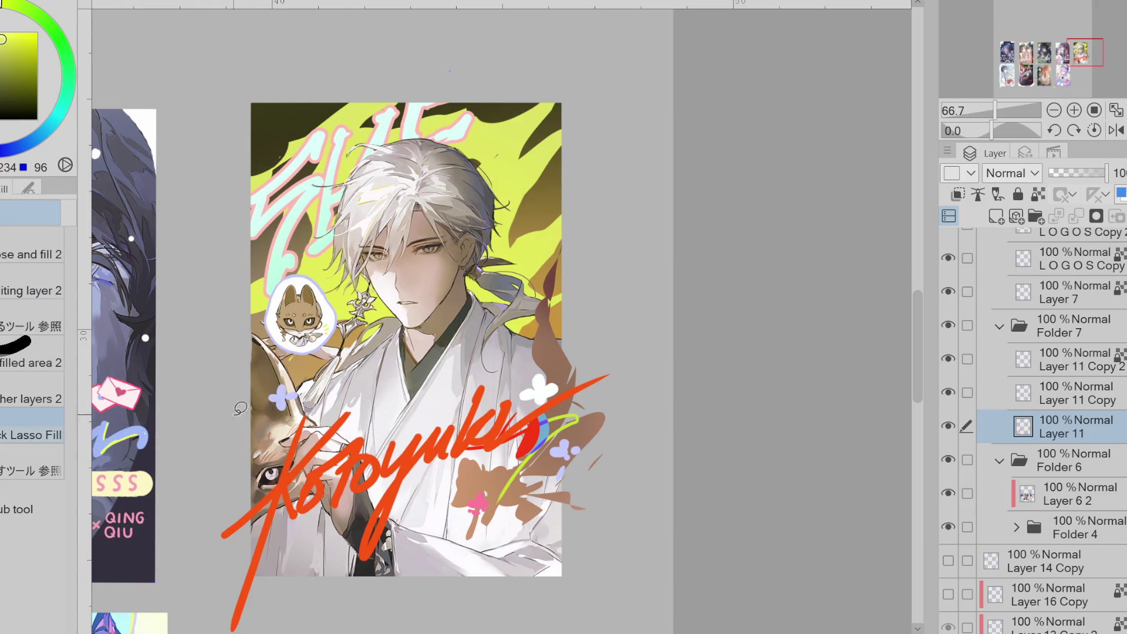
- Lasso-fill the small light-blue flower solid, undoing an extra light-blue shape below it
mouse_move(273, 404)
left_mouse_down()
mouse_move(309, 391)
mouse_move(291, 409)
mouse_move(288, 393)
left_mouse_up()
left_click(292, 395, "alt")
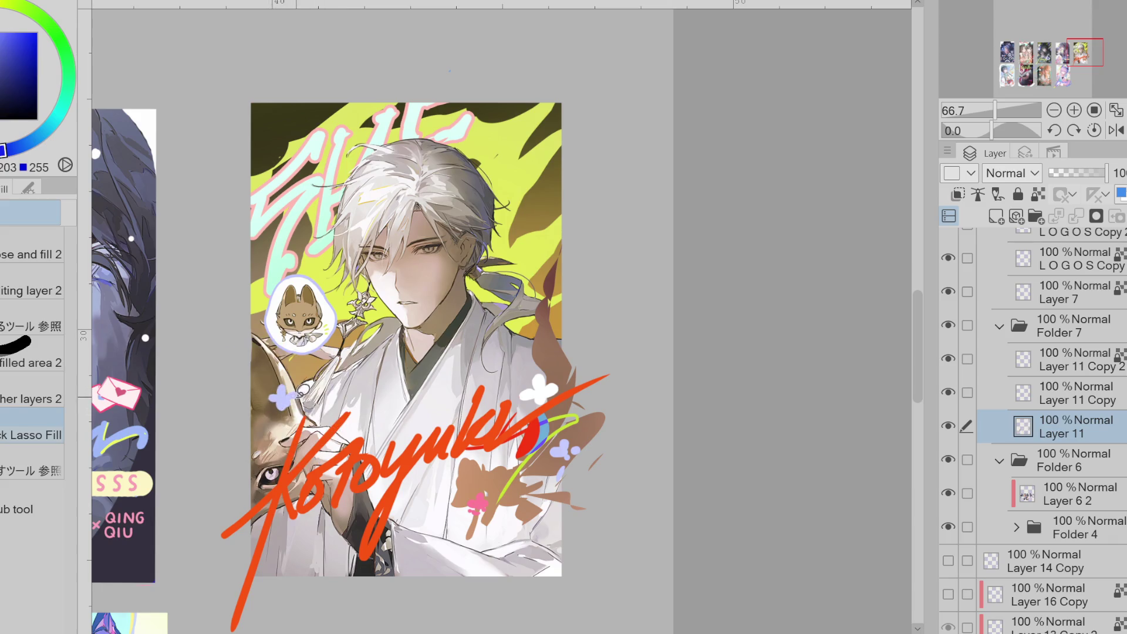
mouse_move(291, 421)
left_mouse_down()
mouse_move(277, 438)
mouse_move(308, 414)
left_mouse_up()
key("ctrl+z")
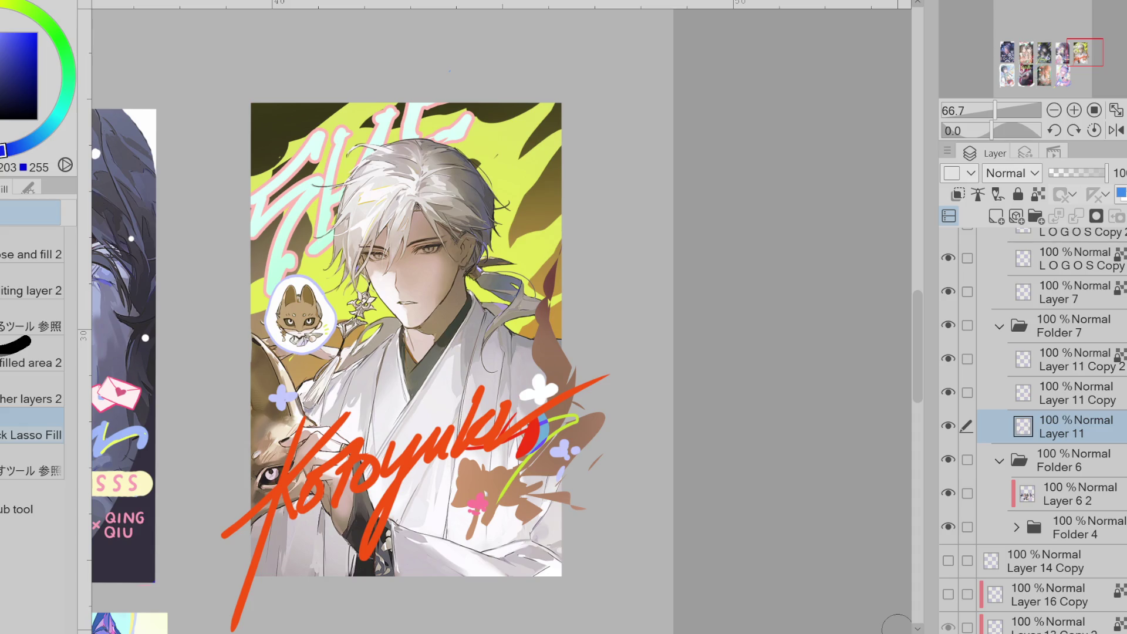
- Zoom in on the face and sample the dark brown from the character's eye with the Pen
scroll(446, 250, "up", 5)
left_click(443, 242, "alt")
key("p")
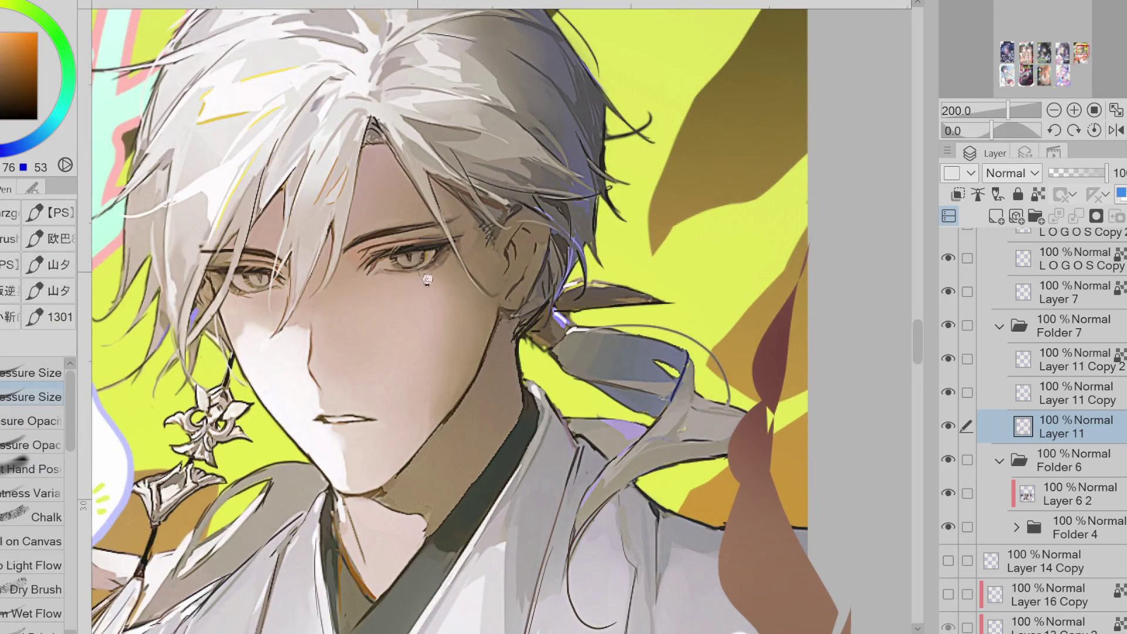
left_click(422, 259, "alt")
scroll(240, 350, "down", 2)
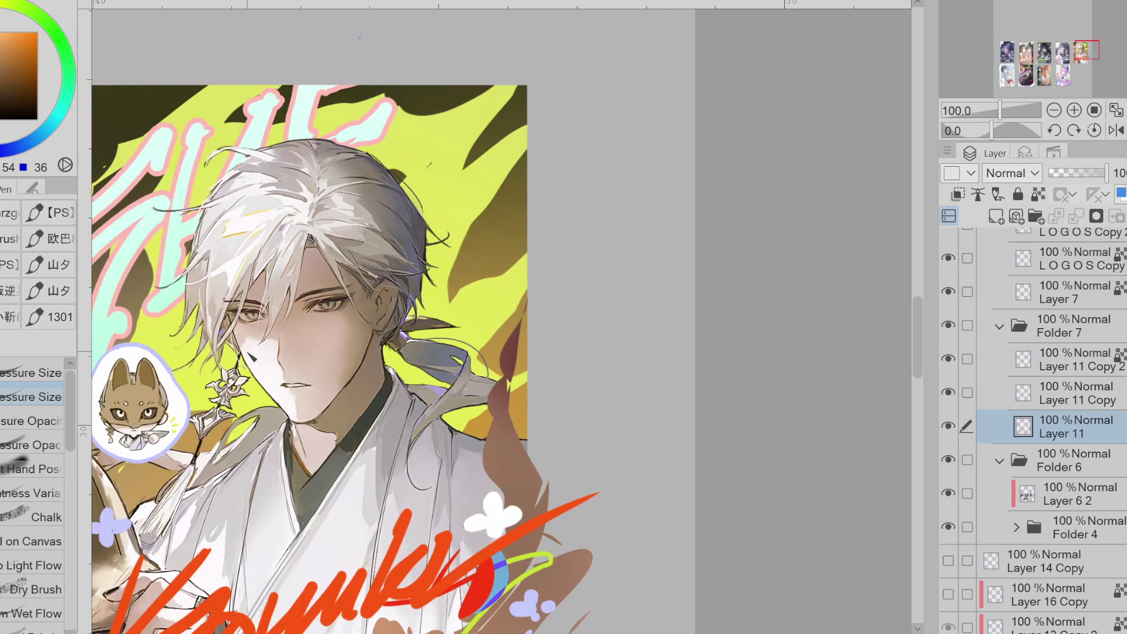
- Lasso-select the area around the figure's face
key("m")
left_click_drag(308, 235, 303, 236)
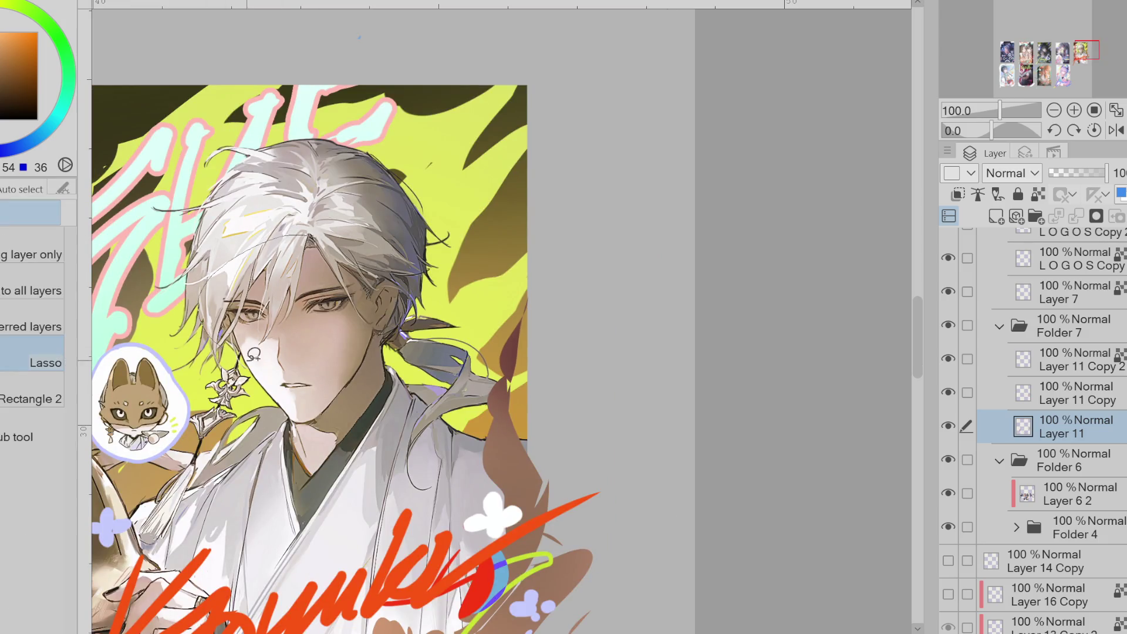
scroll(957, 404, "down", 1)
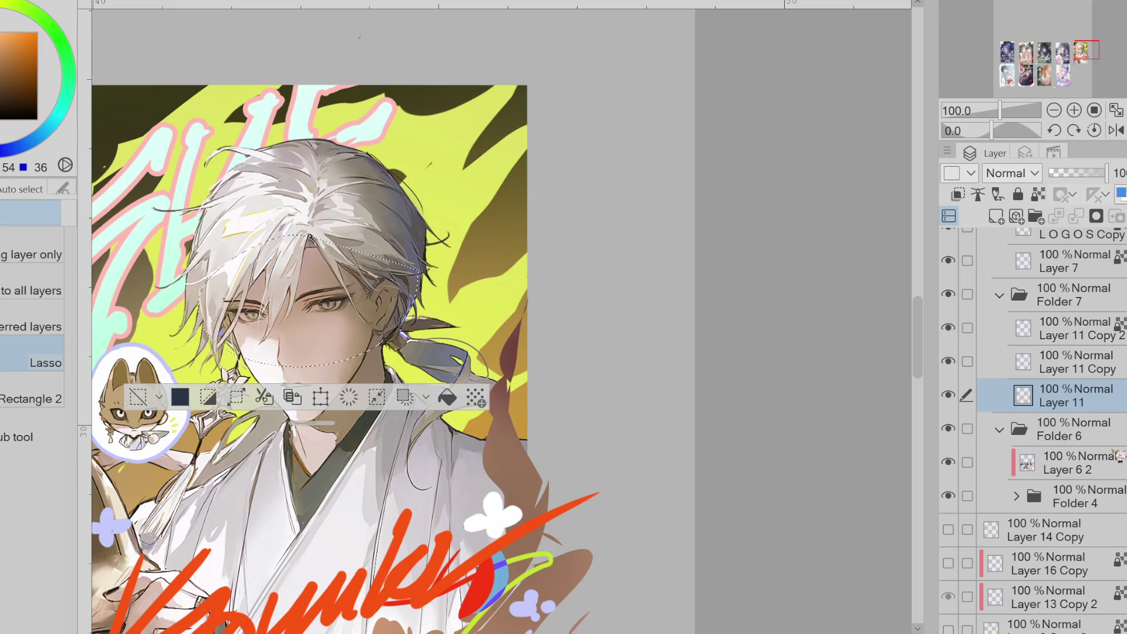
scroll(1109, 434, "down", 1)
- Copy the face selection to a new layer, merge it into Layer 6 2, and deselect
left_click(1109, 435)
left_click_drag(1120, 446, 1119, 451)
left_click(1079, 219)
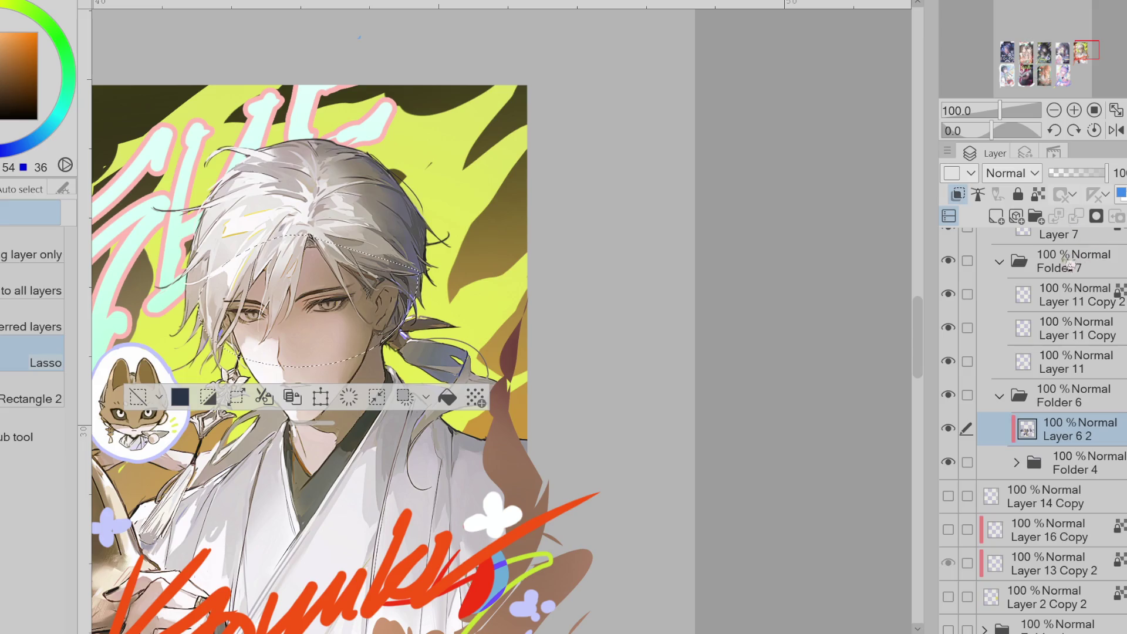
key("ctrl+d")
key("p")
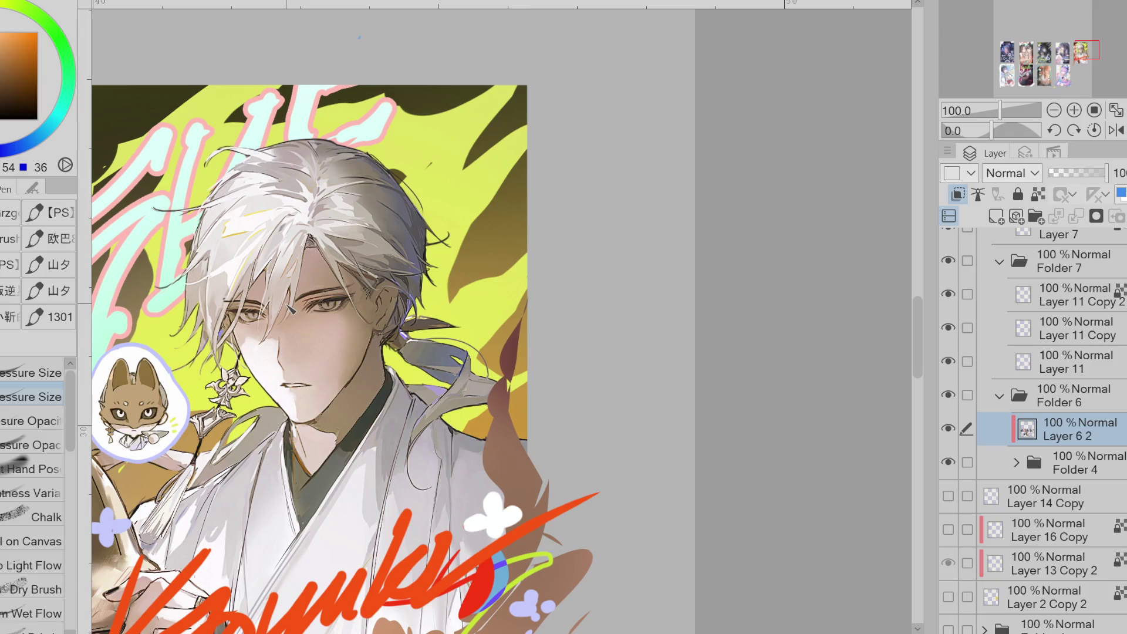
key("ctrl+0")
key("ctrl+alt+0")
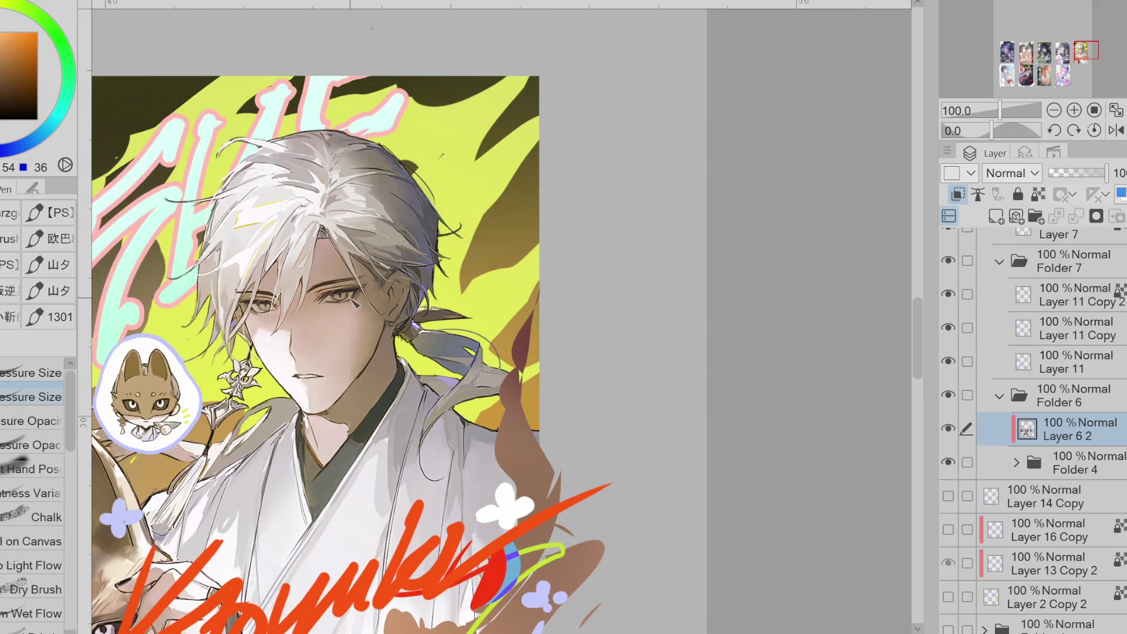
key("ctrl+minus")
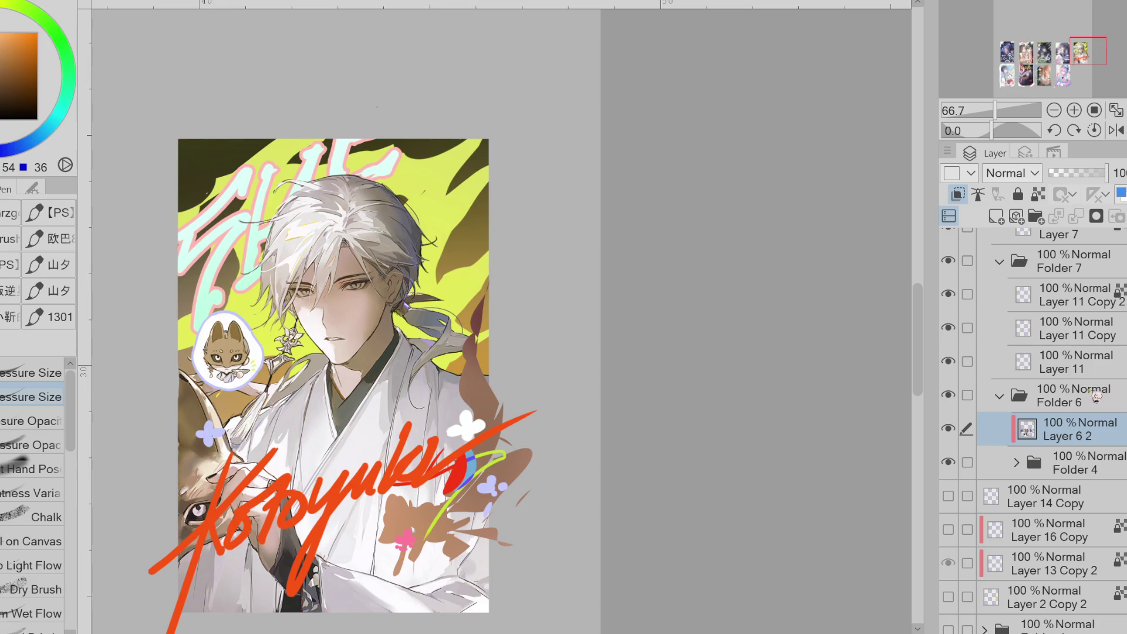
scroll(387, 267, "up", 2)
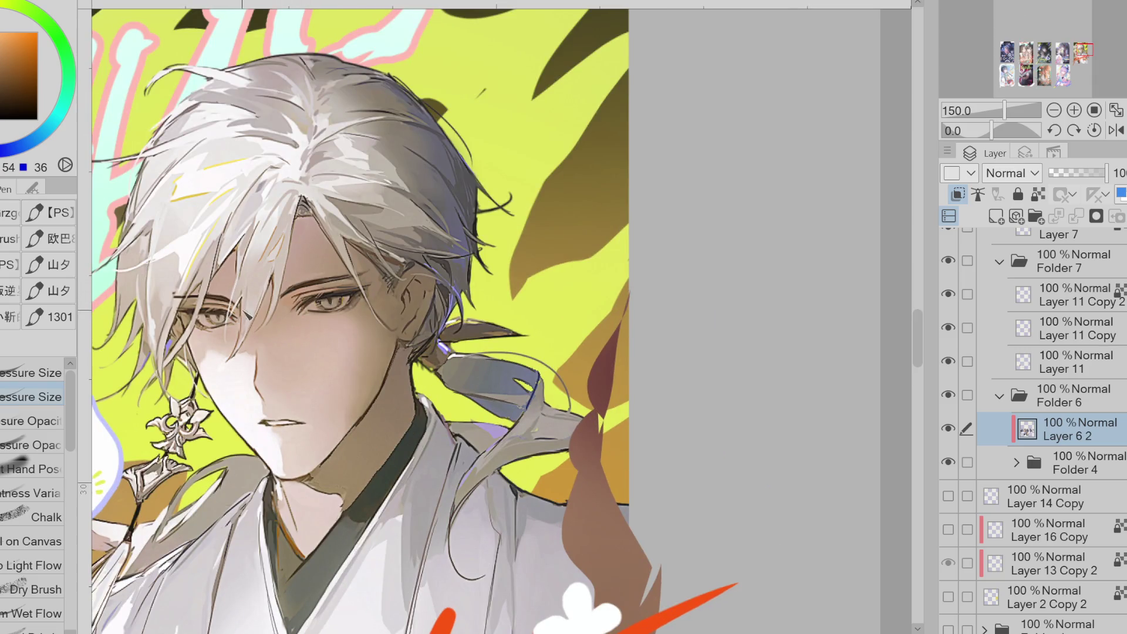
scroll(376, 239, "up", 1)
scroll(414, 207, "down", 2)
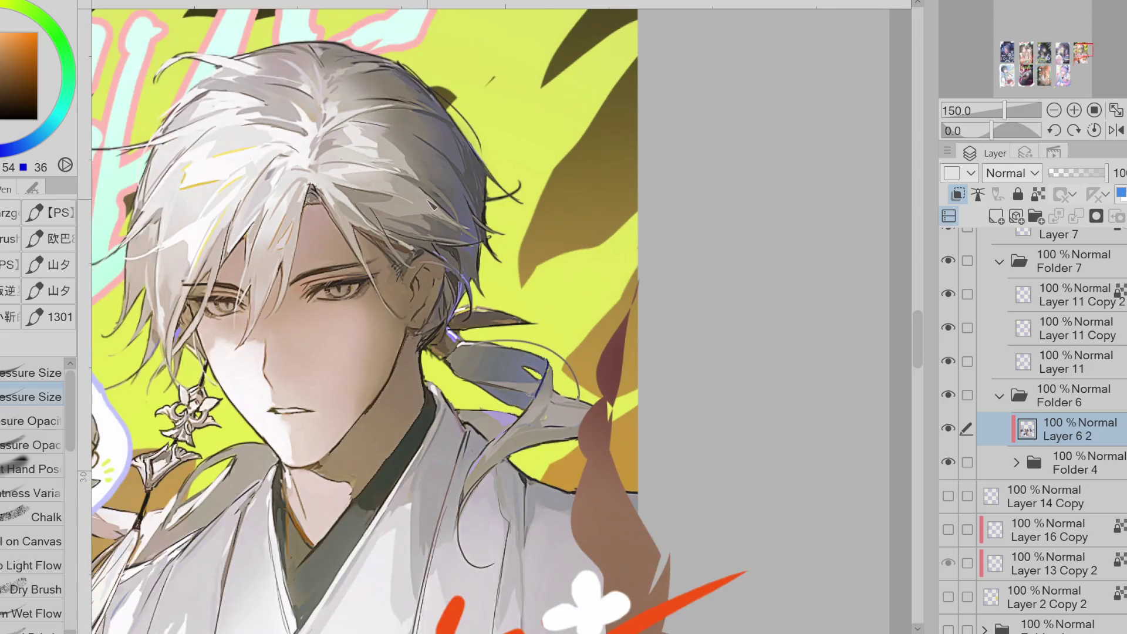
left_click(1074, 368)
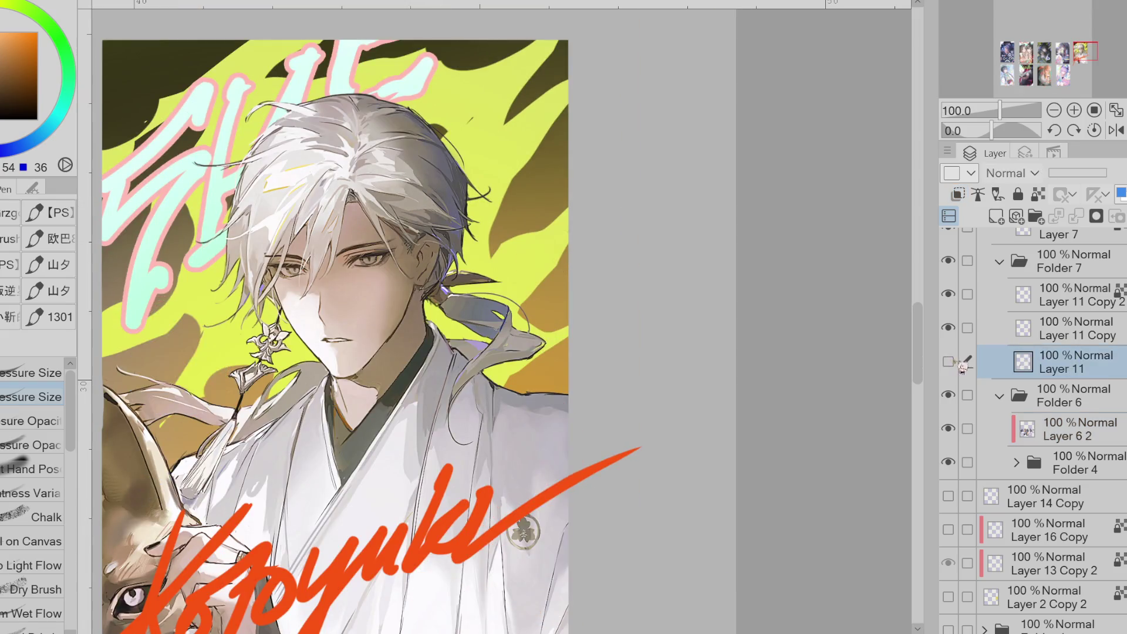
scroll(445, 166, "down", 2)
scroll(438, 493, "down", 2)
scroll(429, 490, "up", 1)
scroll(421, 488, "down", 1)
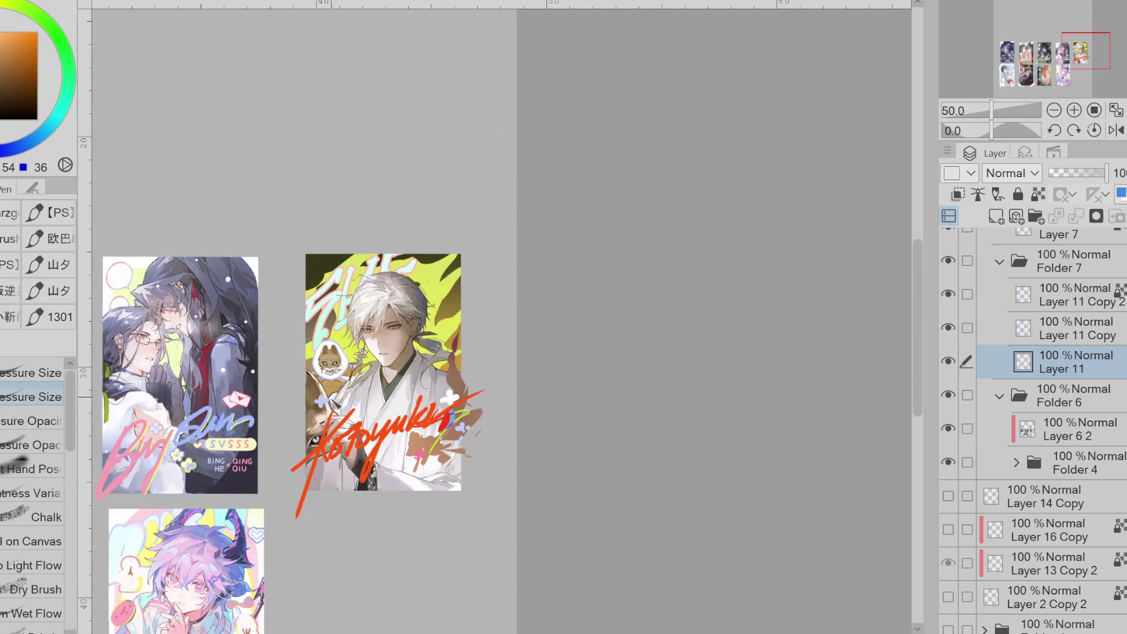
key("e")
scroll(347, 405, "up", 2)
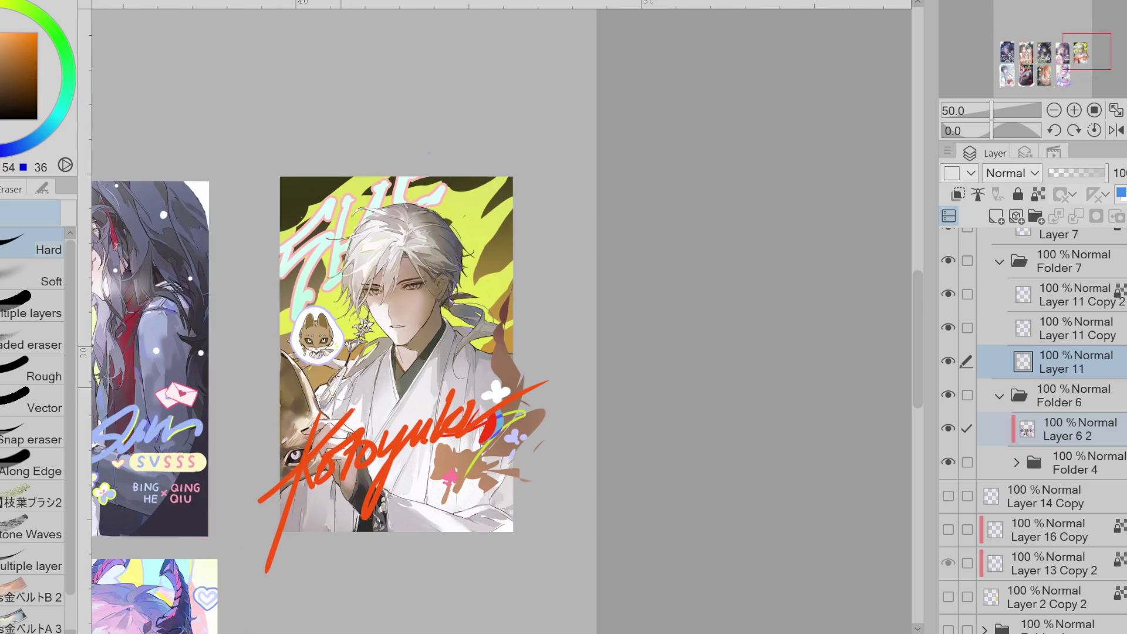
left_click(1006, 369)
key("ctrl+minus")
key("ctrl+minus")
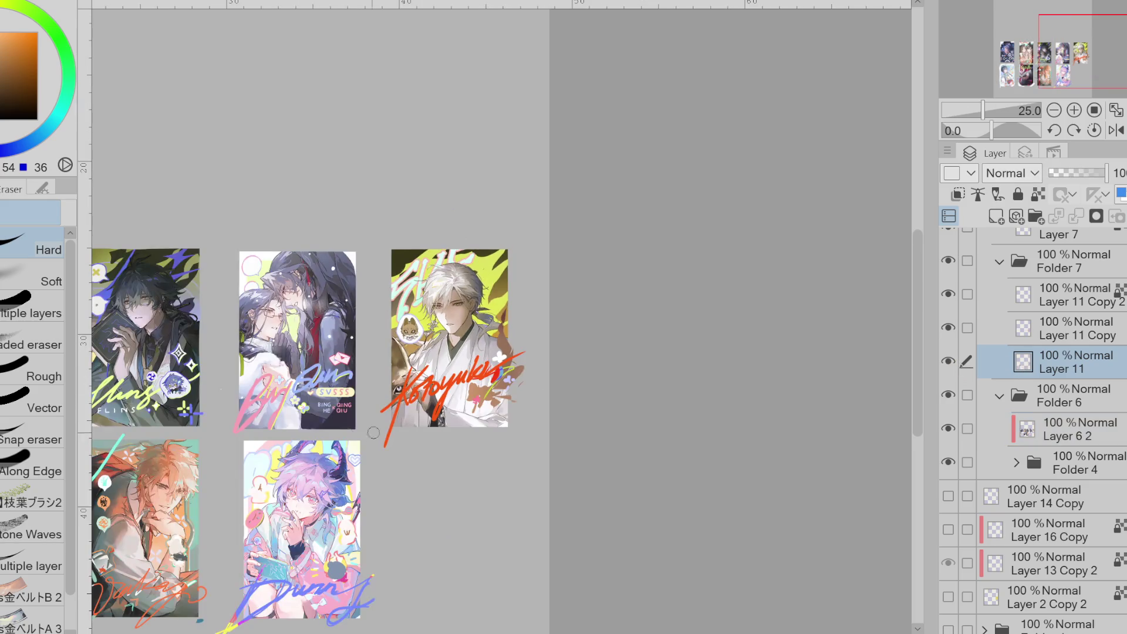
scroll(398, 435, "up", 1)
scroll(459, 352, "up", 1)
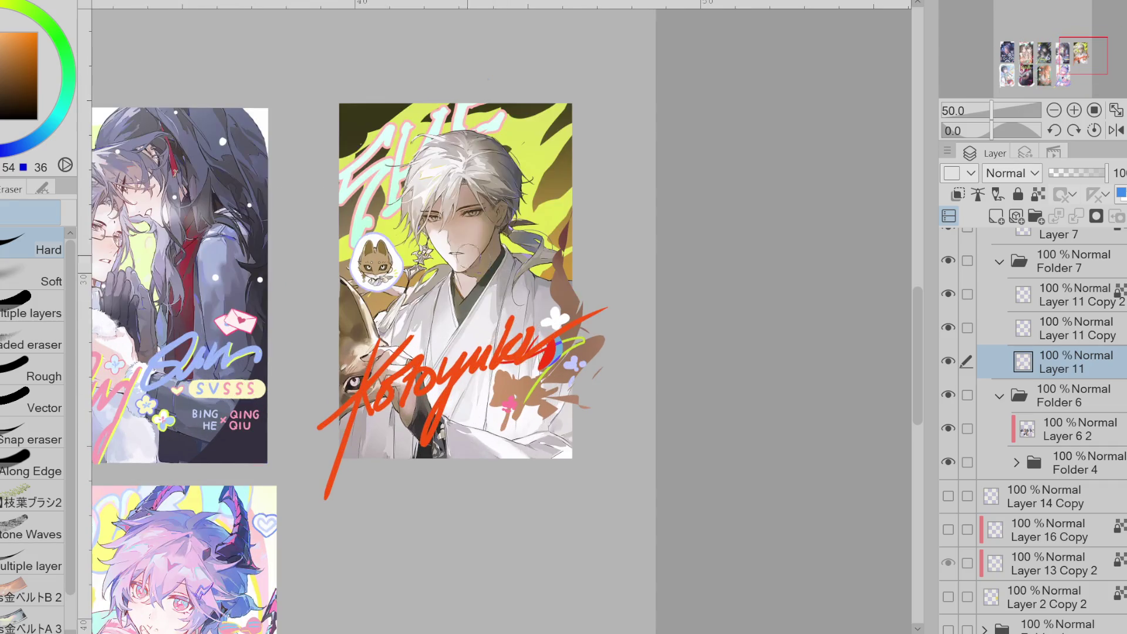
scroll(411, 282, "up", 2)
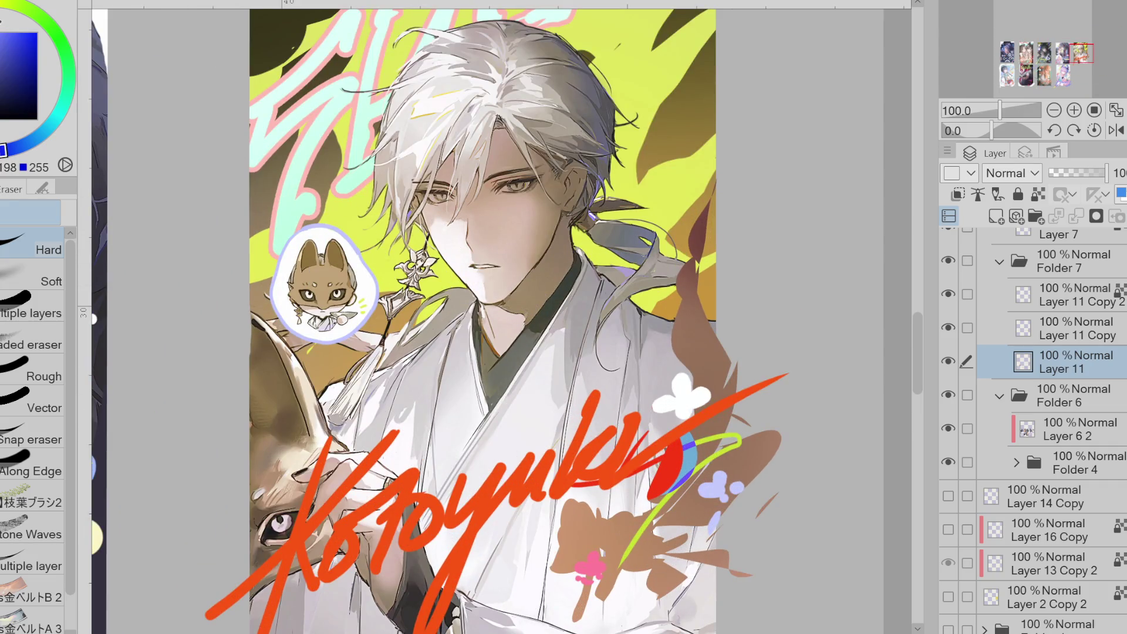
- Adjust the blue drawing colour slightly
key("w")
key("g")
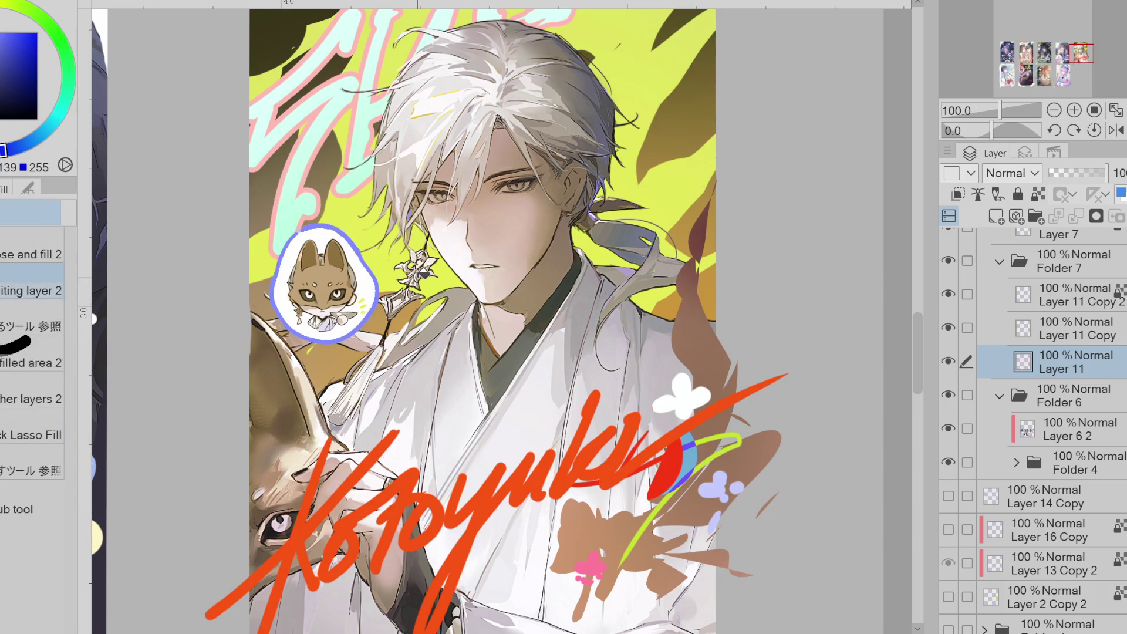
left_click(5, 152)
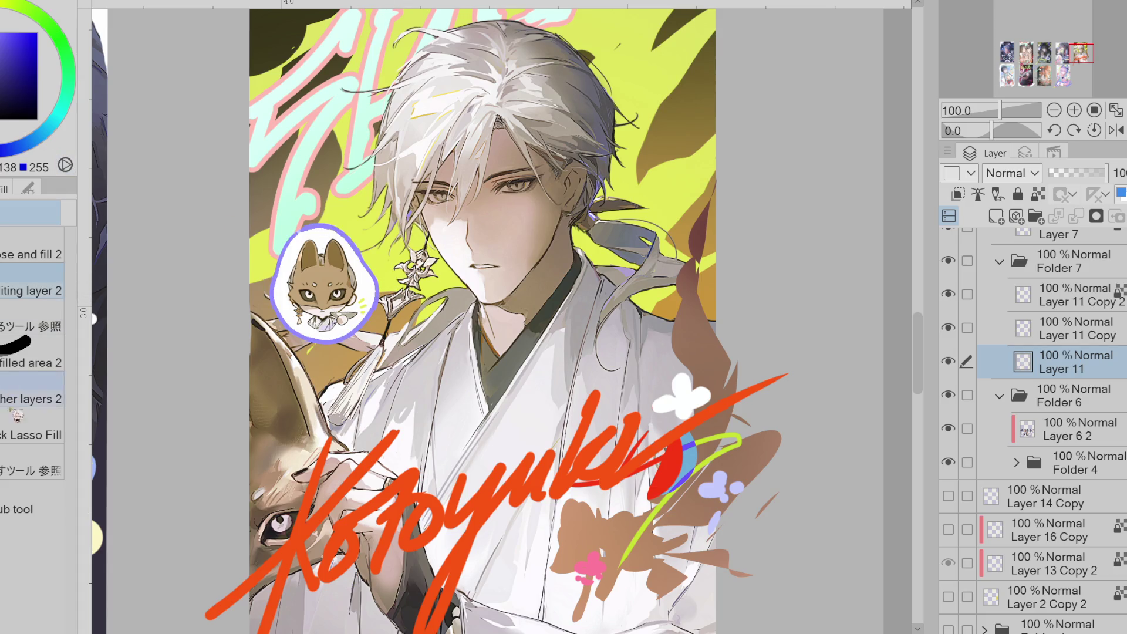
- Lasso the fox badge and transform it onto the kimono chest centre, slightly smaller
key("m")
mouse_move(351, 202)
left_mouse_down()
mouse_move(381, 352)
mouse_move(536, 437)
left_mouse_up()
key("ctrl+t")
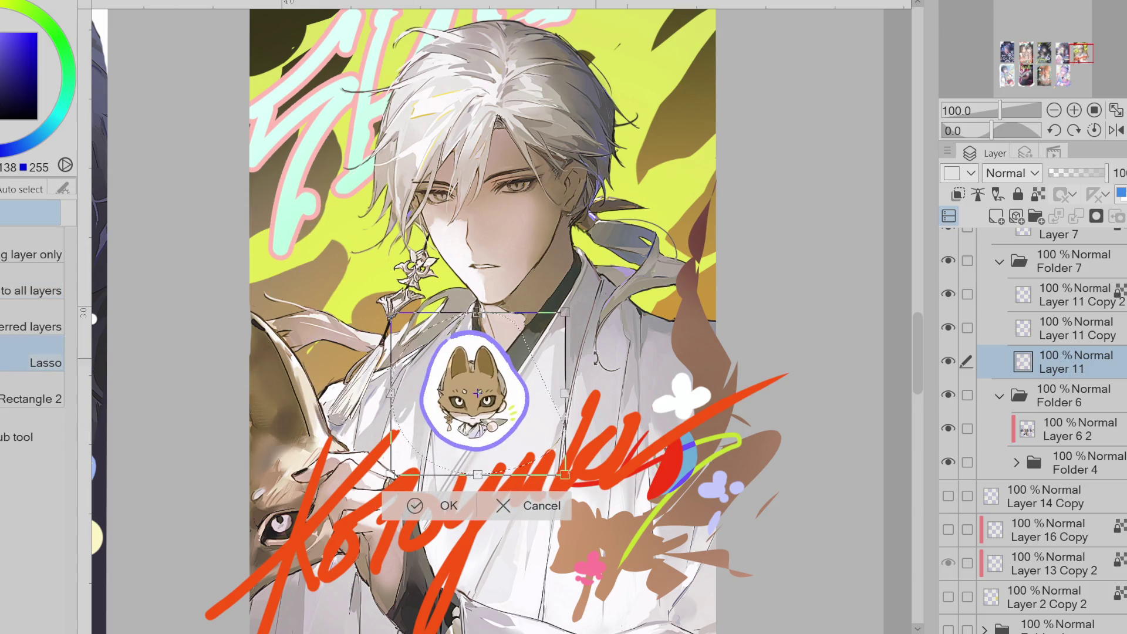
scroll(878, 327, "down", 3)
left_click_drag(563, 288, 531, 351)
left_click(412, 398)
left_click(306, 400)
scroll(339, 404, "down", 2)
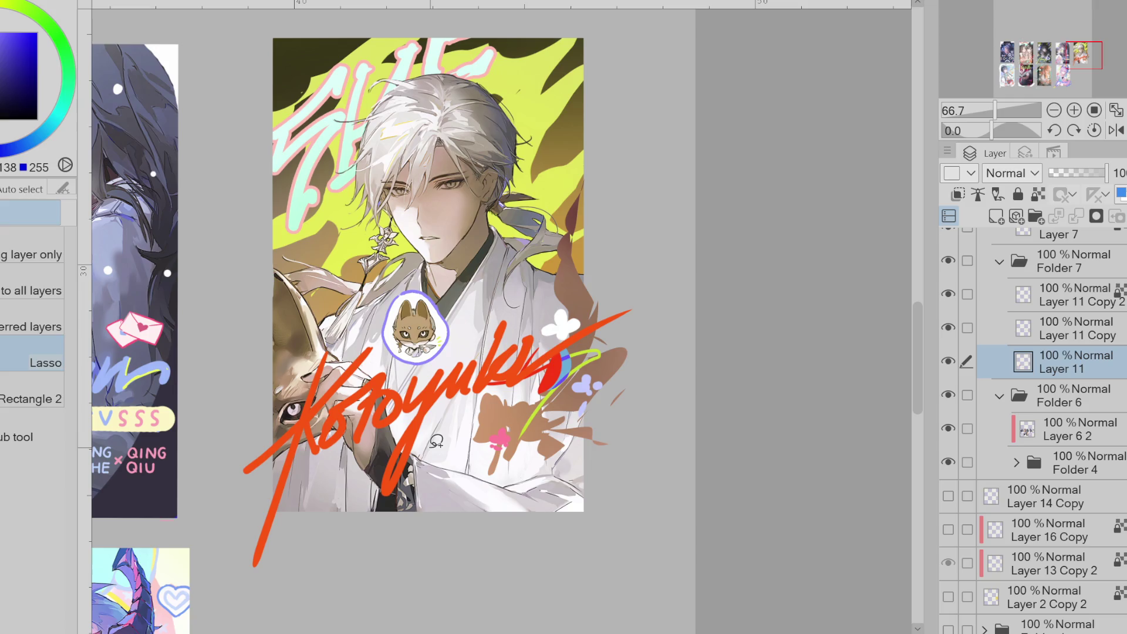
- Erase the red-blue swirl at the signature's end and trim the brown patch near the pink mark
key("e")
left_click_drag(570, 362, 555, 367)
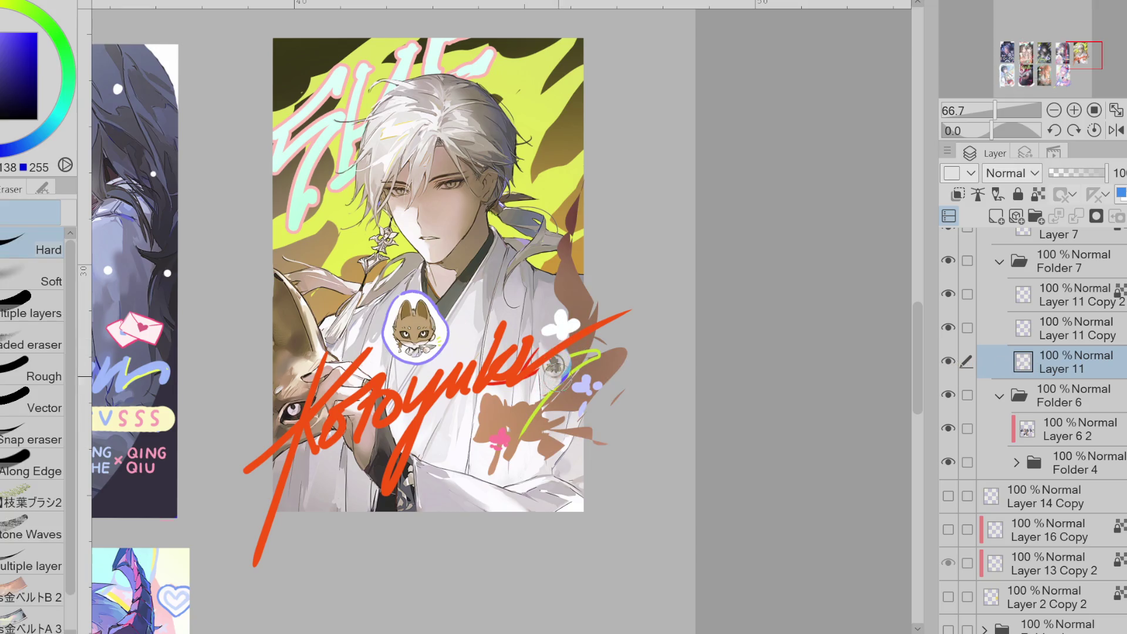
left_click(485, 416, "alt")
key("p")
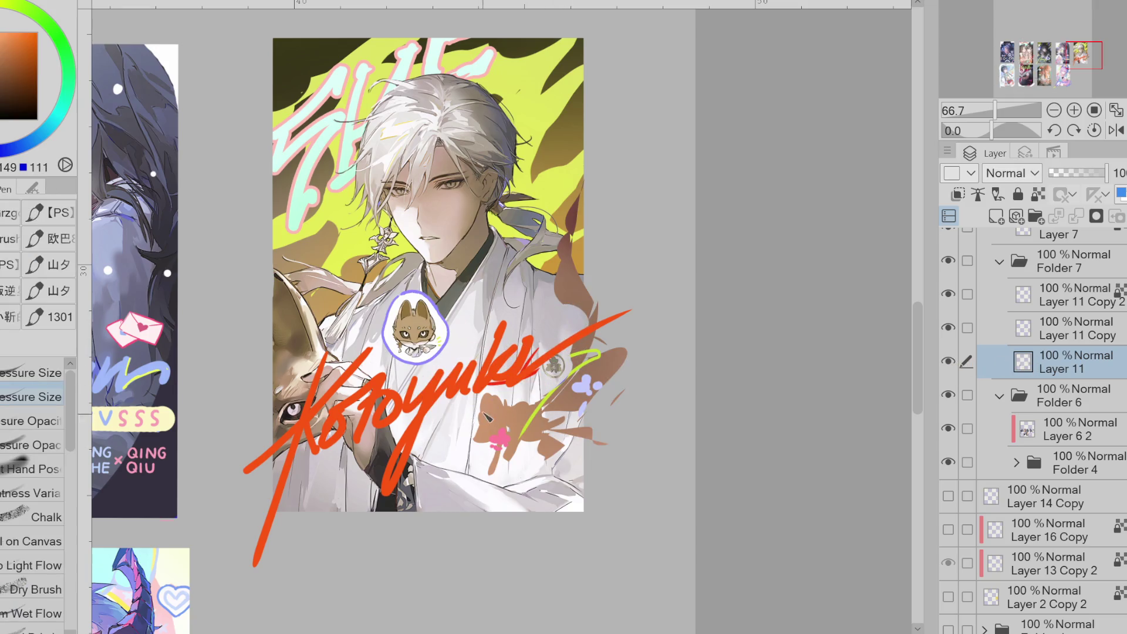
key("e")
mouse_move(487, 425)
left_mouse_down()
mouse_move(475, 446)
mouse_move(514, 411)
left_mouse_up()
key("p")
scroll(544, 462, "up", 5)
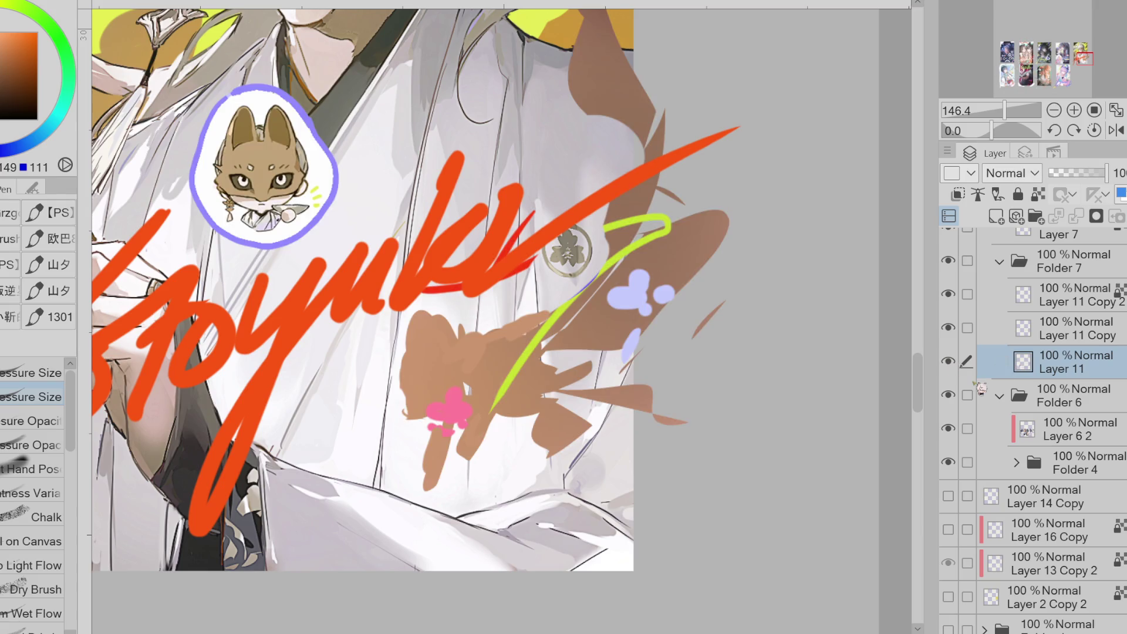
- Erase part of the red stroke near the k and airbrush the brown fox shapes dark red on locked Layer 11
key("e")
mouse_move(531, 247)
left_mouse_down()
mouse_move(504, 235)
mouse_move(440, 288)
left_mouse_up()
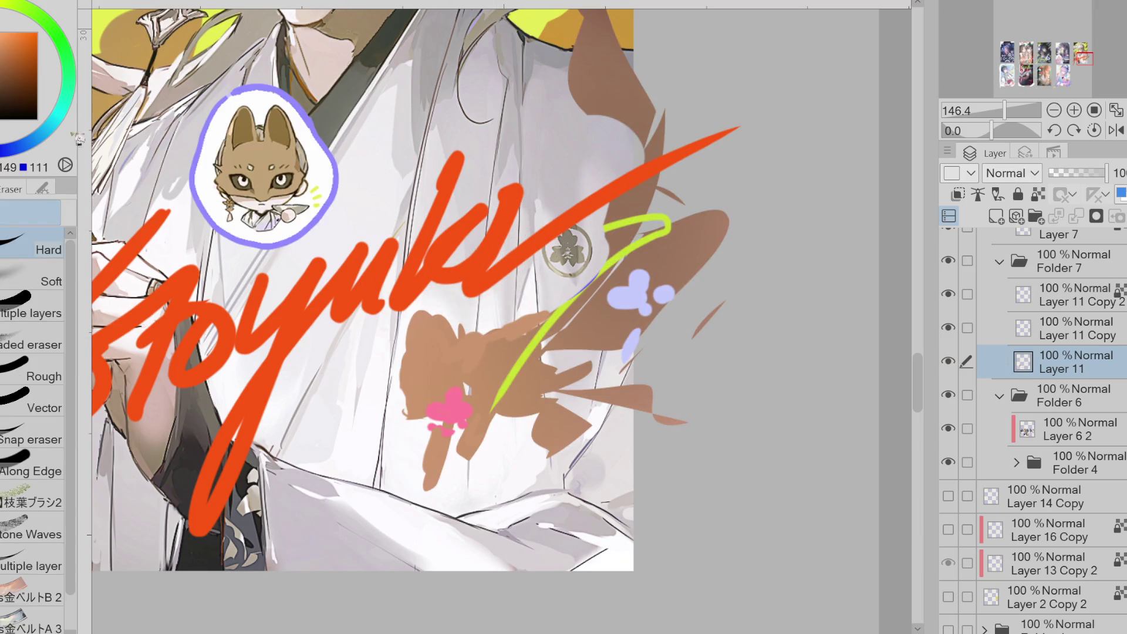
left_click(12, 69)
key("b")
scroll(236, 317, "down", 1)
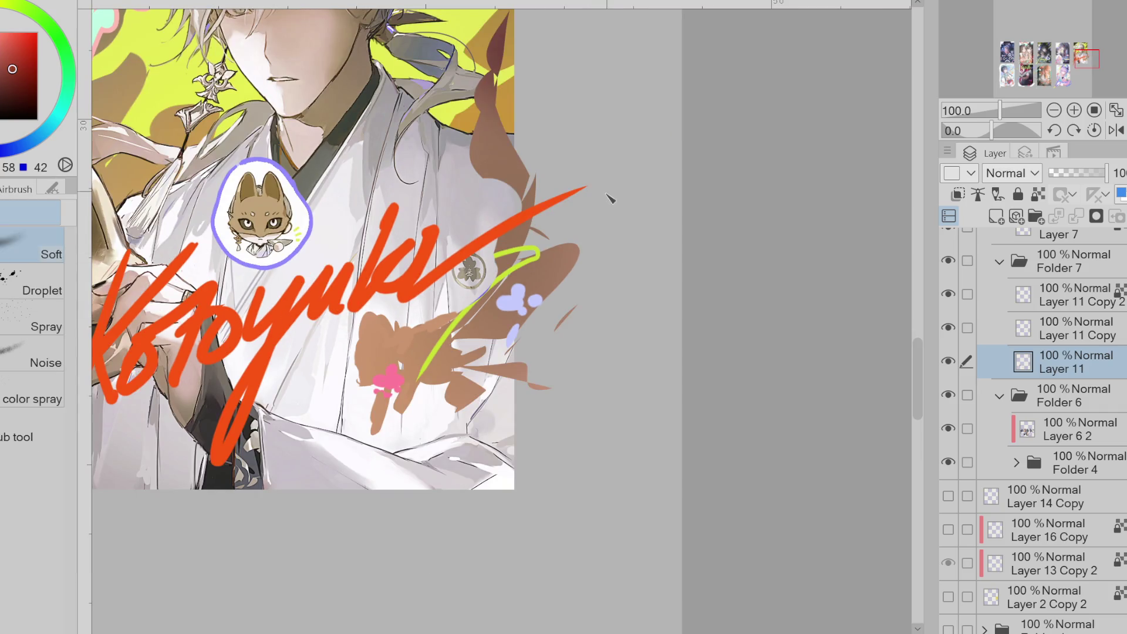
left_click_drag(496, 285, 640, 291)
left_click(1038, 194)
mouse_move(529, 282)
left_mouse_down()
mouse_move(493, 147)
mouse_move(487, 315)
mouse_move(423, 453)
left_mouse_up()
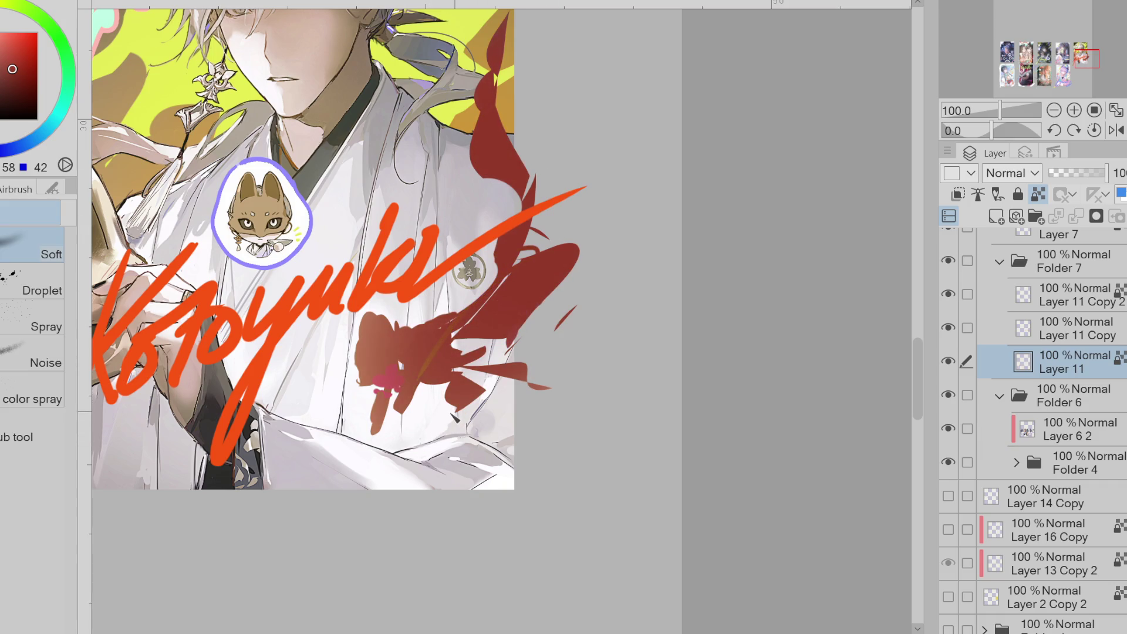
- Sketch a dark grey hooked curve over the red shapes, removing a stray dot
key("p")
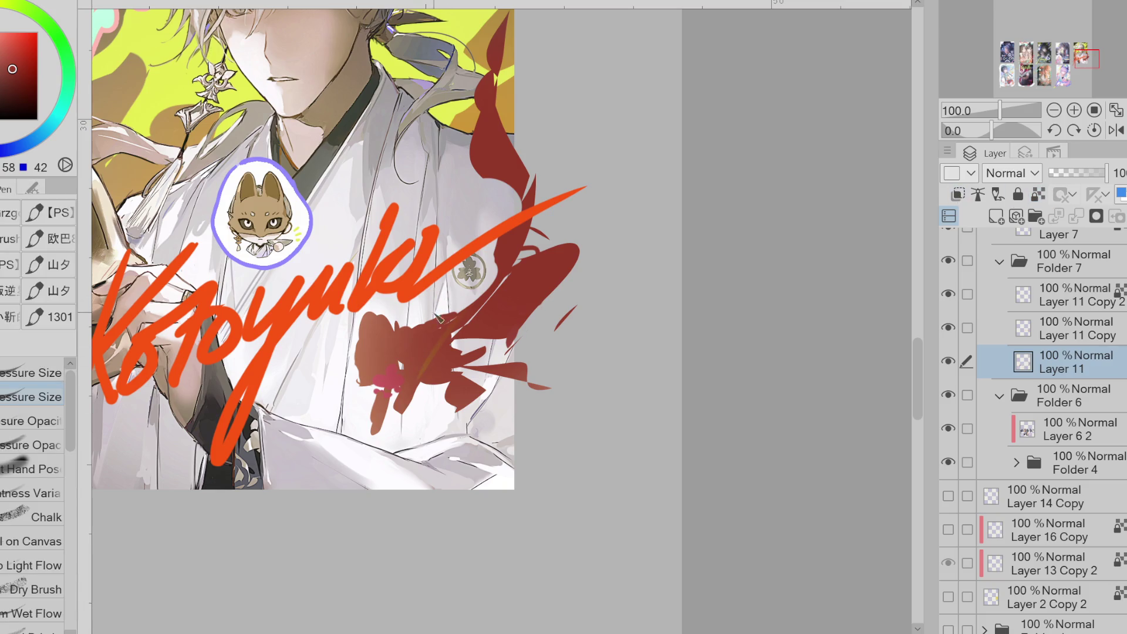
mouse_move(407, 382)
left_mouse_down()
mouse_move(448, 309)
mouse_move(395, 327)
left_mouse_up()
left_click(427, 388)
key("ctrl+z")
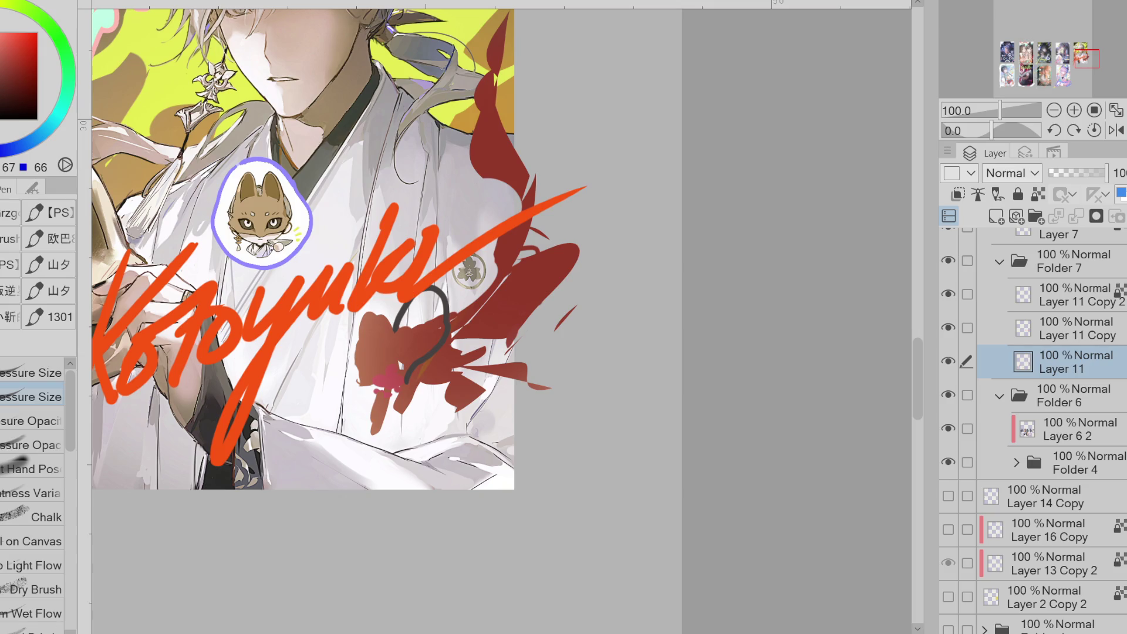
- Draw a second dark grey curve up to the right and choose a pinkish red
left_click_drag(425, 385, 510, 339)
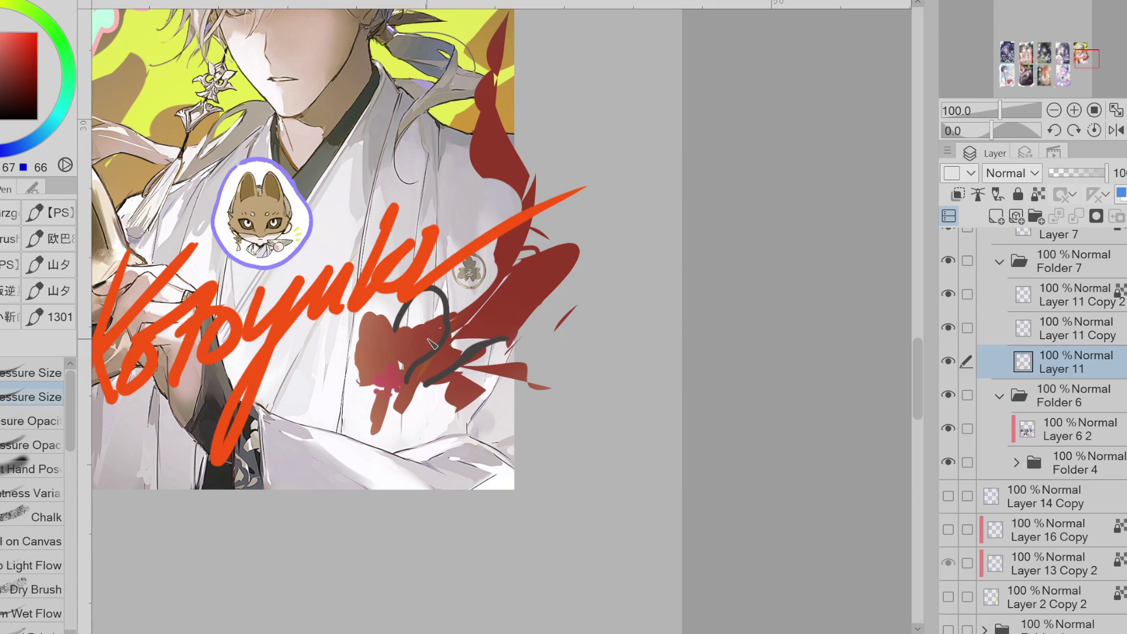
left_click(4, 48)
left_click(13, 34)
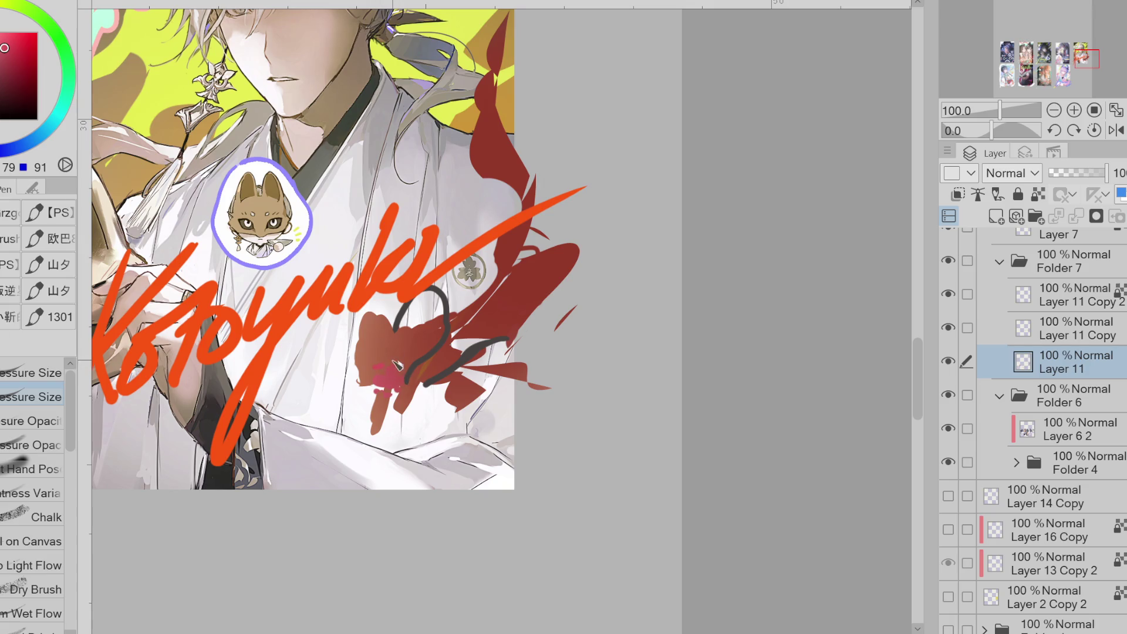
- Sample and fine-tune a dark crimson tone from the canvas for the small flower
left_click(390, 327, "alt")
left_click(324, 241, "alt")
left_click(414, 343, "alt")
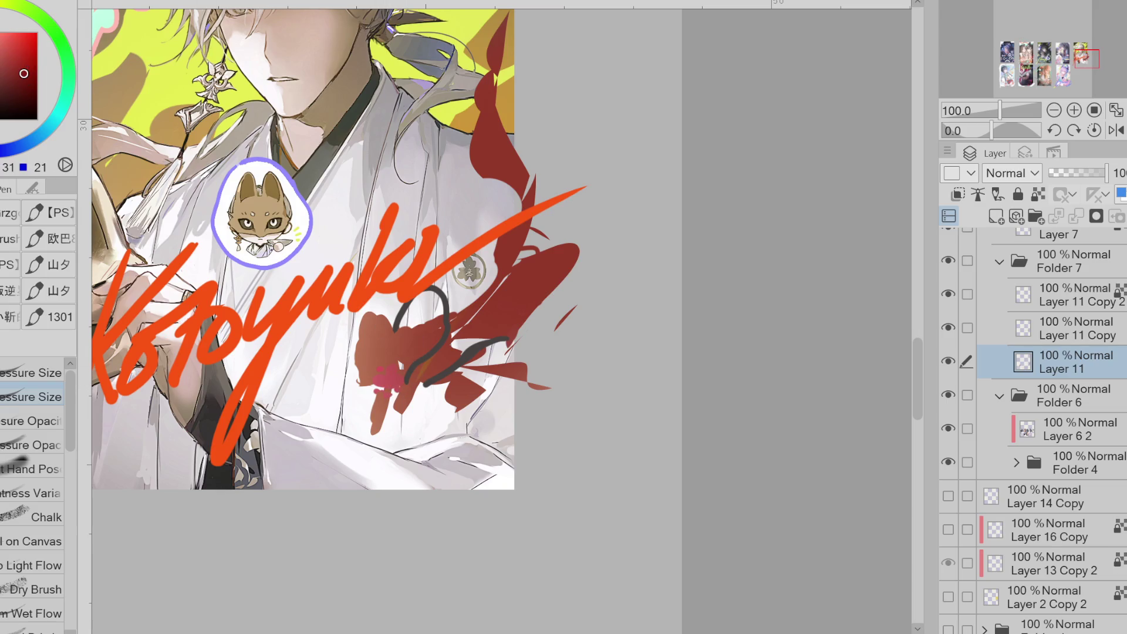
left_click(388, 392, "alt")
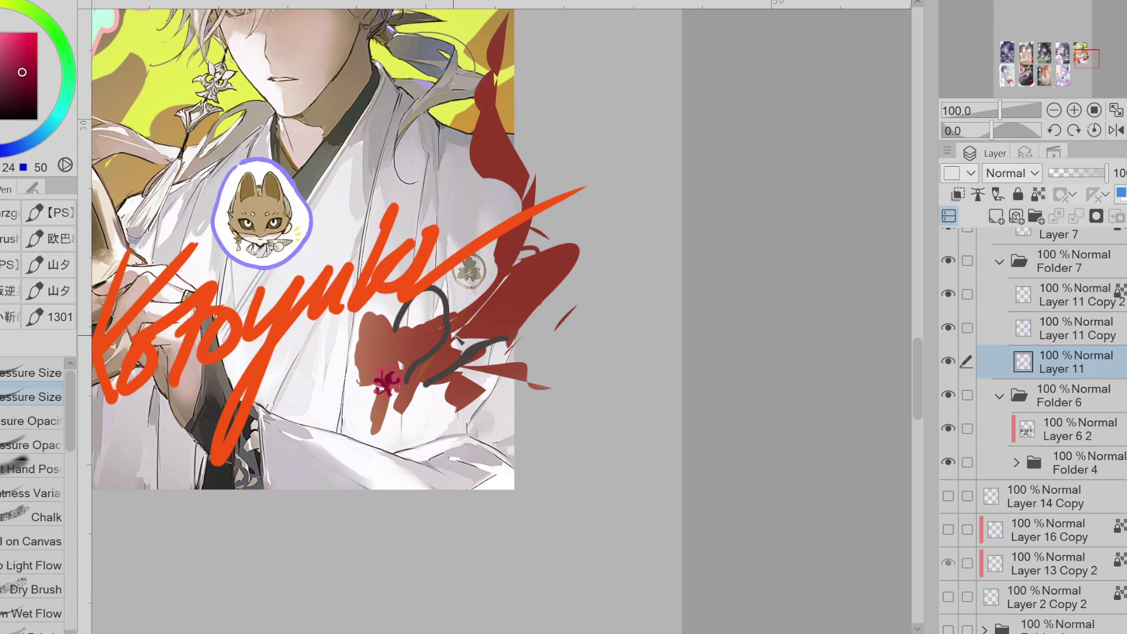
key("e")
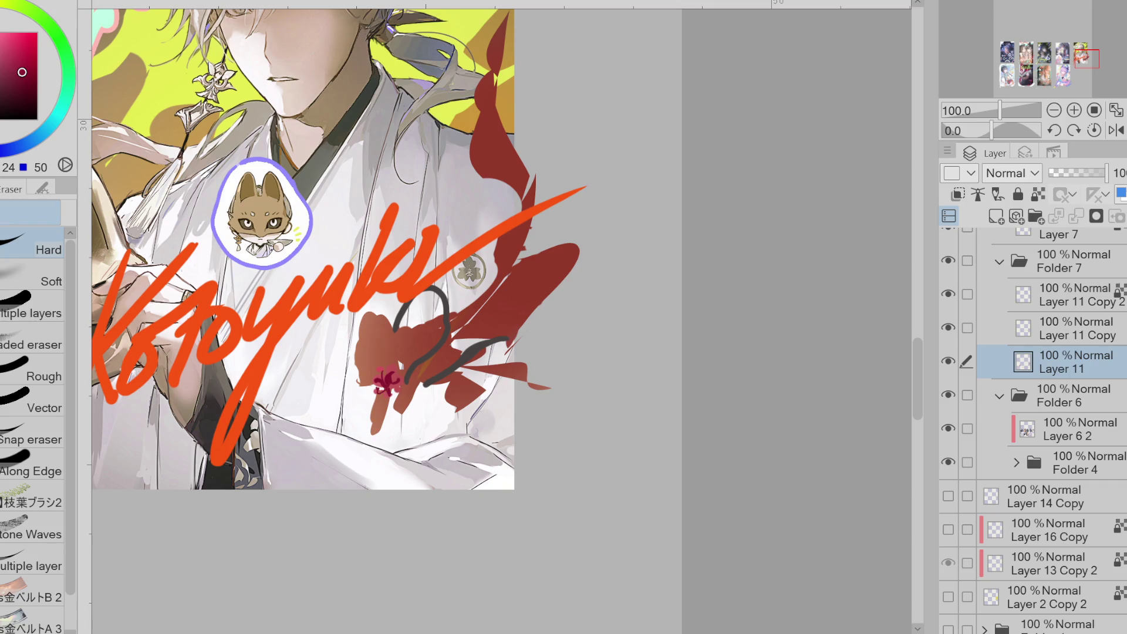
scroll(379, 376, "up", 3)
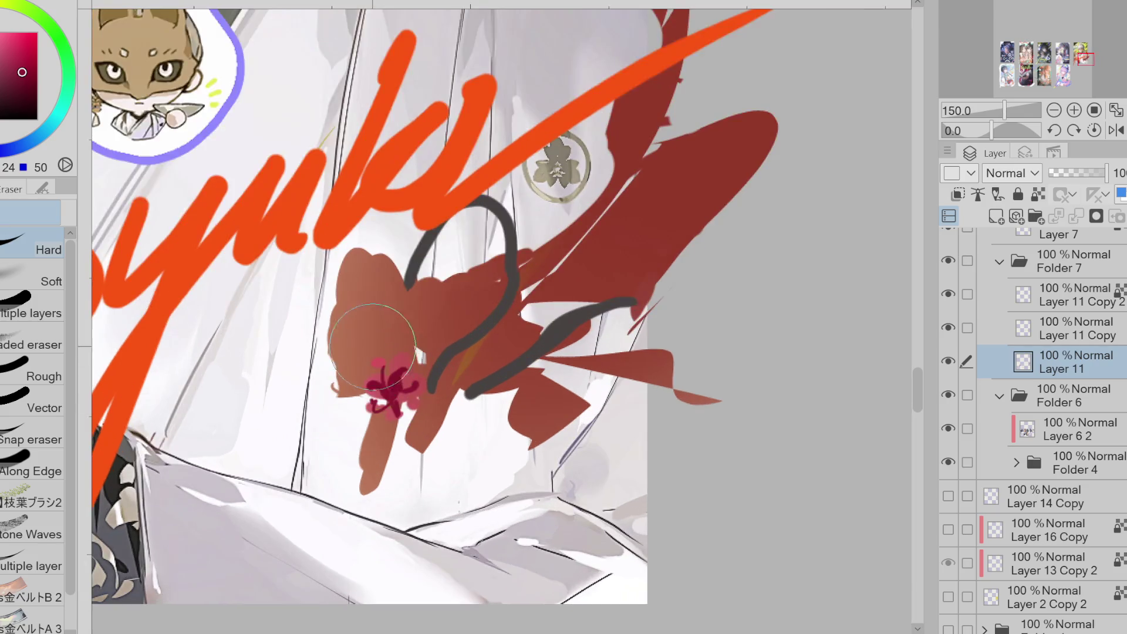
- Sample the brown and draw thin outlines along the left edge and below the flower
key("p")
key("d")
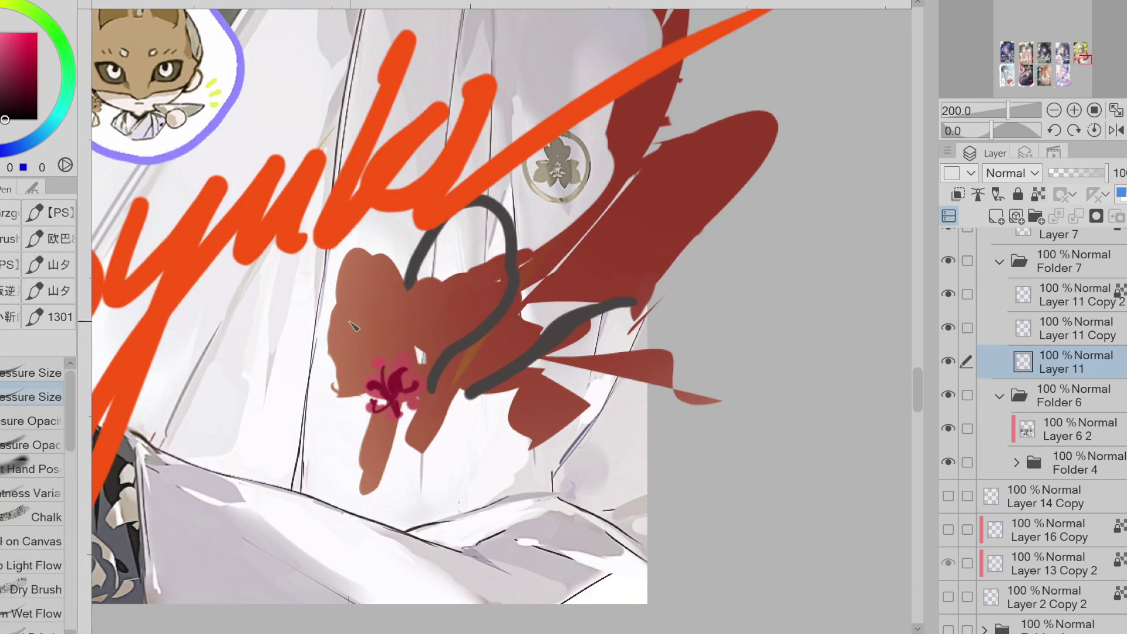
left_click(355, 321, "alt")
scroll(381, 346, "down", 2)
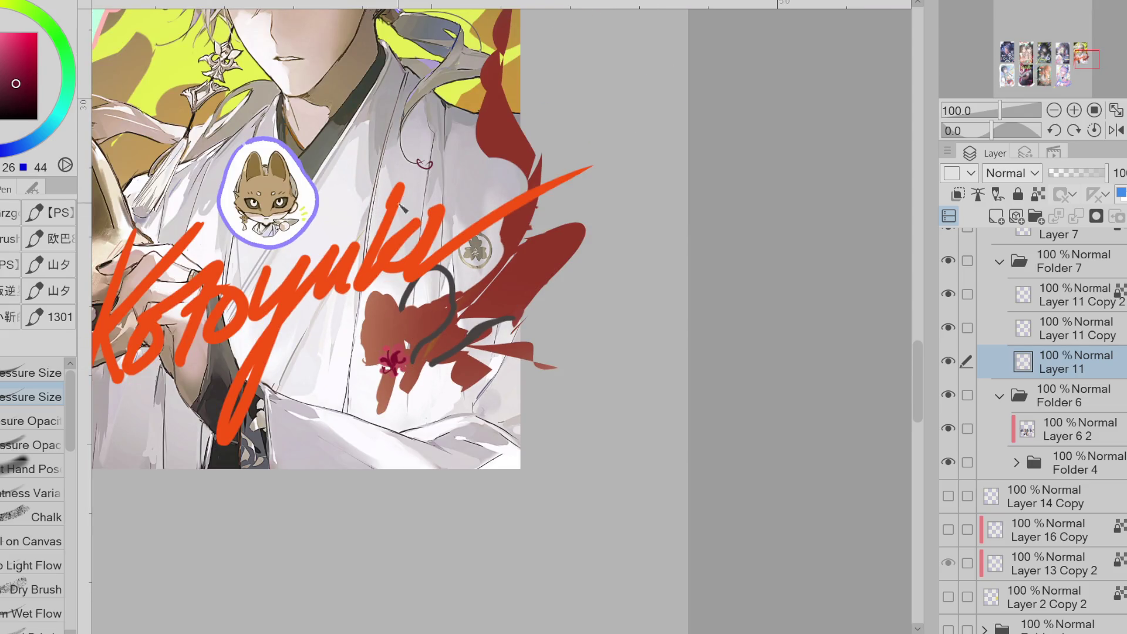
scroll(382, 329, "up", 2)
left_click_drag(350, 310, 344, 337)
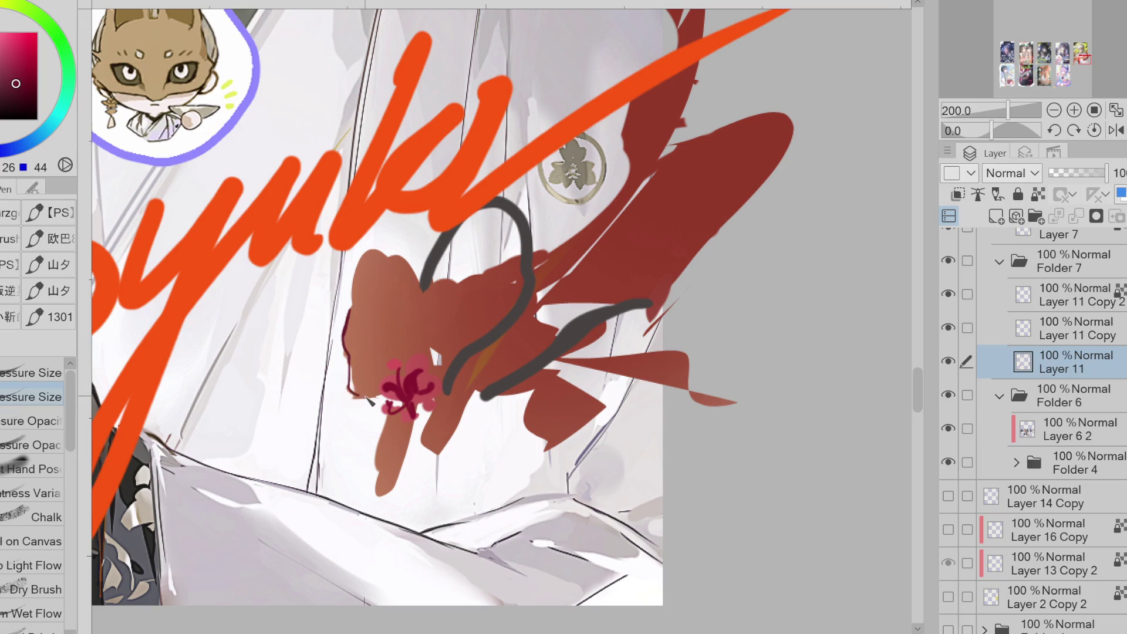
left_click_drag(385, 391, 353, 394)
mouse_move(358, 354)
left_mouse_down()
mouse_move(351, 391)
mouse_move(370, 400)
left_mouse_up()
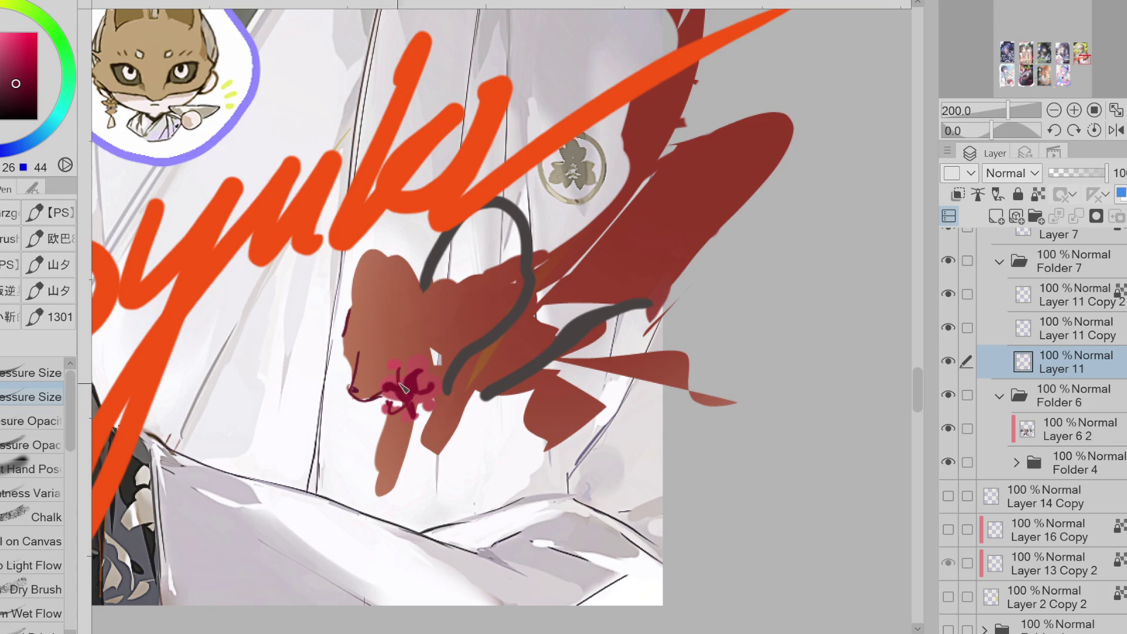
mouse_move(349, 322)
left_mouse_down()
mouse_move(353, 347)
mouse_move(352, 333)
mouse_move(339, 344)
mouse_move(364, 381)
mouse_move(354, 388)
mouse_move(375, 400)
left_mouse_up()
key("ctrl+z")
- Outline the fox's face edge, left ear, head top and right ear
mouse_move(428, 302)
left_mouse_down()
mouse_move(447, 295)
mouse_move(458, 336)
mouse_move(471, 282)
mouse_move(451, 337)
left_mouse_up()
key("ctrl+z")
left_click_drag(405, 288, 374, 288)
key("ctrl+z")
key("ctrl+z")
key("ctrl+z")
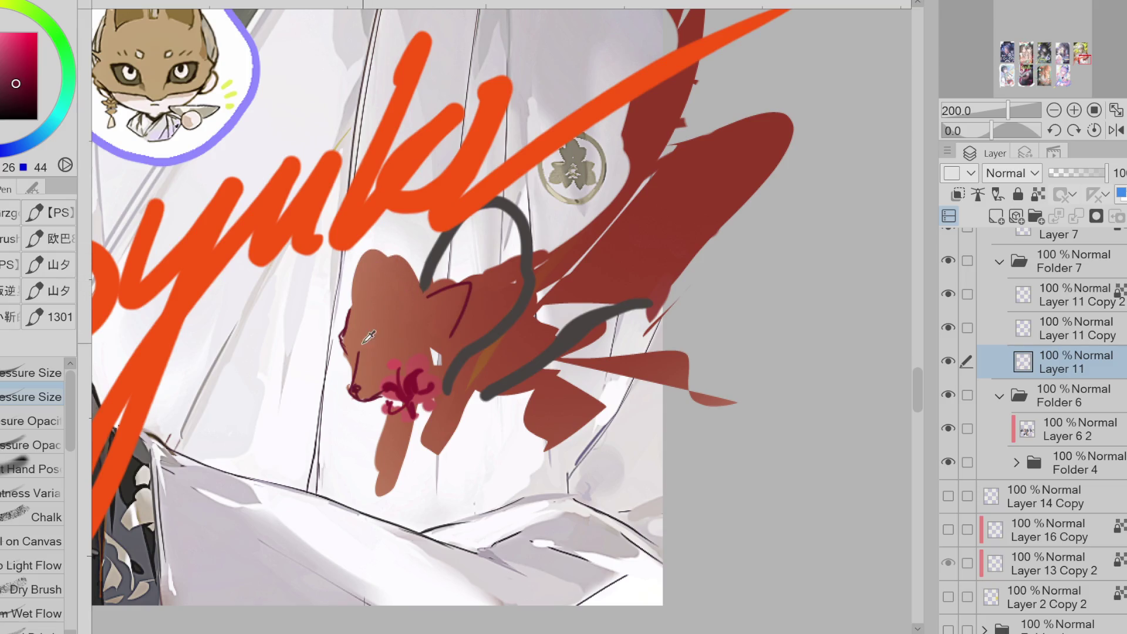
left_click_drag(359, 352, 354, 381)
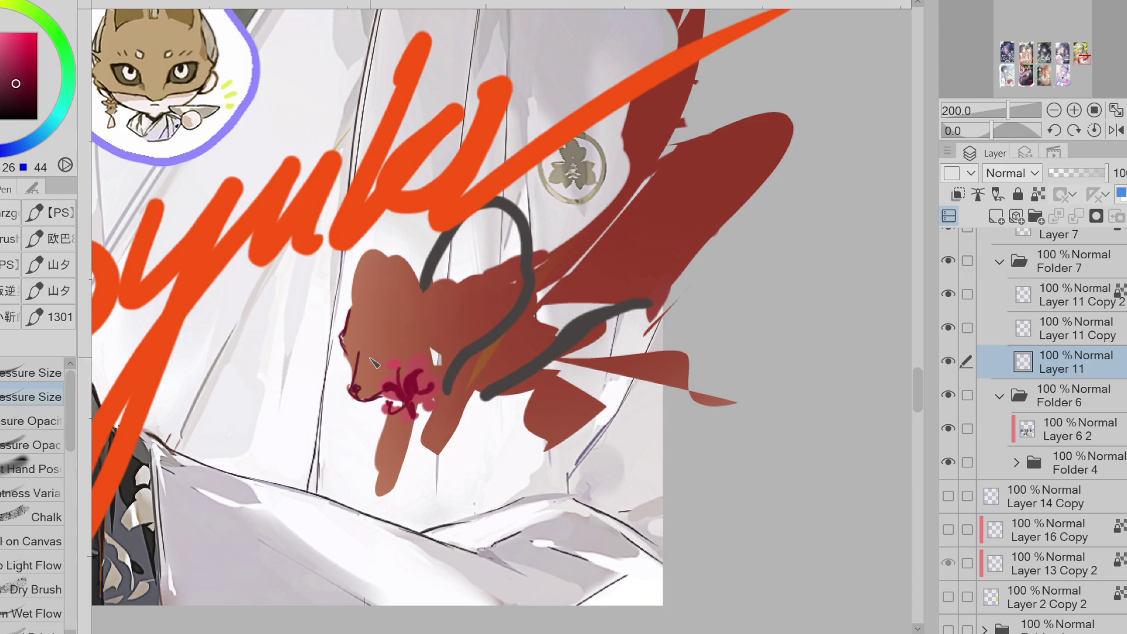
left_click_drag(360, 365, 353, 377)
left_click_drag(387, 280, 357, 301)
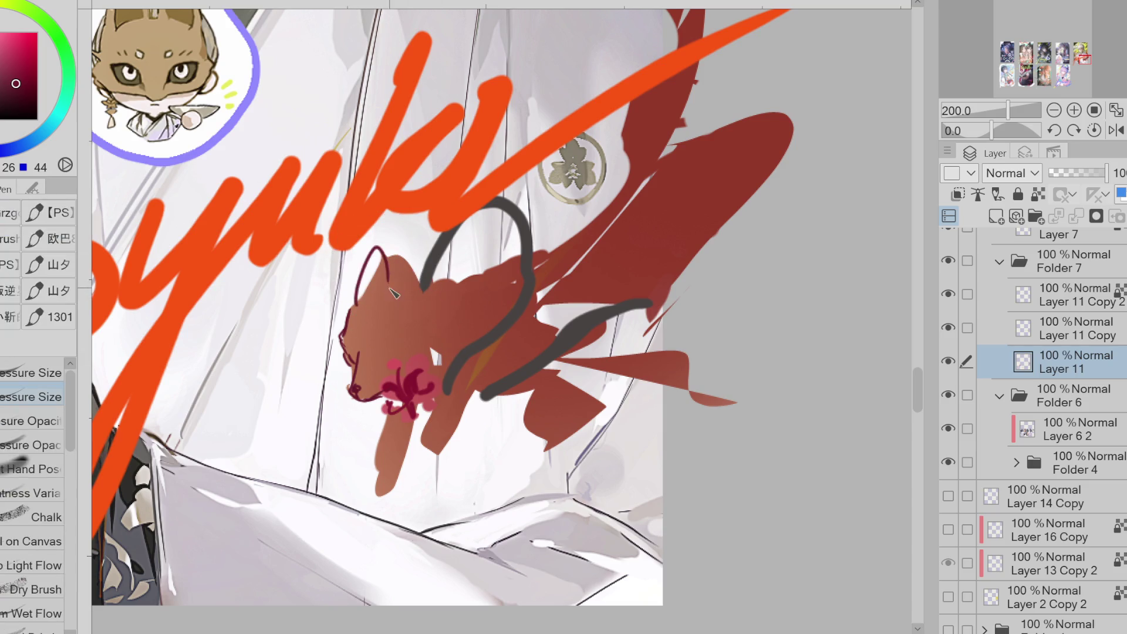
mouse_move(406, 290)
left_mouse_down()
mouse_move(439, 305)
mouse_move(461, 341)
left_mouse_up()
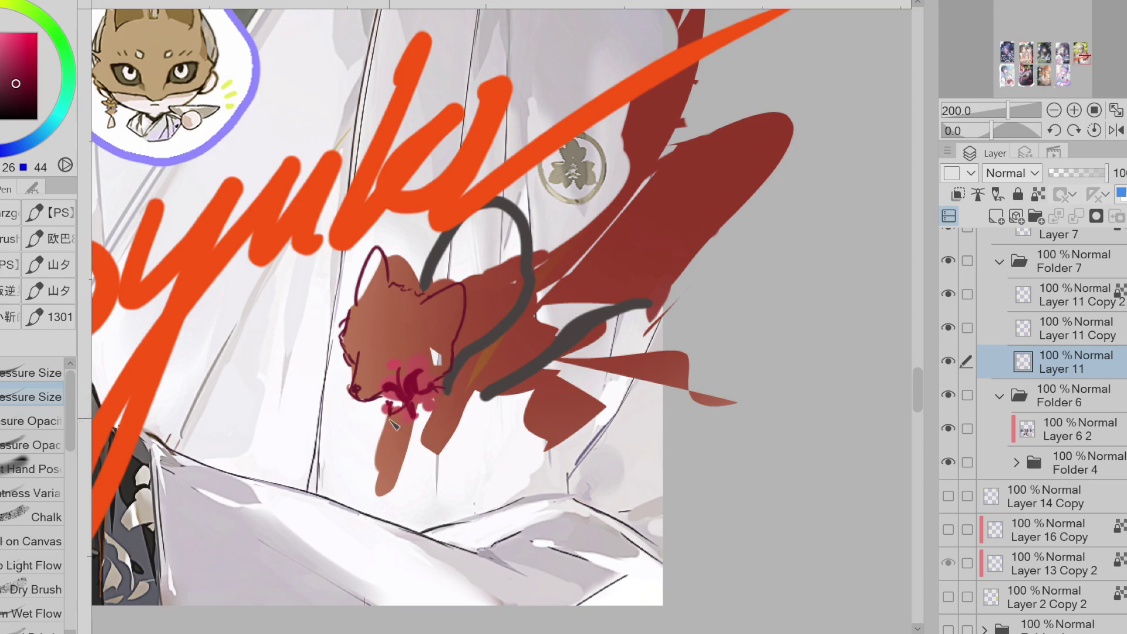
- Draw the fox's leg outline below the flower, redrawing it several times
mouse_move(396, 412)
left_mouse_down()
mouse_move(381, 487)
mouse_move(411, 423)
mouse_move(380, 467)
left_mouse_up()
key("e")
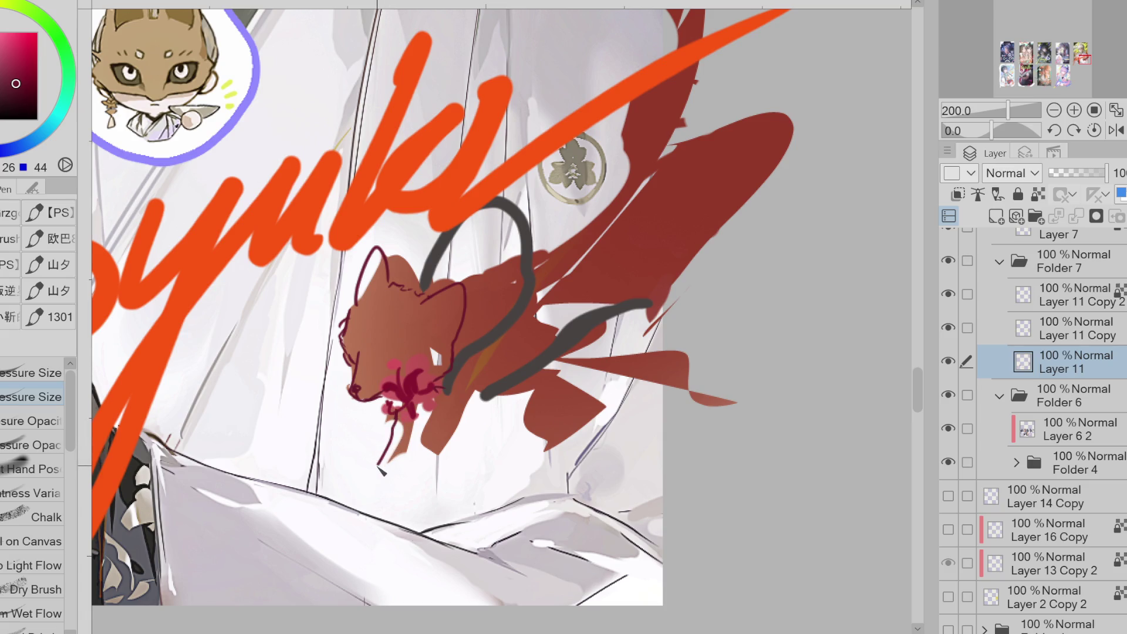
key("ctrl+z")
left_click_drag(394, 412, 379, 467)
key("ctrl+z")
left_click_drag(394, 412, 376, 470)
key("ctrl+z")
mouse_move(414, 404)
left_mouse_down()
mouse_move(379, 473)
mouse_move(406, 473)
mouse_move(455, 404)
mouse_move(466, 400)
mouse_move(502, 433)
left_mouse_up()
- Erase the unwanted leg outline below the flower
key("e")
key("p")
key("ctrl+z")
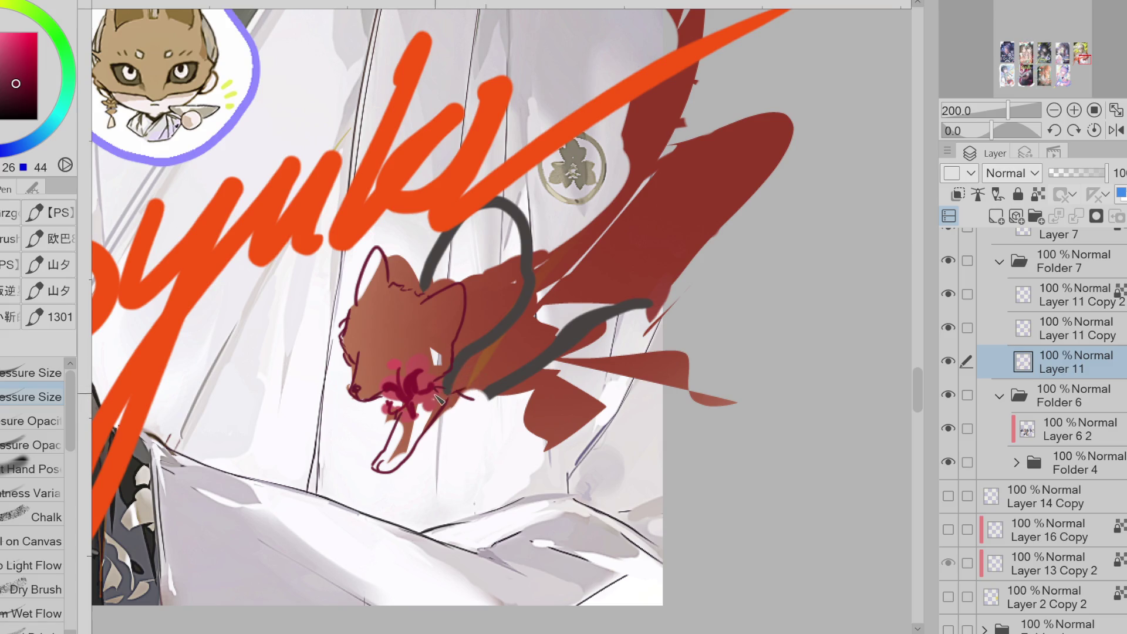
key("e")
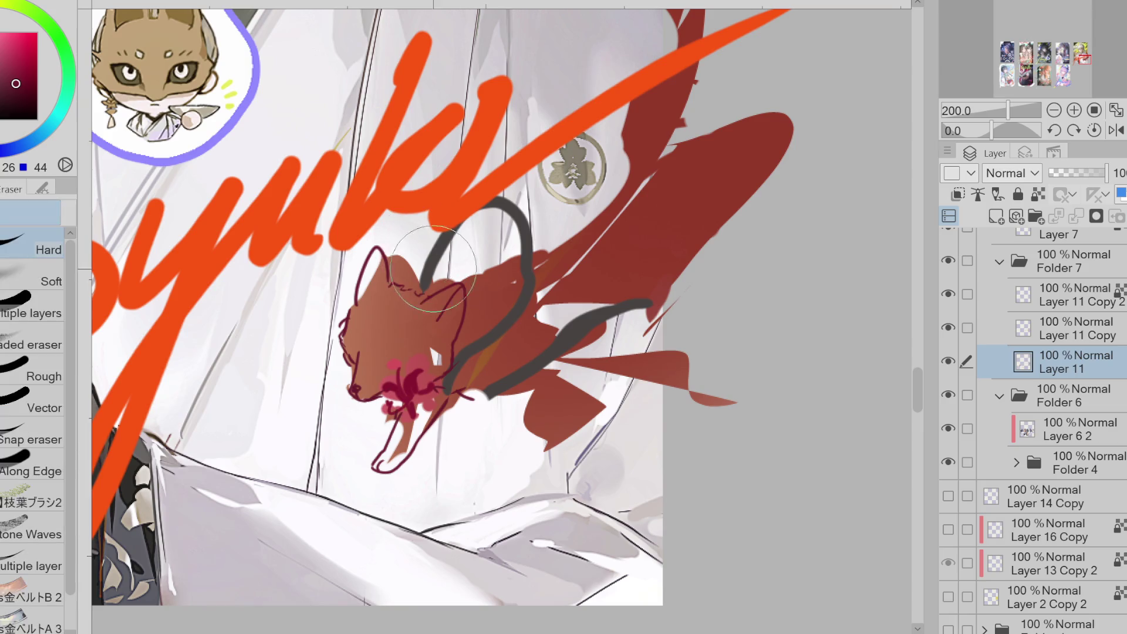
key("p")
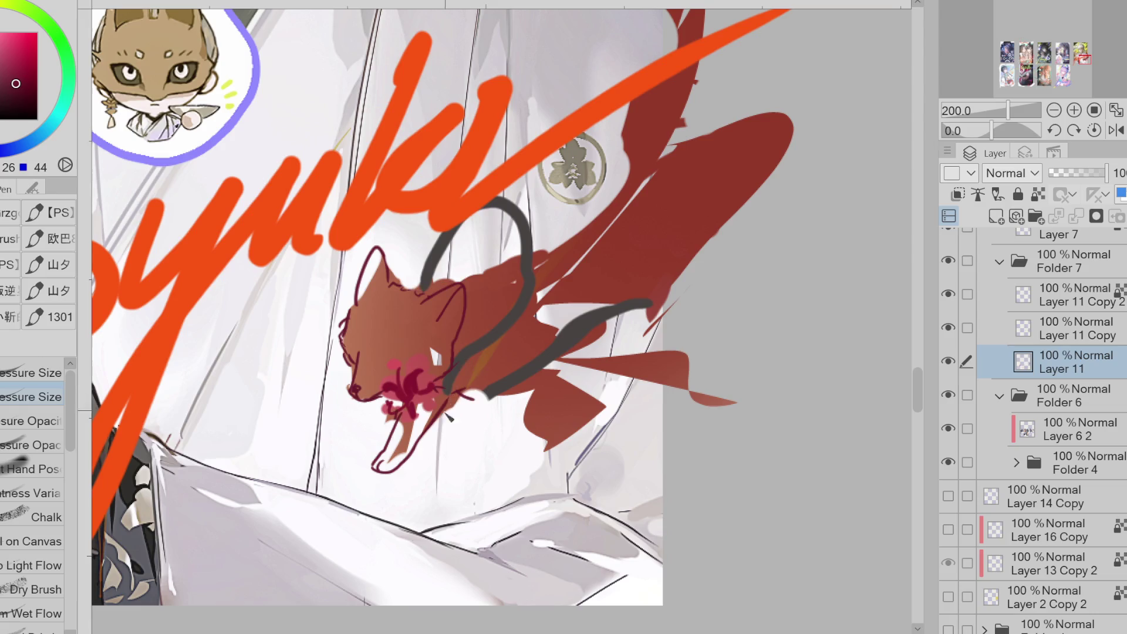
key("e")
mouse_move(410, 462)
left_mouse_down()
mouse_move(394, 446)
mouse_move(379, 458)
mouse_move(408, 417)
left_mouse_up()
key("p")
key("e")
key("p")
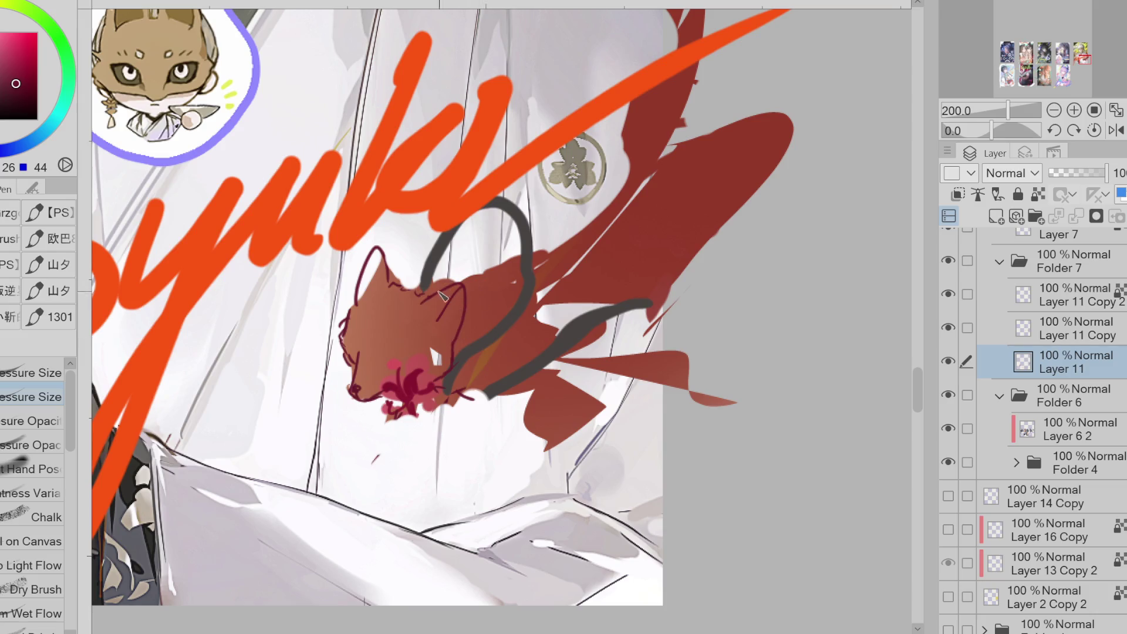
key("e")
key("p")
- Draw lines along the fox's back and under its chin, undoing the extra strokes
left_click_drag(470, 297, 488, 332)
left_click_drag(462, 392, 566, 414)
left_click_drag(579, 344, 568, 418)
key("ctrl+z")
key("ctrl+z")
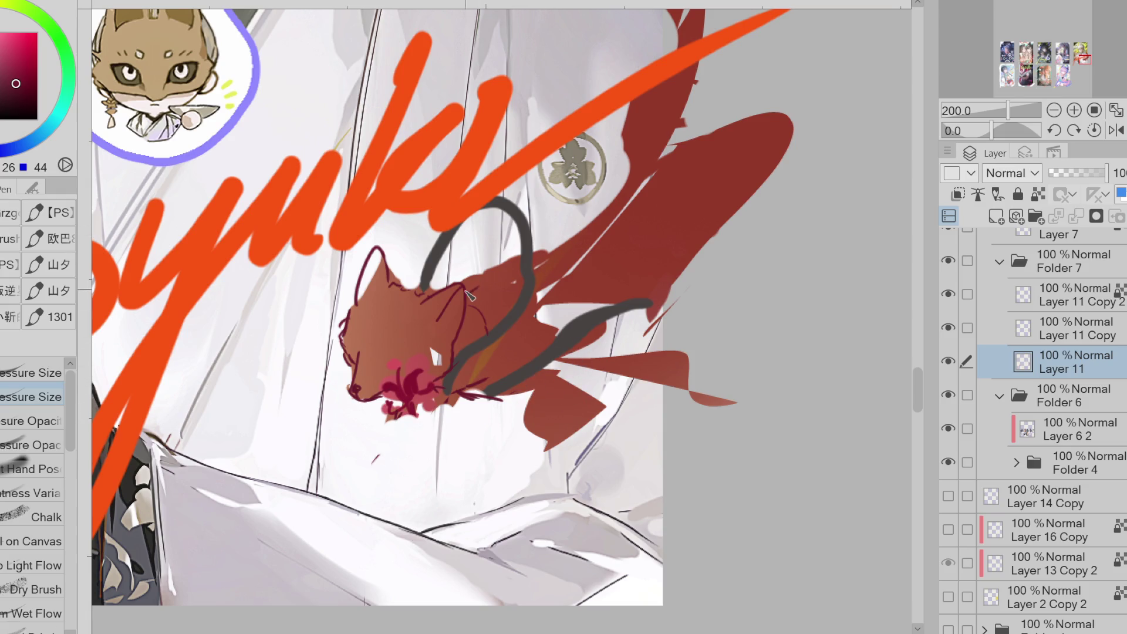
mouse_move(528, 257)
left_mouse_down()
mouse_move(555, 247)
mouse_move(575, 376)
mouse_move(552, 420)
left_mouse_up()
key("ctrl+z")
key("ctrl+z")
left_click(361, 351, "alt")
- Paint the fox's eye in dark crimson and pink around its muzzle
left_click(359, 382, "alt")
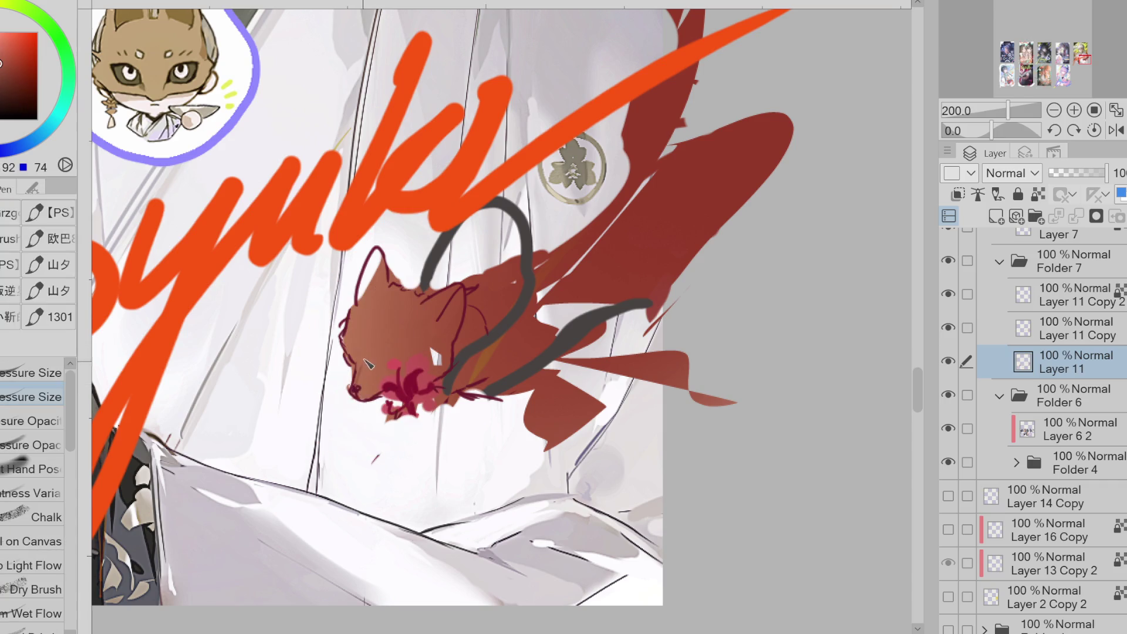
left_click_drag(355, 344, 355, 344)
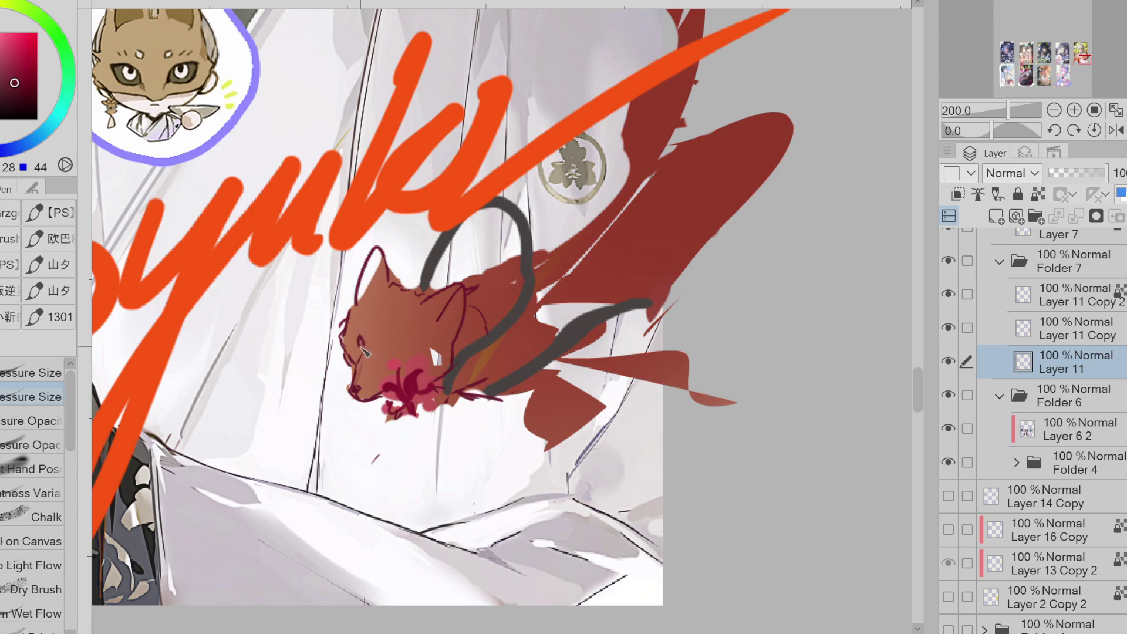
left_click_drag(359, 338, 362, 348)
left_click_drag(411, 359, 401, 371)
- Cover the eye, forehead and muzzle with sampled browns and a darker red cheek
left_click(390, 364, "alt")
left_click(388, 385, "alt")
mouse_move(390, 352)
left_mouse_down()
mouse_move(364, 343)
mouse_move(390, 311)
mouse_move(370, 276)
left_mouse_up()
left_click(375, 347, "alt")
mouse_move(376, 329)
left_mouse_down()
mouse_move(358, 391)
mouse_move(431, 382)
mouse_move(440, 370)
mouse_move(394, 414)
mouse_move(414, 399)
mouse_move(424, 414)
mouse_move(441, 405)
mouse_move(435, 435)
left_mouse_up()
left_click(428, 384, "alt")
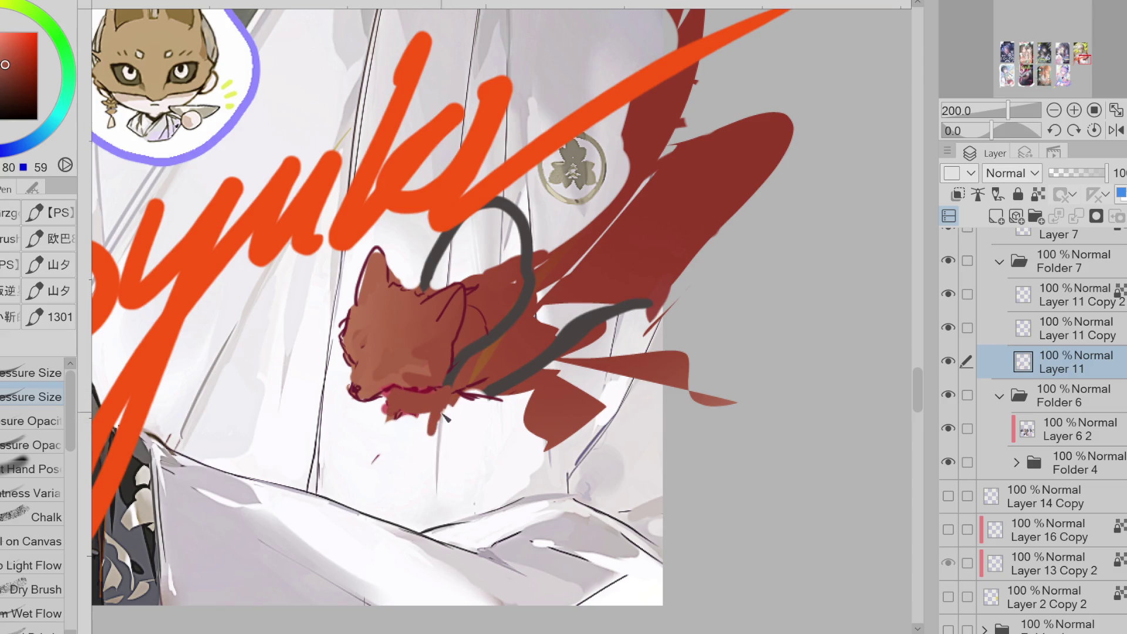
left_click(356, 388, "alt")
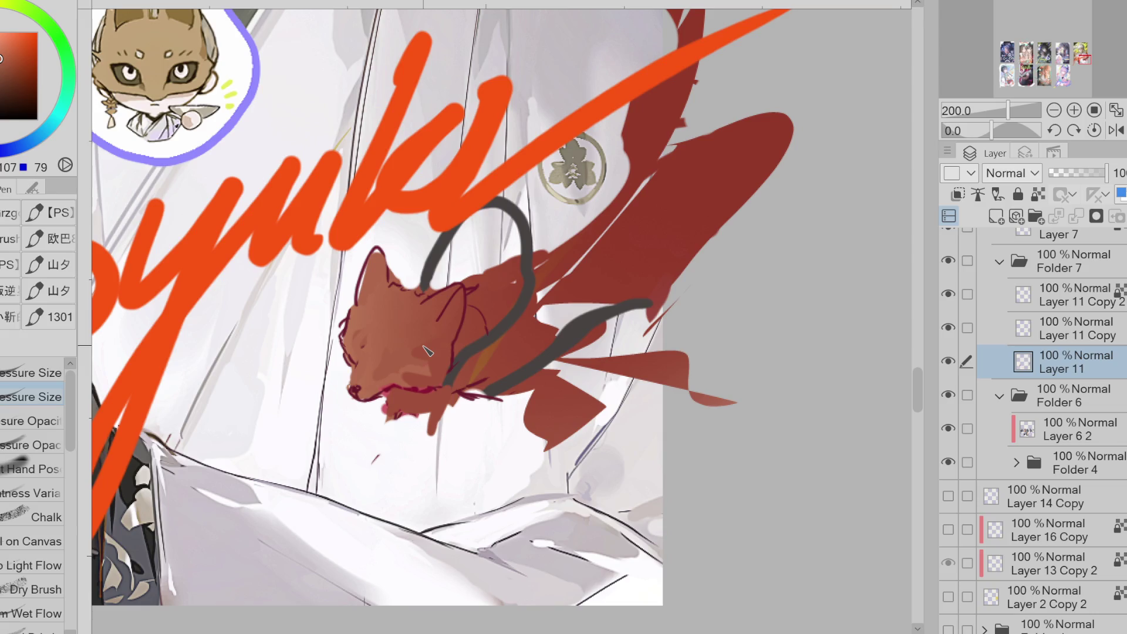
left_click(1038, 193)
- Airbrush a darker crimson over the fox, comparing before and after
key("g")
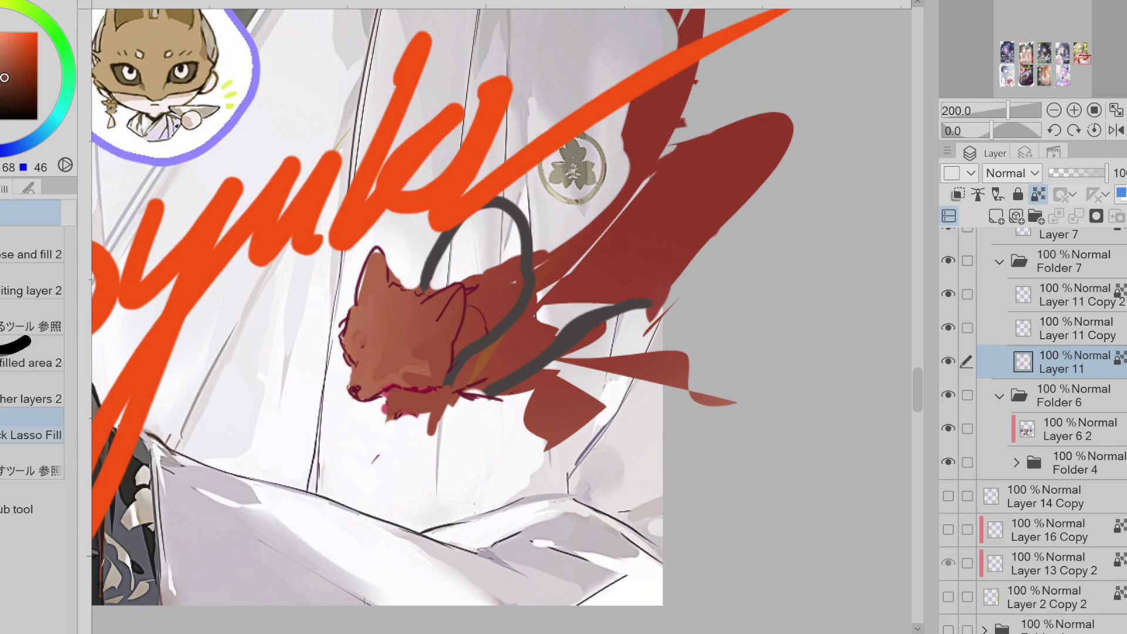
key("p")
left_click(404, 382)
key("ctrl+z")
key("b")
left_click_drag(364, 349, 593, 463)
key("ctrl+z")
key("ctrl+y")
key("ctrl+z")
key("ctrl+y")
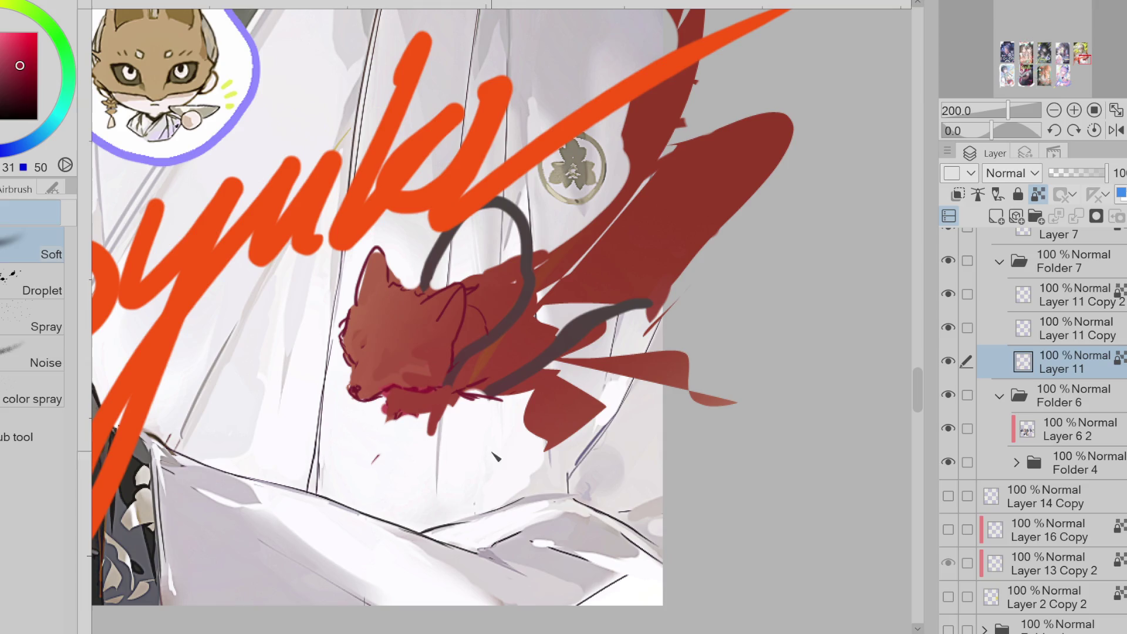
key("ctrl+y")
key("ctrl+z")
- Darken the right red shape and large tail tips to near-black crimson
mouse_move(587, 341)
left_mouse_down()
mouse_move(729, 171)
mouse_move(775, 147)
mouse_move(710, 399)
mouse_move(567, 452)
left_mouse_up()
left_click(18, 91)
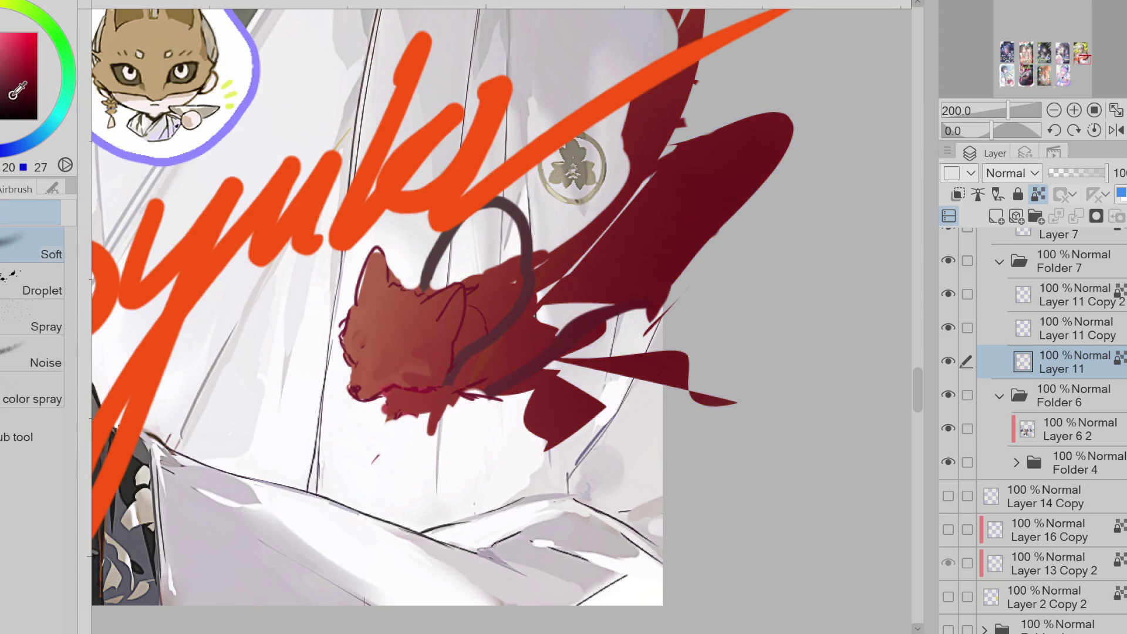
left_click(3, 110)
left_click_drag(676, 235, 751, 218)
left_click_drag(745, 275, 764, 146)
left_click_drag(681, 370, 610, 441)
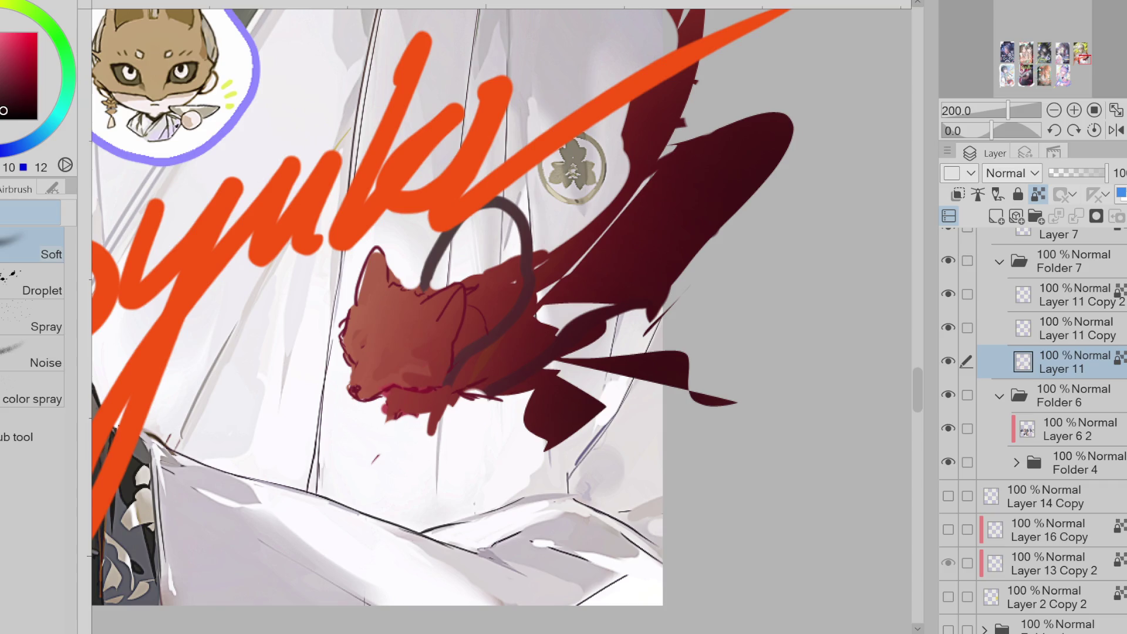
- Outline the fox's chin with the Pen and sketch thin leg lines beneath it
key("p")
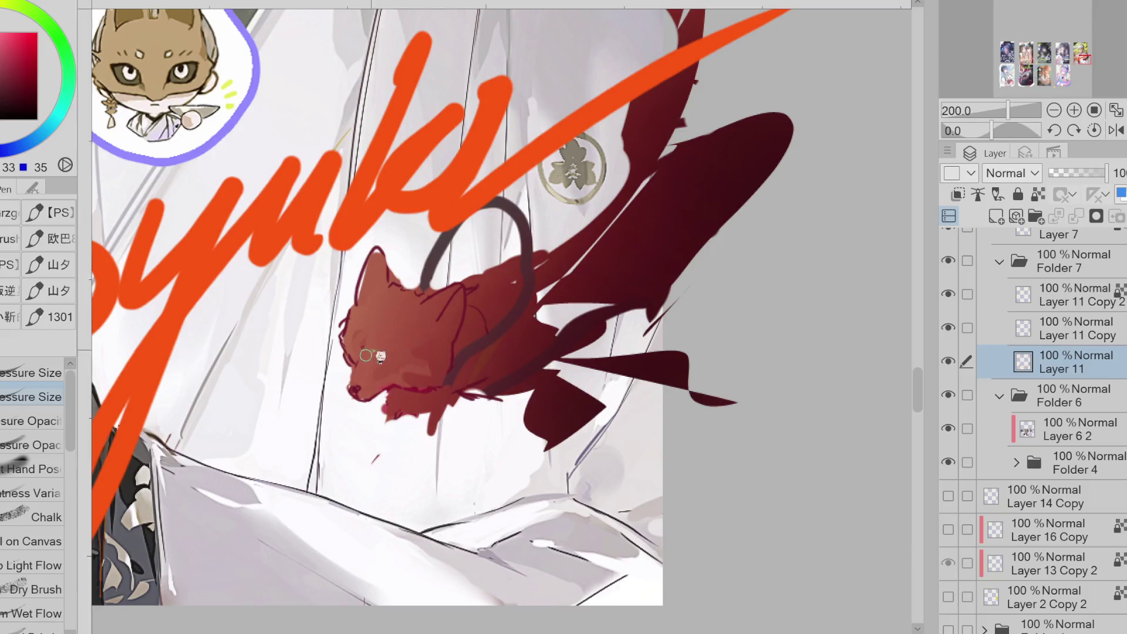
mouse_move(355, 392)
left_mouse_down()
mouse_move(382, 403)
mouse_move(394, 394)
left_mouse_up()
mouse_move(406, 405)
left_mouse_down()
mouse_move(411, 473)
mouse_move(413, 431)
mouse_move(395, 484)
mouse_move(437, 447)
mouse_move(457, 405)
mouse_move(384, 418)
mouse_move(402, 410)
mouse_move(418, 445)
left_mouse_up()
key("ctrl+z")
key("ctrl+z")
key("ctrl+z")
key("ctrl+z")
mouse_move(465, 400)
left_mouse_down()
mouse_move(427, 460)
mouse_move(406, 462)
mouse_move(435, 447)
mouse_move(411, 461)
mouse_move(420, 446)
mouse_move(431, 464)
mouse_move(449, 443)
mouse_move(419, 453)
mouse_move(458, 429)
mouse_move(426, 470)
mouse_move(400, 480)
mouse_move(419, 483)
left_mouse_up()
- Erase and rework the foot outlines, trying a hooked foot, curled toe and hind paw
key("e")
key("p")
key("e")
key("p")
key("e")
key("p")
key("e")
key("p")
key("e")
key("p")
key("e")
key("p")
key("e")
- Replace the old hind-leg lines with new curved hind-leg and hooked left-leg strokes
mouse_move(464, 434)
left_mouse_down()
mouse_move(411, 479)
mouse_move(461, 437)
mouse_move(474, 404)
mouse_move(434, 452)
left_mouse_up()
key("p")
key("e")
key("p")
left_click_drag(468, 402, 417, 483)
key("e")
left_click_drag(435, 411, 402, 473)
key("p")
key("e")
key("p")
left_click_drag(419, 431, 411, 461)
mouse_move(417, 384)
left_mouse_down()
mouse_move(381, 414)
mouse_move(392, 427)
mouse_move(373, 435)
left_mouse_up()
left_click_drag(458, 405, 420, 479)
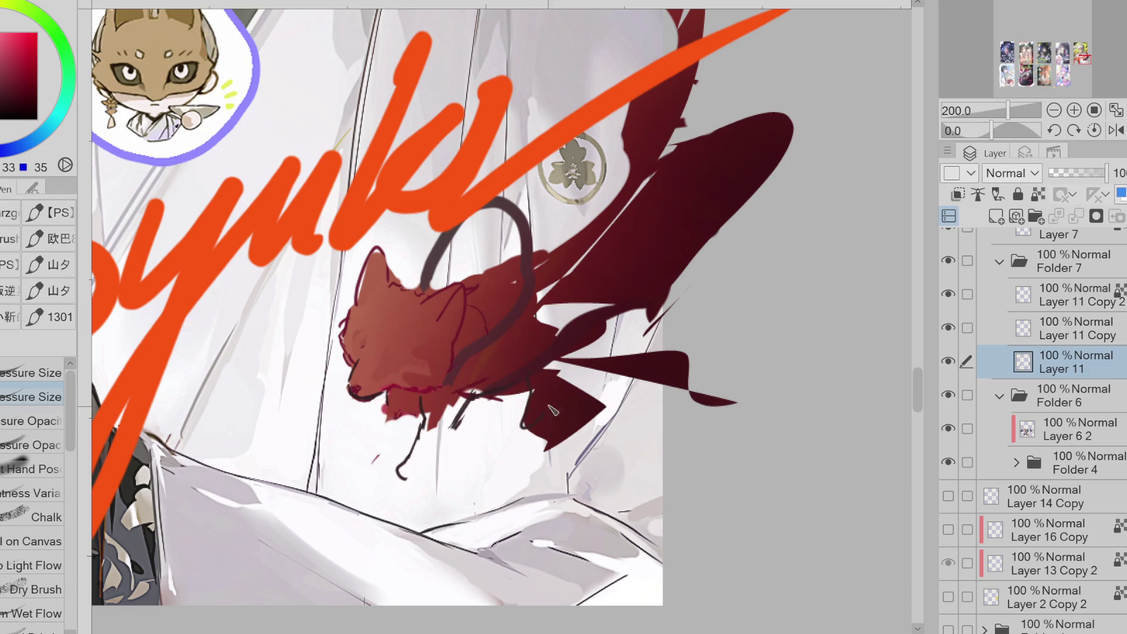
- Try red Quick Lasso fills on the lower leg and below the snout, undo them, and erase stray paint
key("g")
mouse_move(432, 394)
left_mouse_down()
mouse_move(404, 467)
mouse_move(473, 391)
left_mouse_up()
key("ctrl+z")
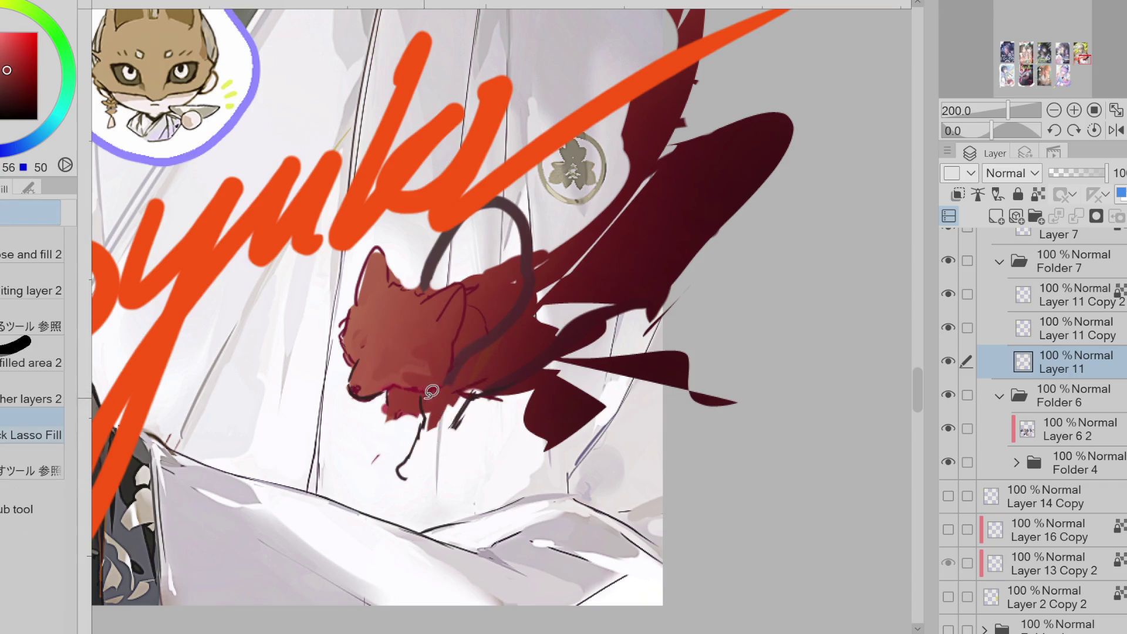
key("e")
left_click_drag(414, 420, 393, 406)
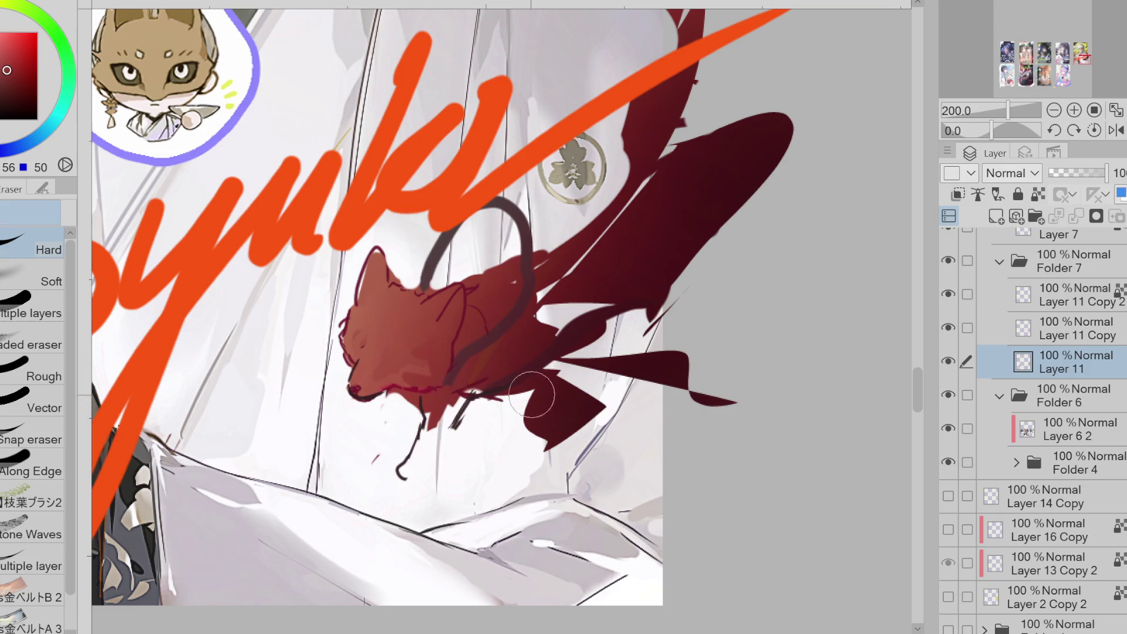
key("g")
mouse_move(399, 389)
left_mouse_down()
mouse_move(407, 435)
mouse_move(417, 411)
mouse_move(377, 433)
mouse_move(418, 385)
mouse_move(380, 420)
mouse_move(390, 434)
mouse_move(422, 385)
left_mouse_up()
key("ctrl+z")
key("ctrl+z")
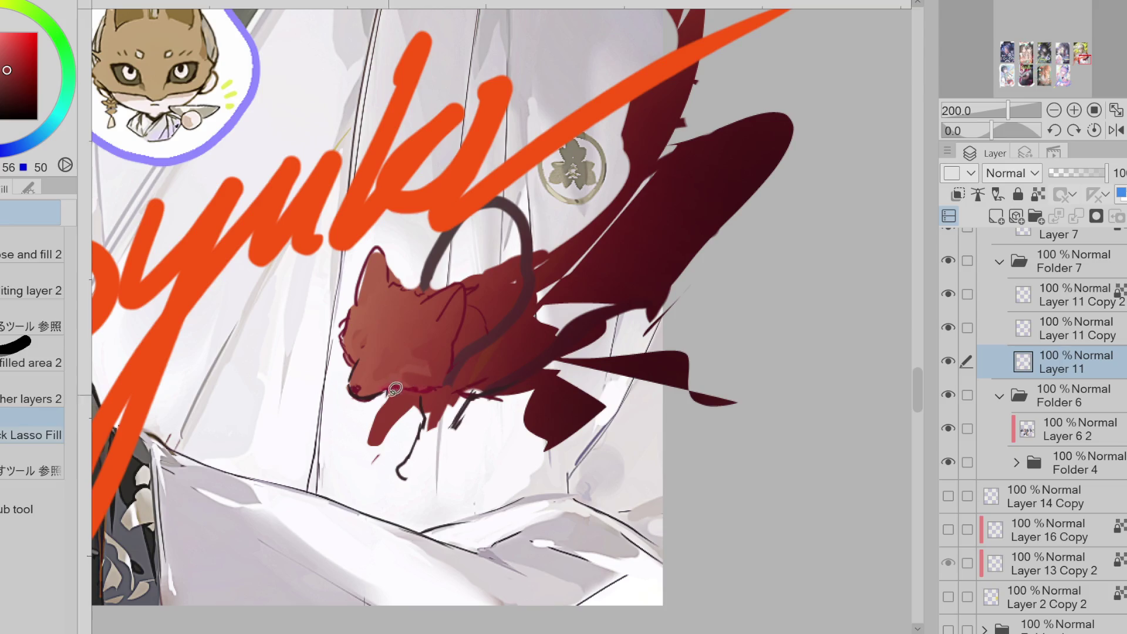
mouse_move(421, 400)
left_mouse_down()
mouse_move(406, 474)
mouse_move(473, 400)
left_mouse_up()
key("ctrl+z")
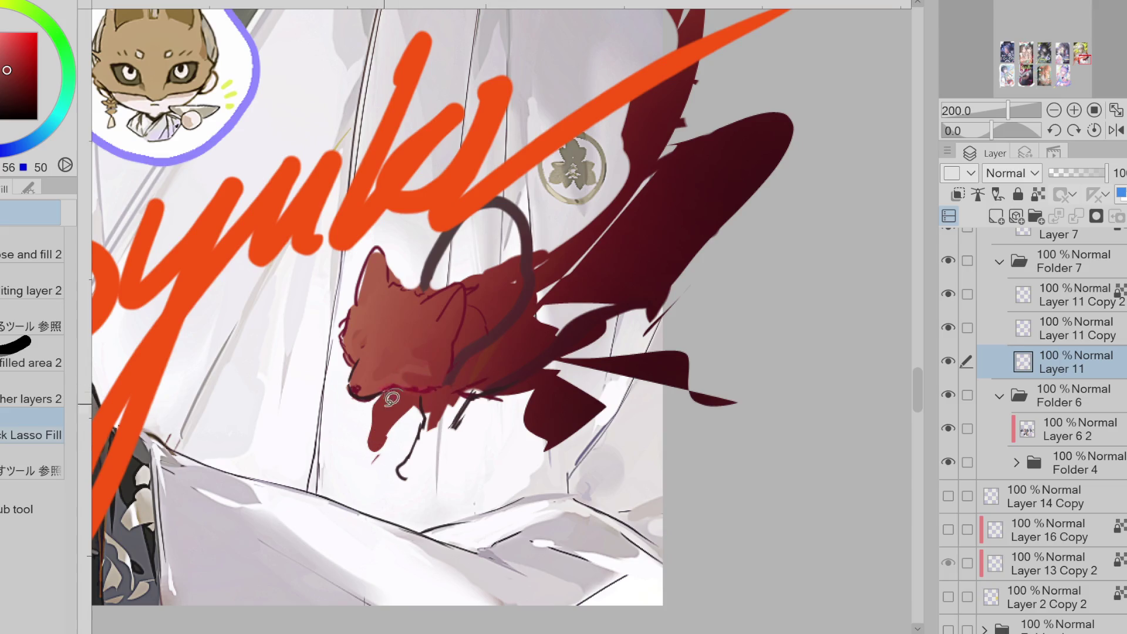
- Fill the area below the fox's chin with red sampled from the chin
key("e")
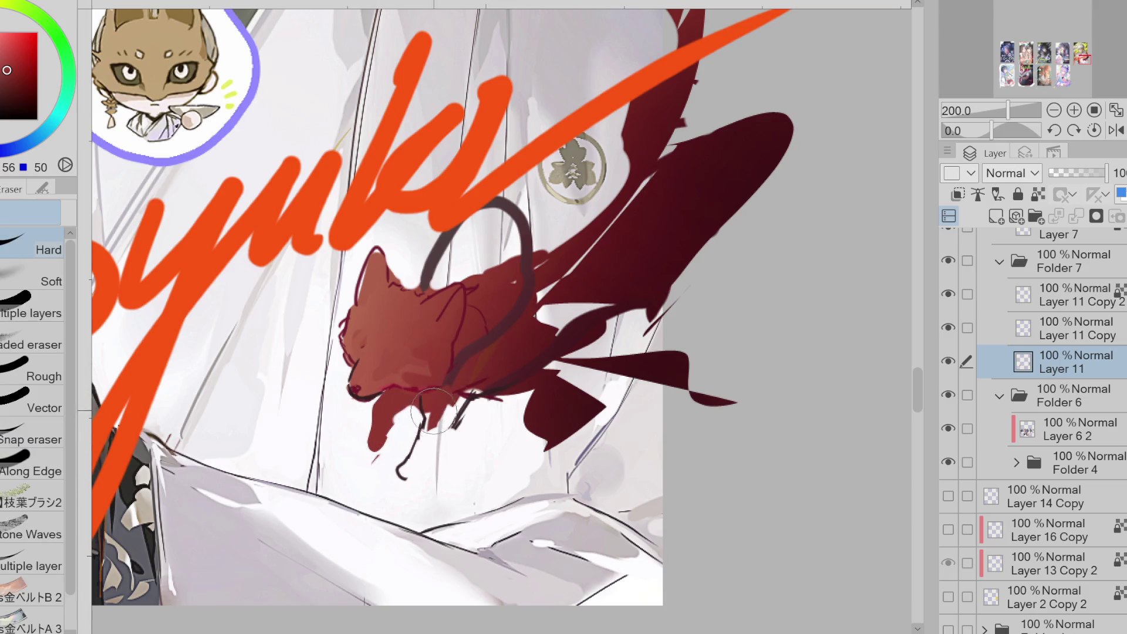
key("g")
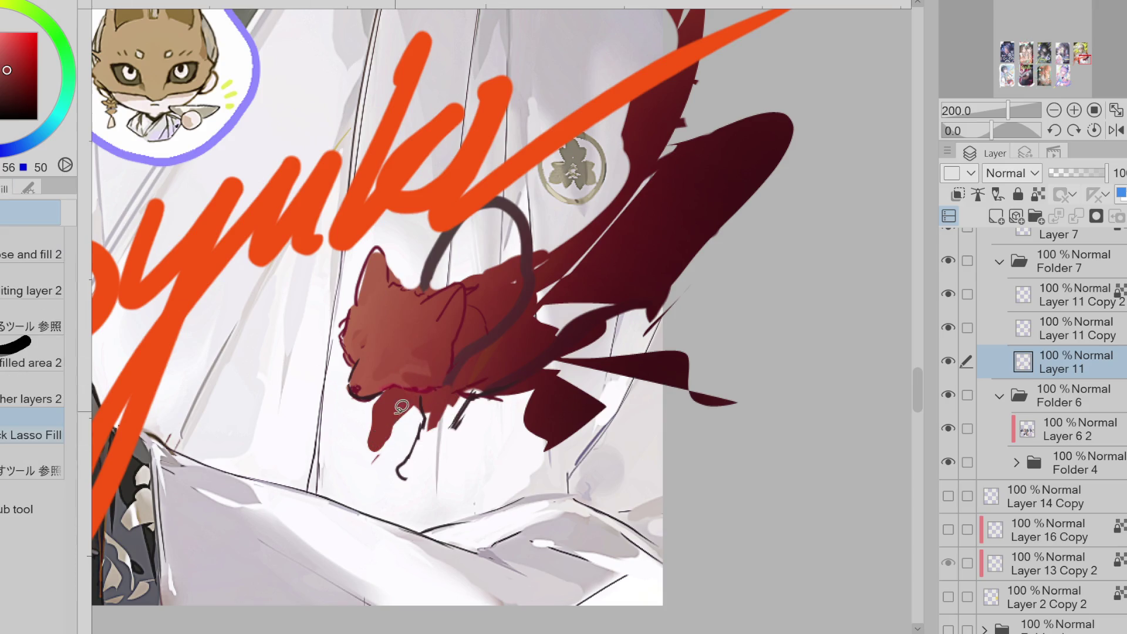
key("e")
key("g")
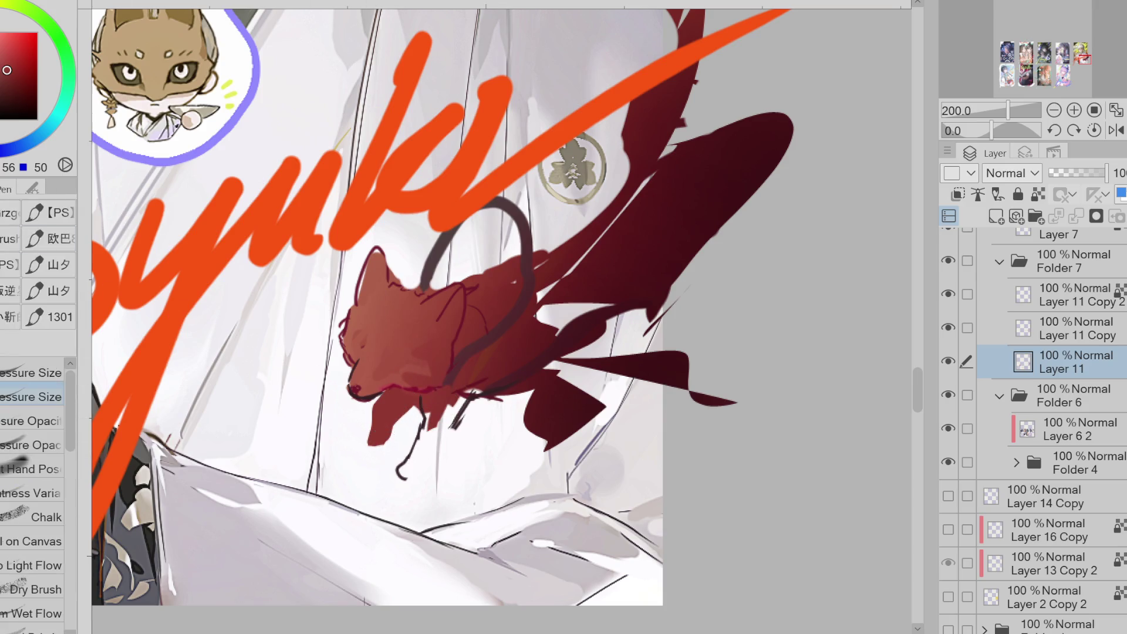
mouse_move(428, 387)
left_mouse_down()
mouse_move(423, 469)
mouse_move(486, 371)
mouse_move(460, 410)
left_mouse_up()
left_click(458, 411, "alt")
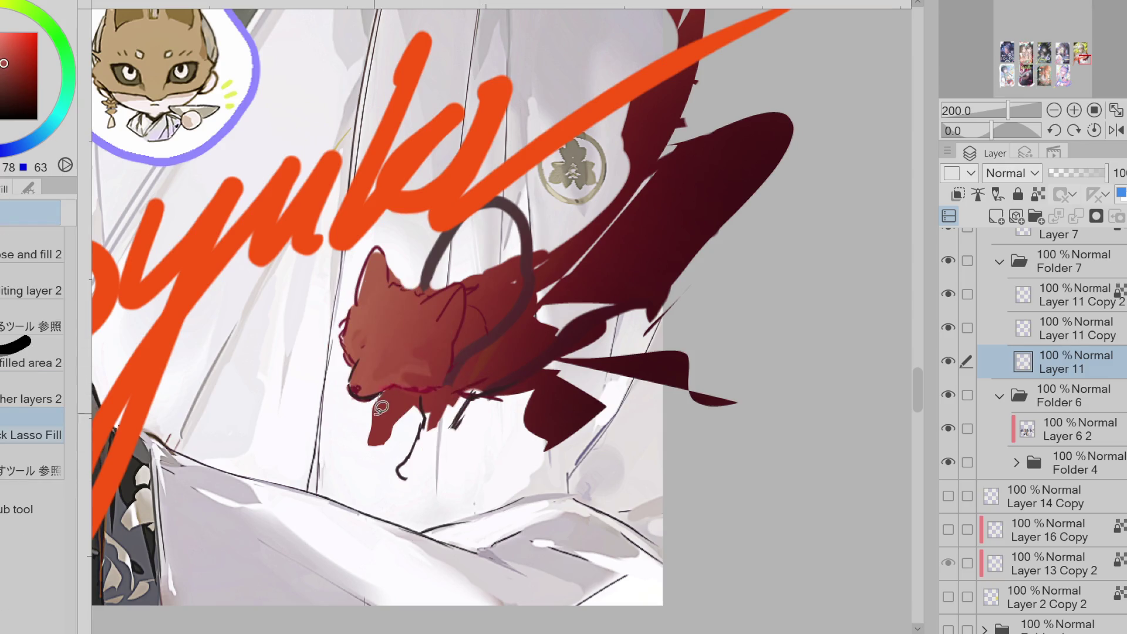
left_click(439, 388, "alt")
mouse_move(438, 391)
left_mouse_down()
mouse_move(414, 414)
mouse_move(435, 405)
left_mouse_up()
left_click_drag(427, 455, 488, 394)
key("ctrl+z")
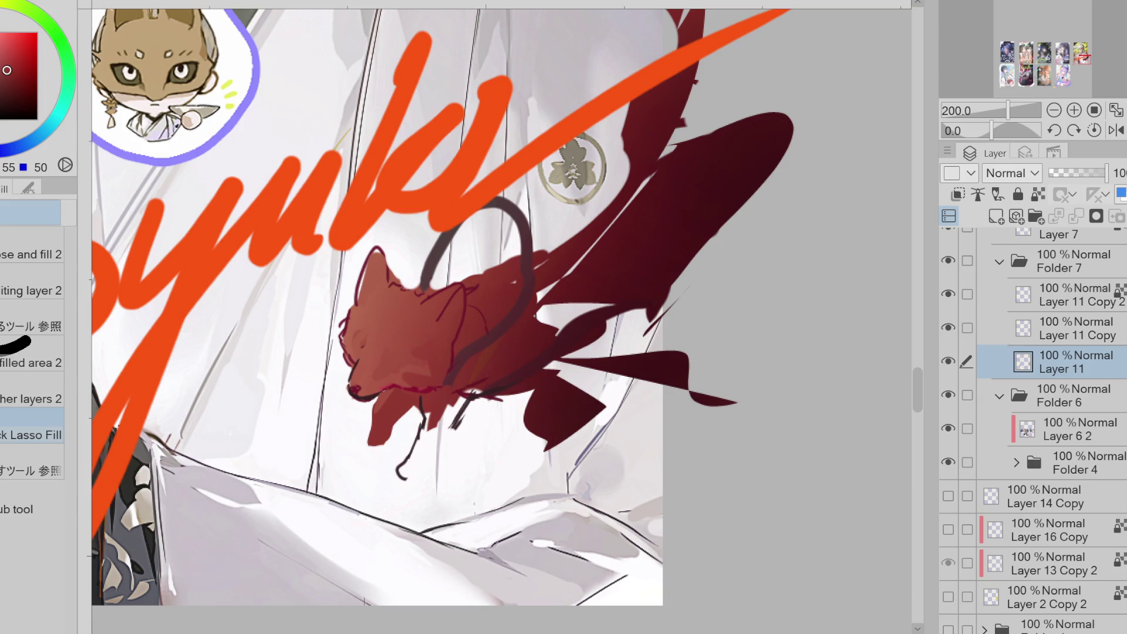
left_click(549, 331, "alt")
- Lasso-fill the fox's leg area dark red and erase the red below its face
mouse_move(457, 385)
left_mouse_down()
mouse_move(472, 453)
mouse_move(511, 319)
mouse_move(486, 370)
mouse_move(470, 376)
left_mouse_up()
mouse_move(464, 376)
left_mouse_down()
mouse_move(448, 459)
mouse_move(431, 470)
mouse_move(408, 405)
mouse_move(390, 473)
mouse_move(390, 411)
mouse_move(343, 392)
left_mouse_up()
key("e")
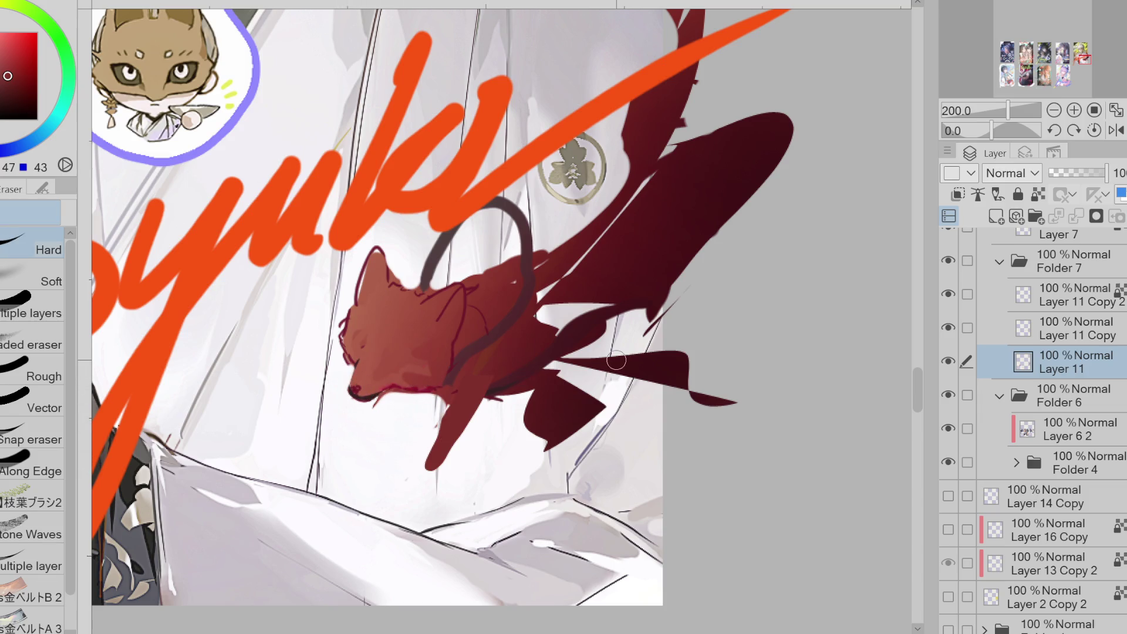
key("m")
key("e")
key("p")
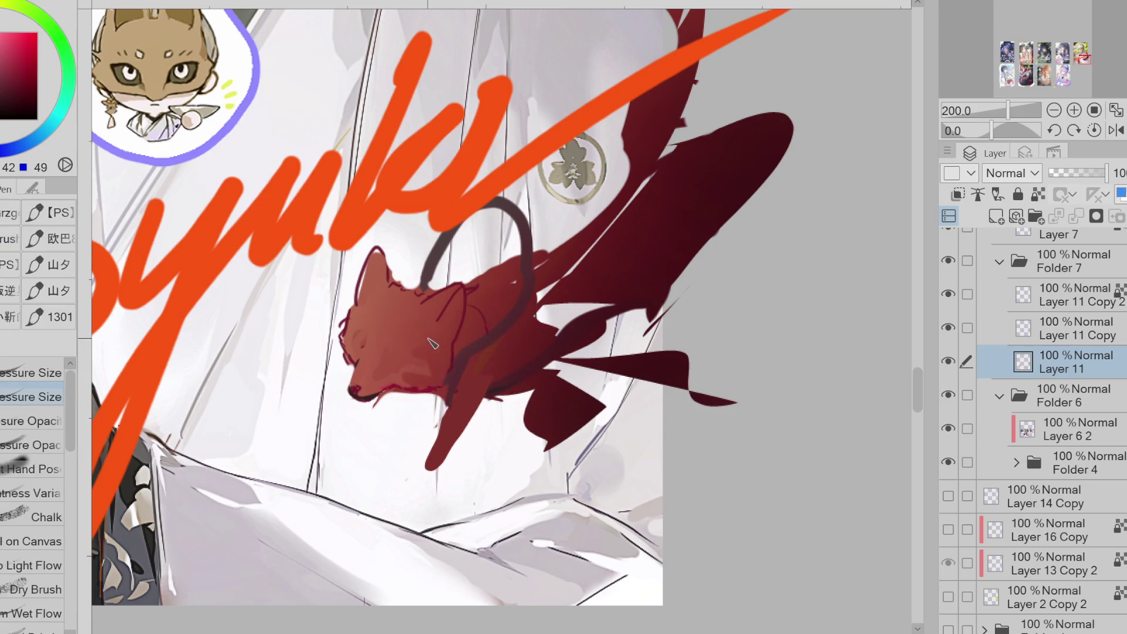
- Push the muzzle and chin down-left with Liquify and add small dark chest lines
key("j")
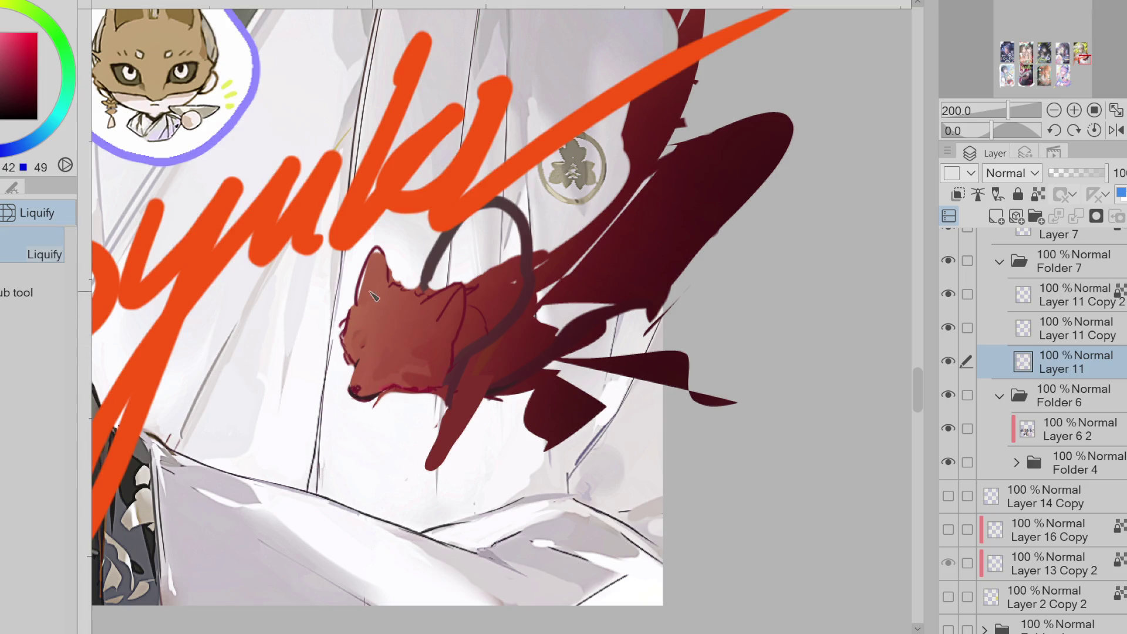
mouse_move(387, 327)
left_mouse_down()
mouse_move(341, 447)
mouse_move(376, 426)
mouse_move(357, 410)
left_mouse_up()
key("p")
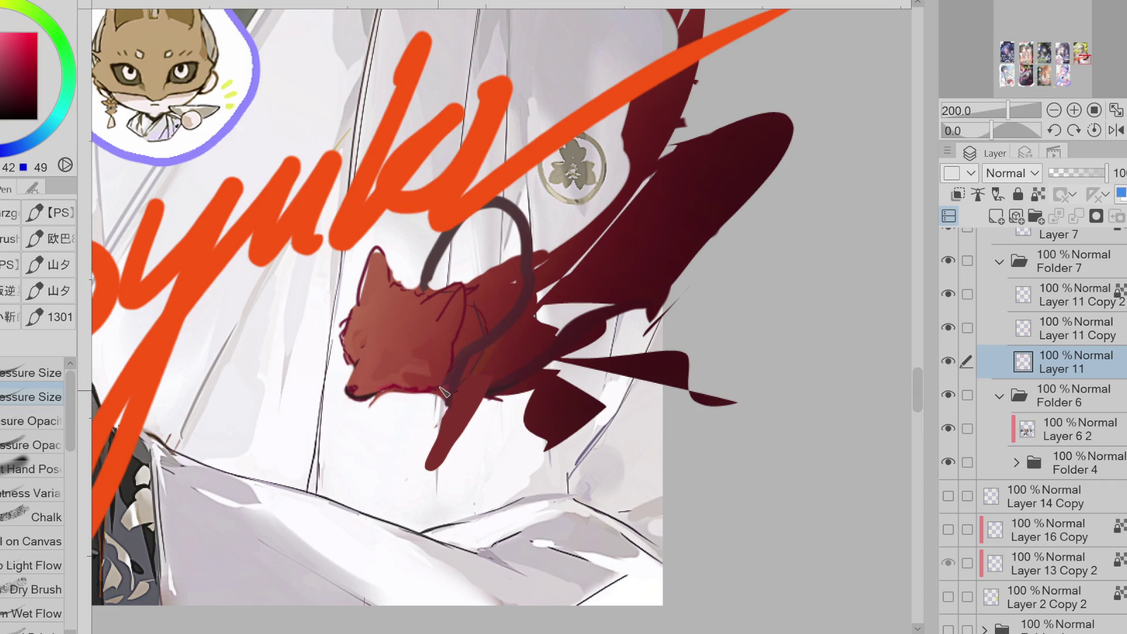
left_click_drag(442, 400, 446, 416)
- Paint sampled fox red over the gap under the chin
left_click(444, 392, "alt")
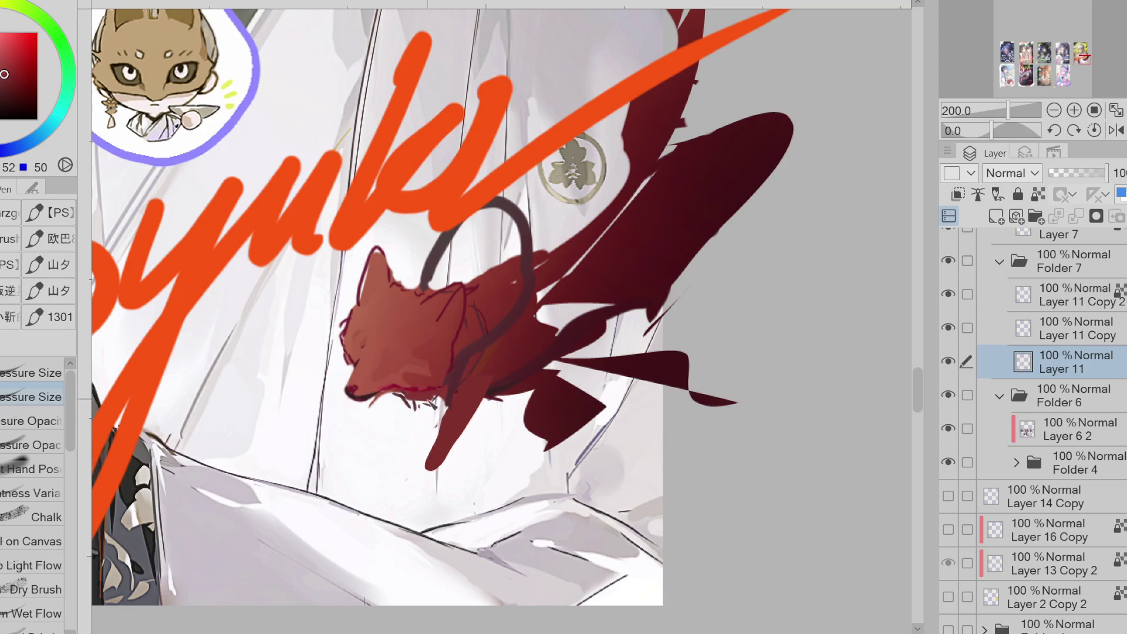
left_click(469, 339, "alt")
left_click(470, 368, "alt")
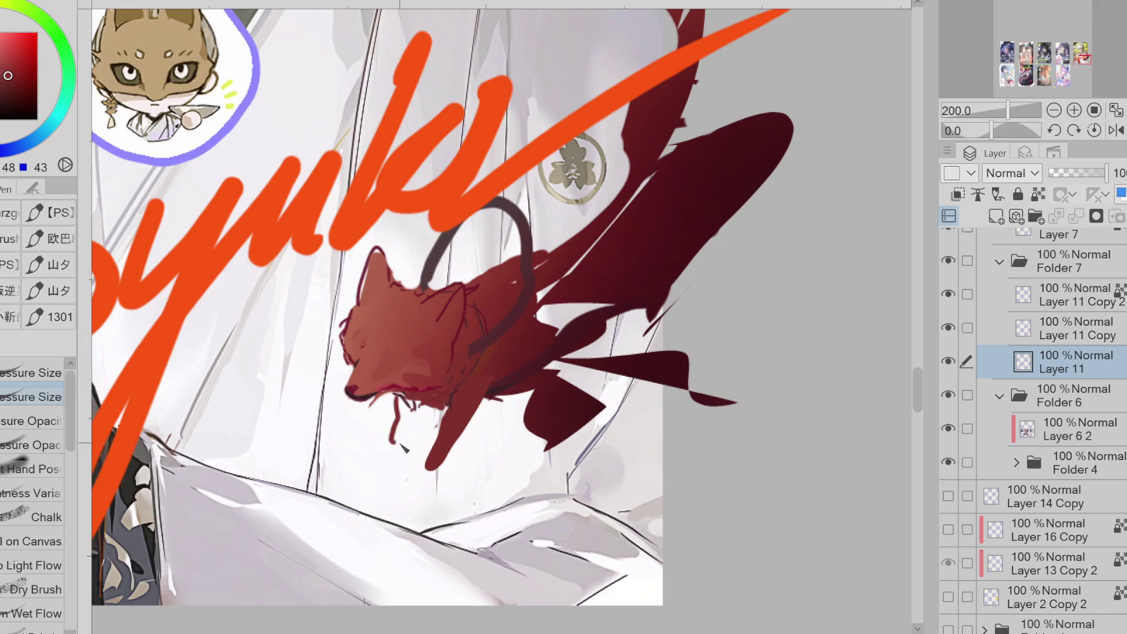
left_click_drag(453, 407, 434, 467)
- Try a tail-area lasso fill and a dark red stroke below the fox, undoing both
key("e")
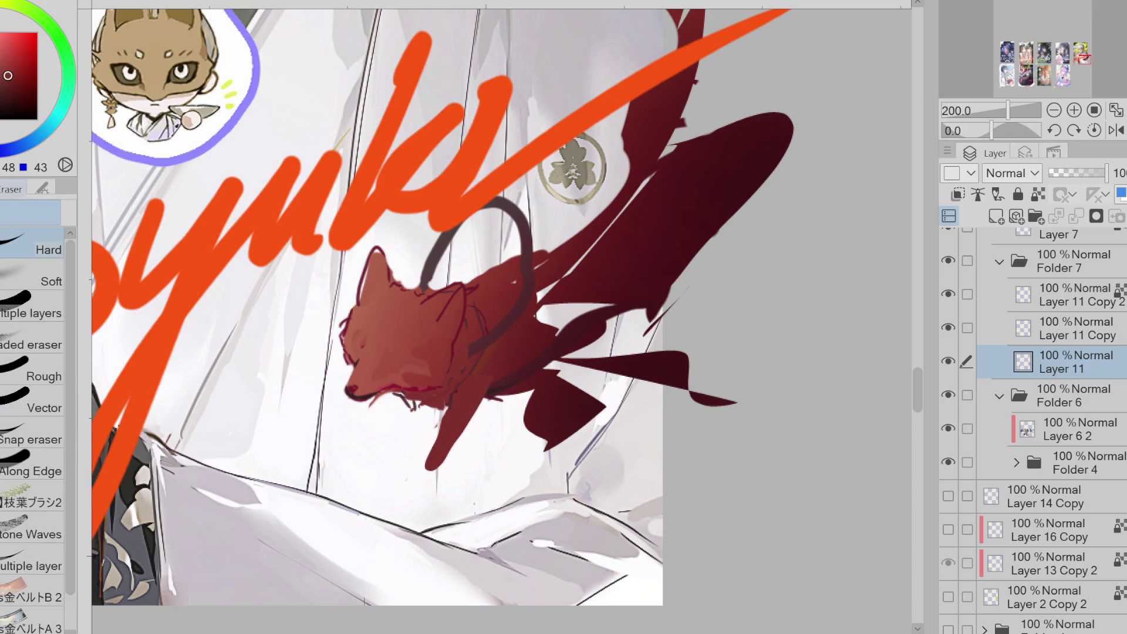
key("g")
left_click(502, 367, "alt")
mouse_move(487, 358)
left_mouse_down()
mouse_move(445, 456)
mouse_move(429, 464)
mouse_move(464, 416)
mouse_move(452, 456)
left_mouse_up()
key("ctrl+z")
key("e")
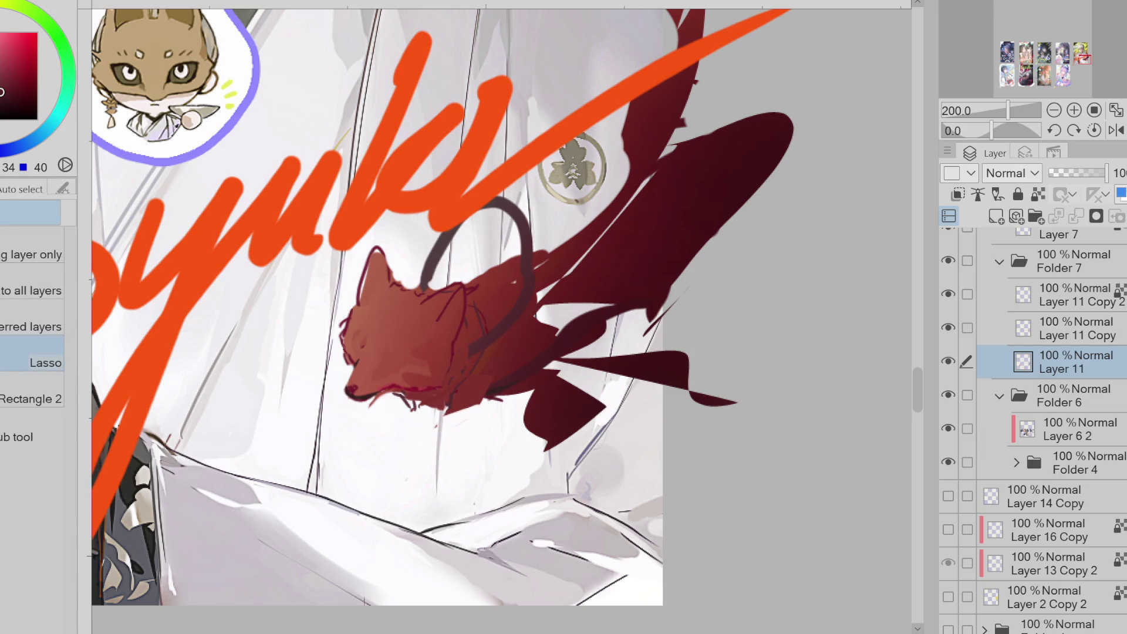
key("p")
left_click_drag(449, 414, 512, 370)
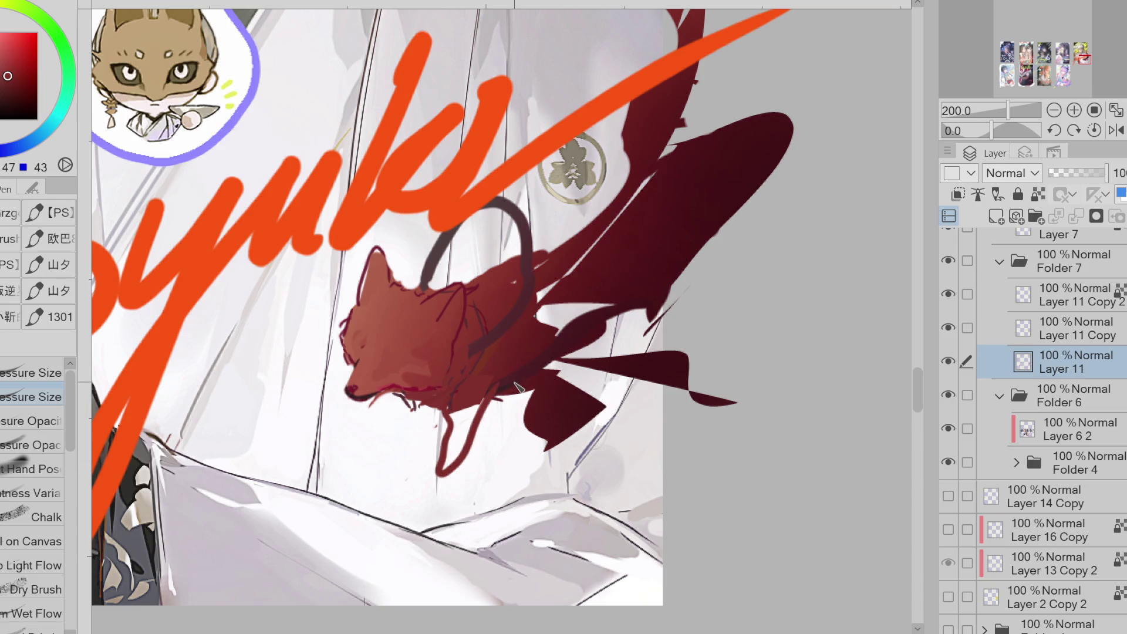
key("ctrl+z")
- Lasso-fill the gap between the fox and the dark shape, and erase dark paint below
key("g")
scroll(514, 316, "up", 2)
scroll(528, 304, "down", 3)
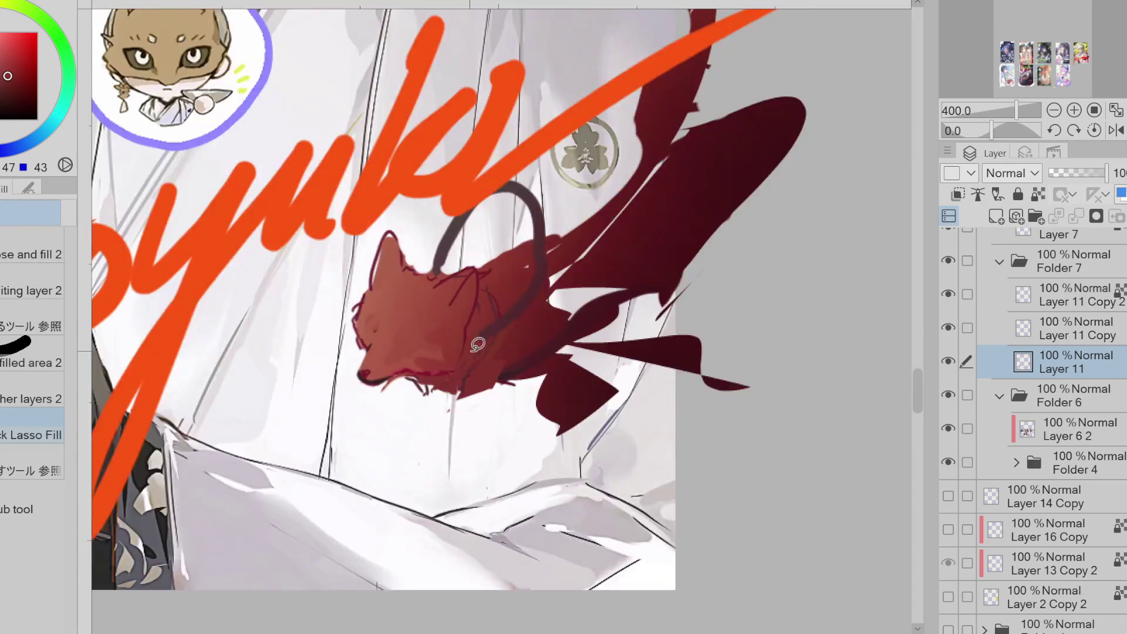
mouse_move(585, 255)
left_mouse_down()
mouse_move(529, 317)
mouse_move(579, 335)
mouse_move(549, 379)
mouse_move(578, 329)
left_mouse_up()
left_click(563, 276, "alt")
key("e")
mouse_move(578, 367)
left_mouse_down()
mouse_move(555, 405)
mouse_move(548, 395)
left_mouse_up()
- Fill a lasso selection below the fox with dark red, then deselect
left_click(540, 386, "alt")
key("g")
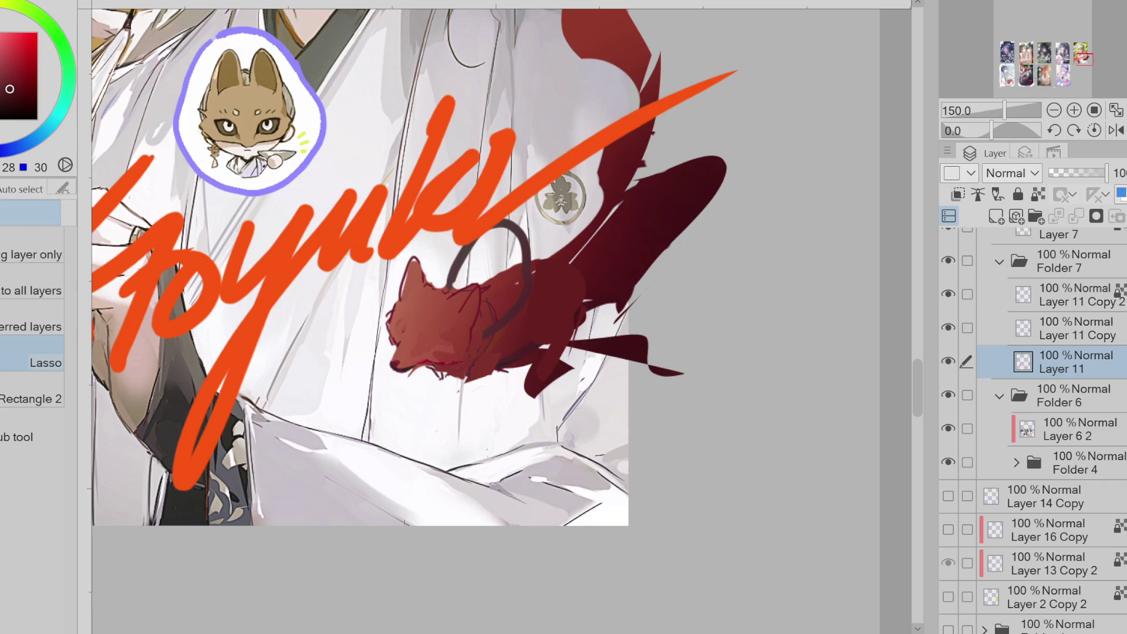
left_click(32, 434)
left_click_drag(541, 333, 531, 412)
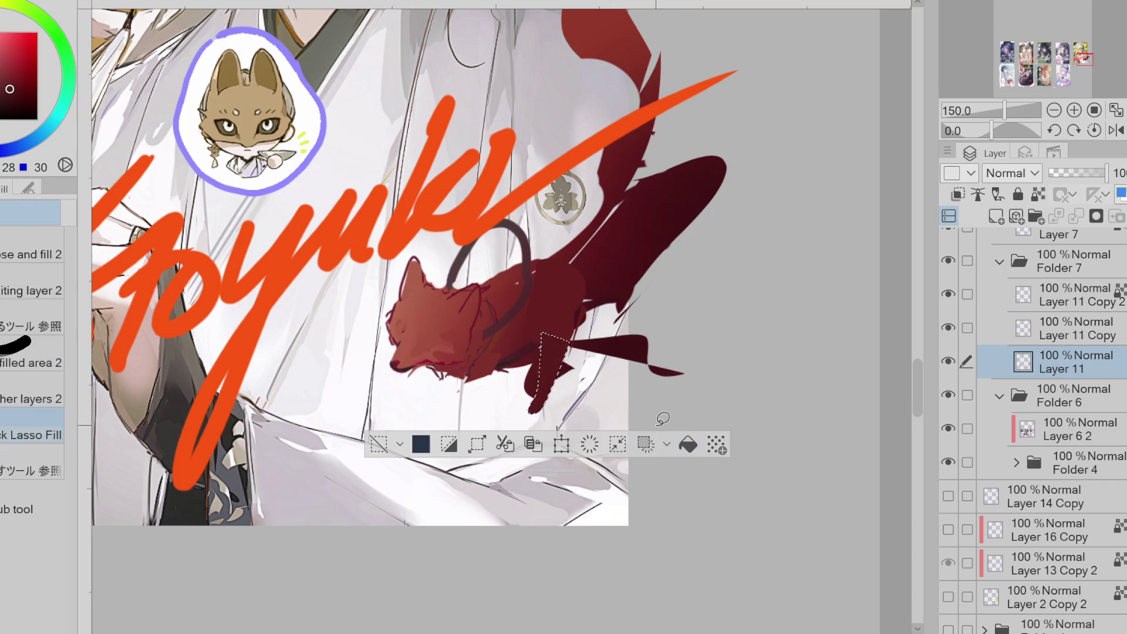
key("alt+BackSpace")
key("ctrl+d")
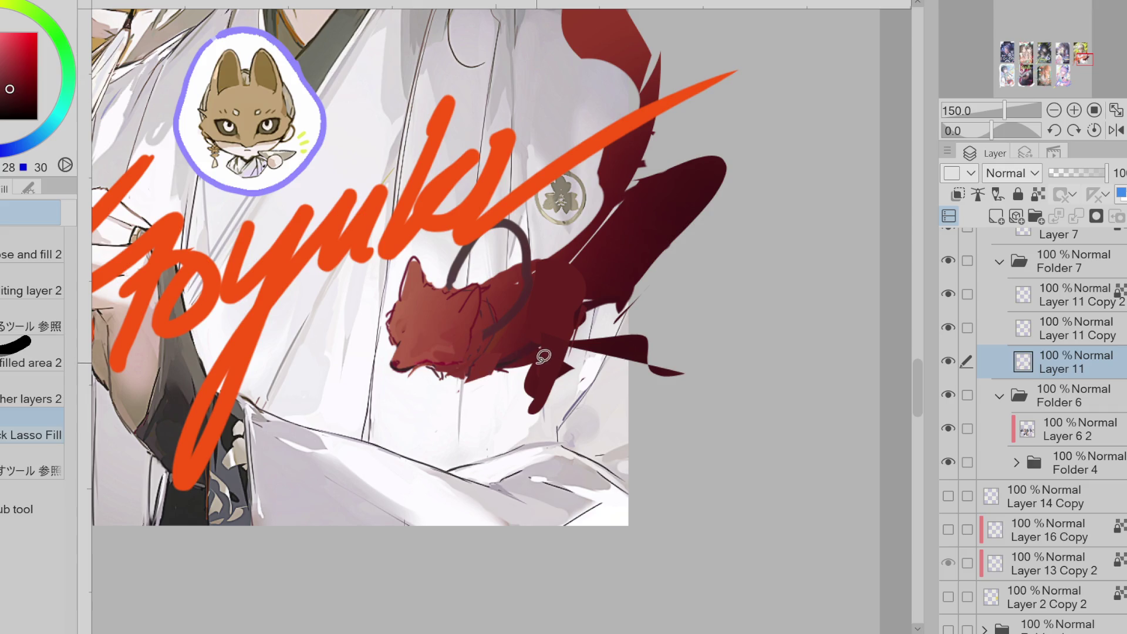
- Extend the fox's dark red area and fill red shapes under its chin
key("e")
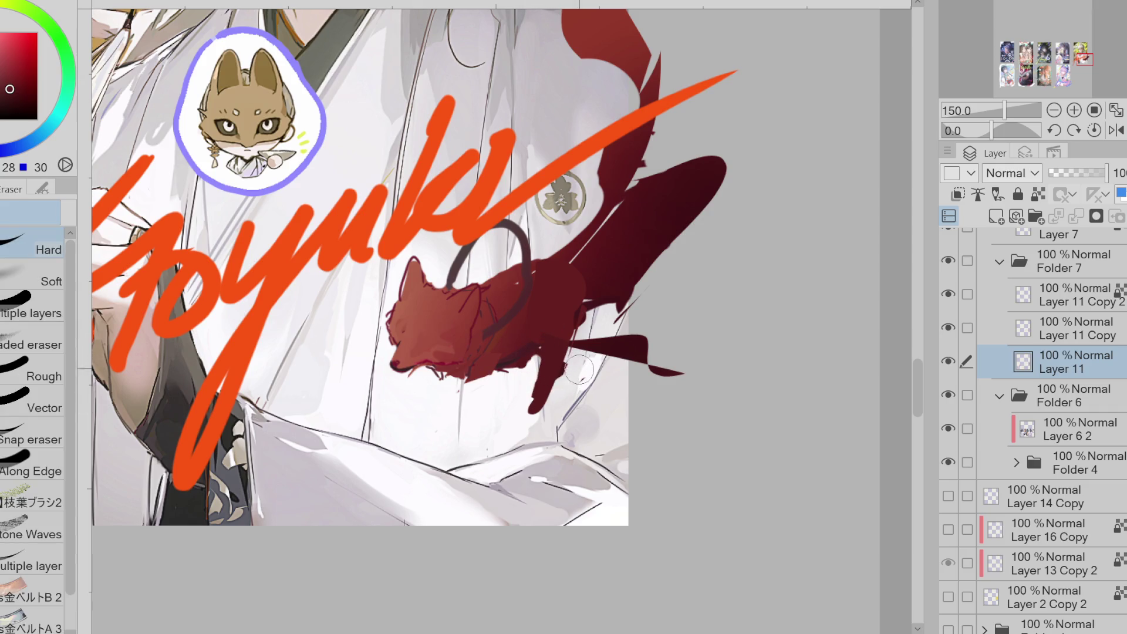
key("g")
mouse_move(552, 341)
left_mouse_down()
mouse_move(546, 376)
mouse_move(546, 343)
left_mouse_up()
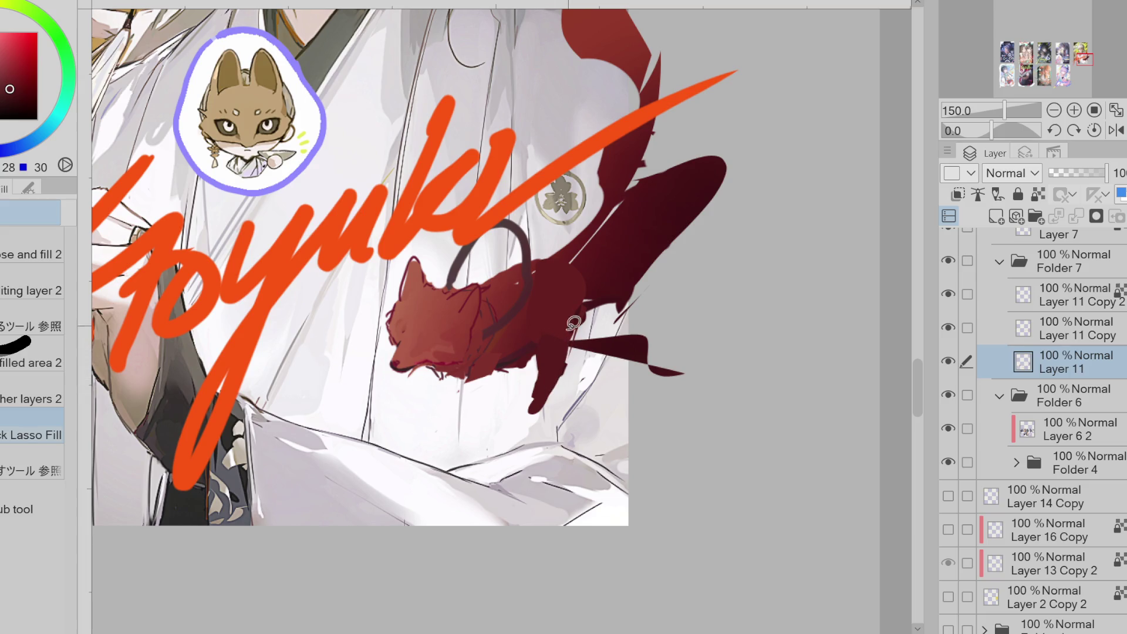
key("e")
key("g")
mouse_move(453, 409)
left_mouse_down()
mouse_move(503, 349)
mouse_move(455, 375)
mouse_move(505, 355)
left_mouse_up()
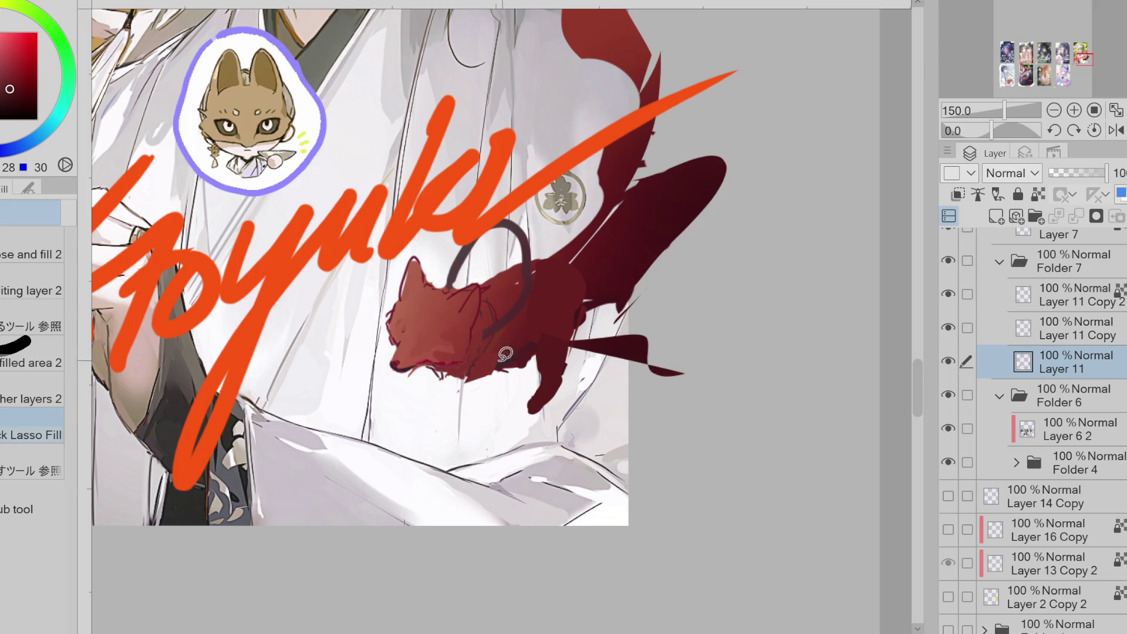
mouse_move(420, 367)
left_mouse_down()
mouse_move(417, 412)
mouse_move(432, 435)
mouse_move(421, 376)
left_mouse_up()
left_click(484, 344, "alt")
mouse_move(496, 355)
left_mouse_down()
mouse_move(456, 399)
mouse_move(453, 376)
mouse_move(464, 381)
mouse_move(446, 390)
mouse_move(477, 393)
mouse_move(428, 369)
mouse_move(450, 376)
mouse_move(434, 381)
left_mouse_up()
- Nudge the fox's ear and head outline with Liquify
key("e")
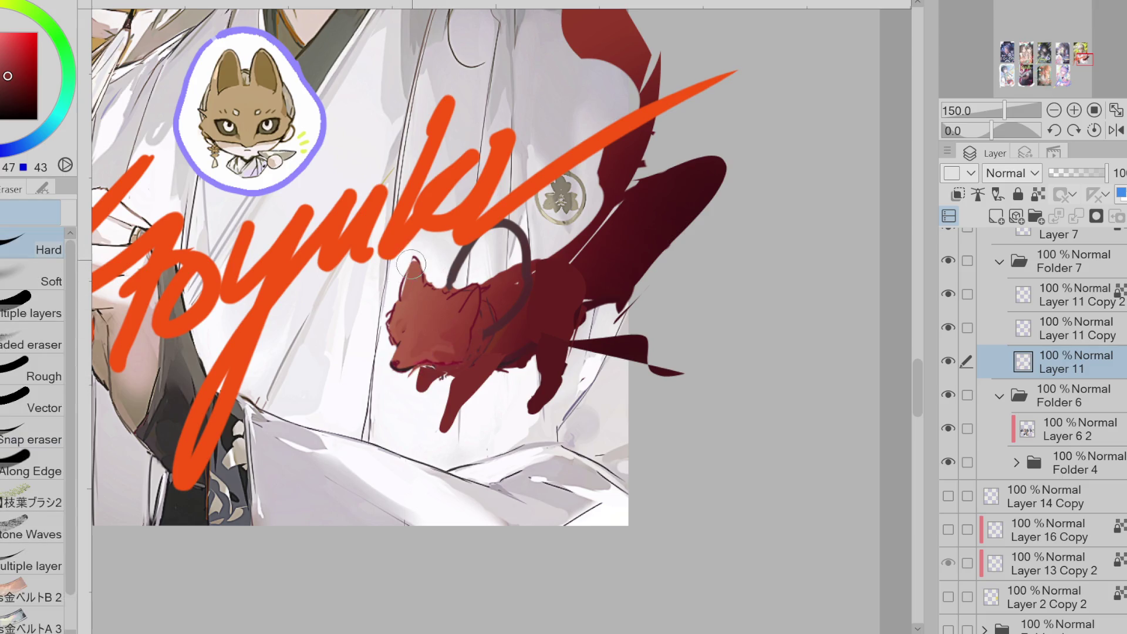
key("j")
left_click_drag(414, 268, 443, 282)
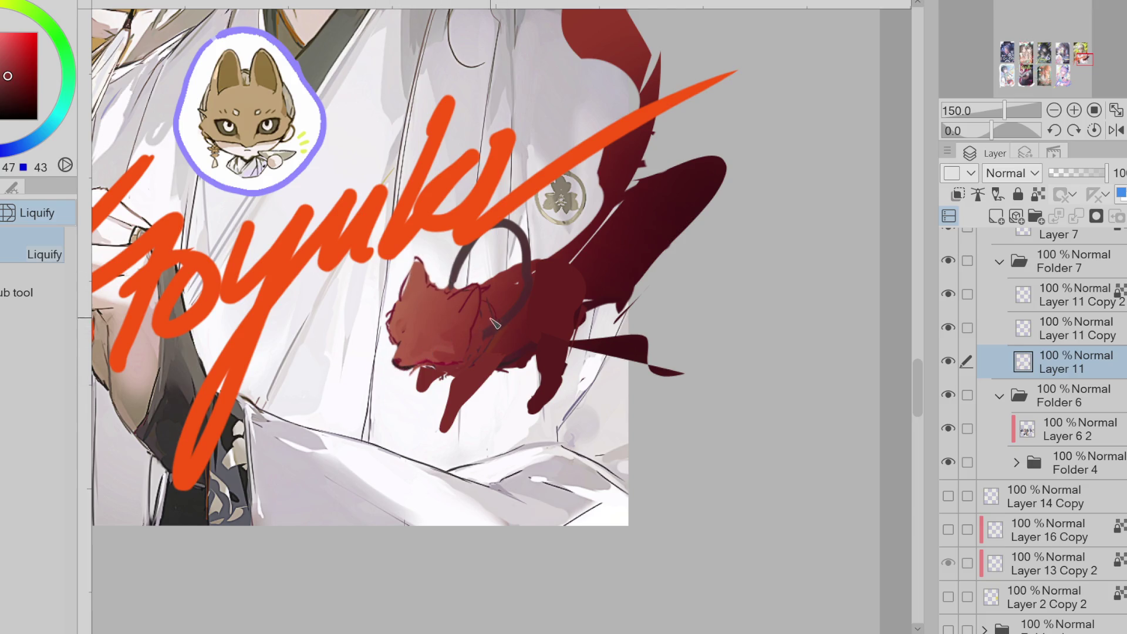
- Paint over the fox's open lower jaw in its sampled red
key("p")
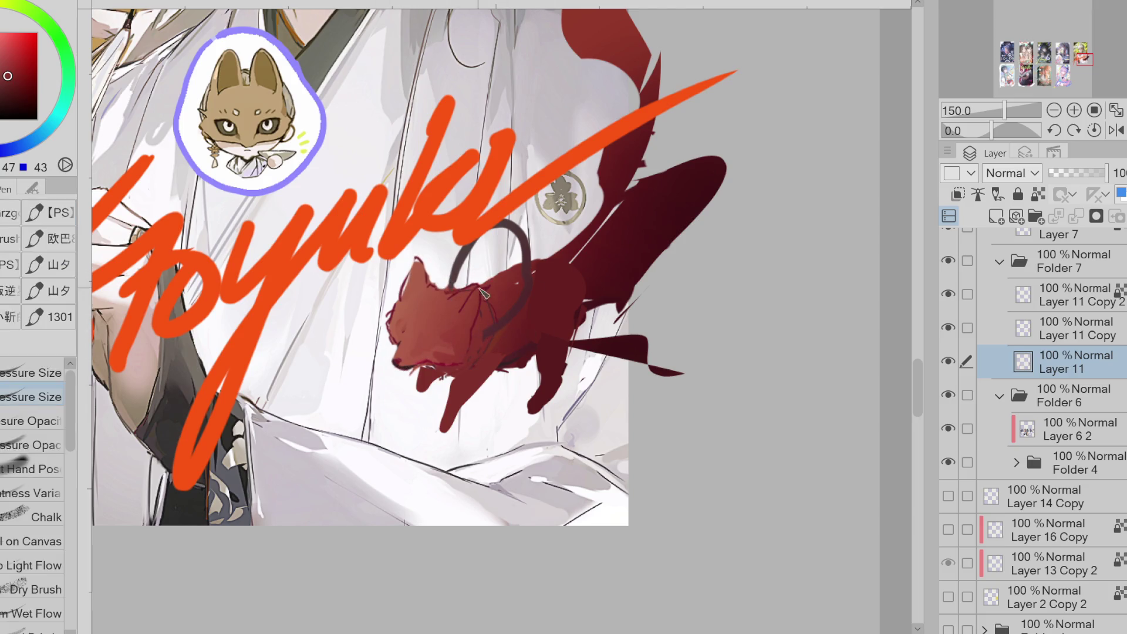
left_click(499, 358, "alt")
key("g")
key("p")
key("e")
key("p")
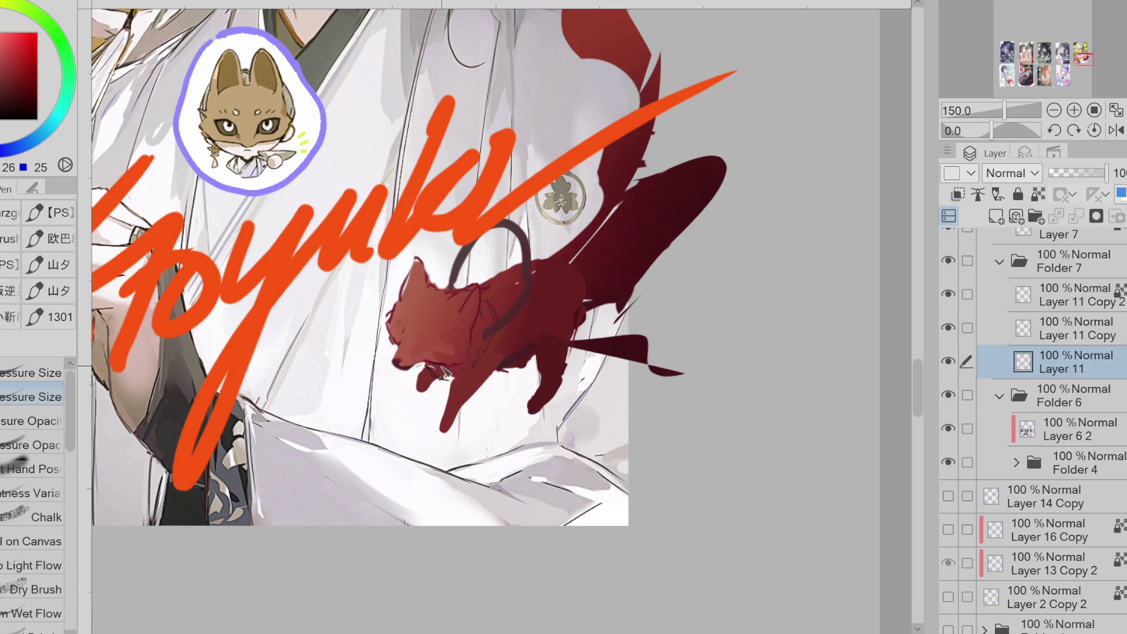
mouse_move(440, 385)
left_mouse_down()
mouse_move(466, 370)
mouse_move(440, 322)
left_mouse_up()
key("g")
left_click(429, 374, "alt")
- Extend the lower jaw with red and attempt a front-leg lasso fill
mouse_move(435, 364)
left_mouse_down()
mouse_move(408, 406)
mouse_move(462, 375)
left_mouse_up()
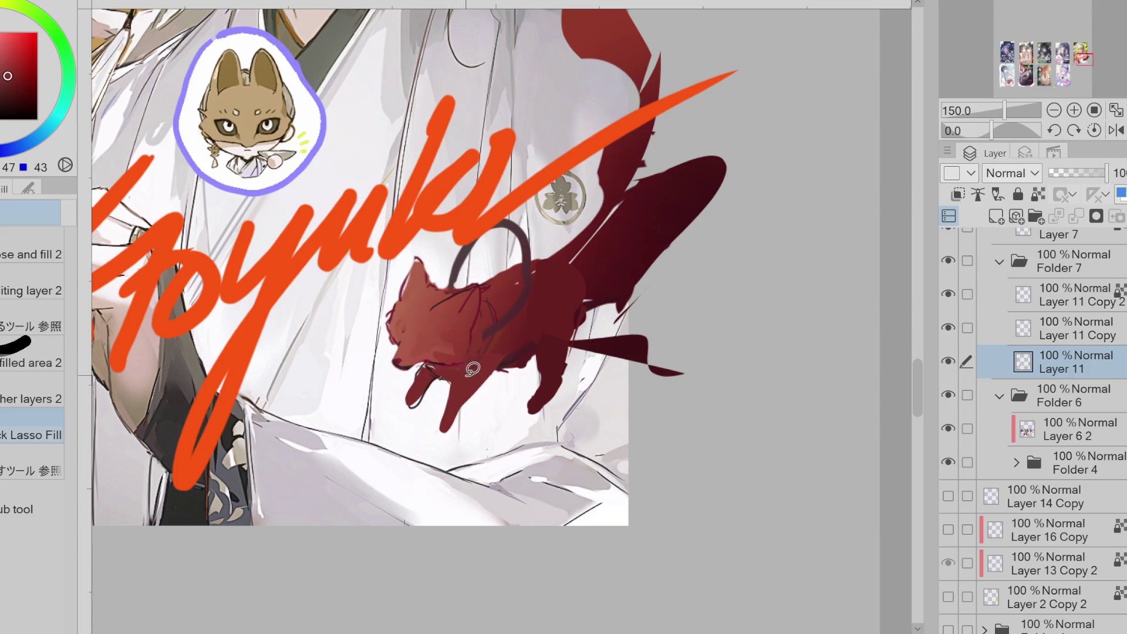
key("e")
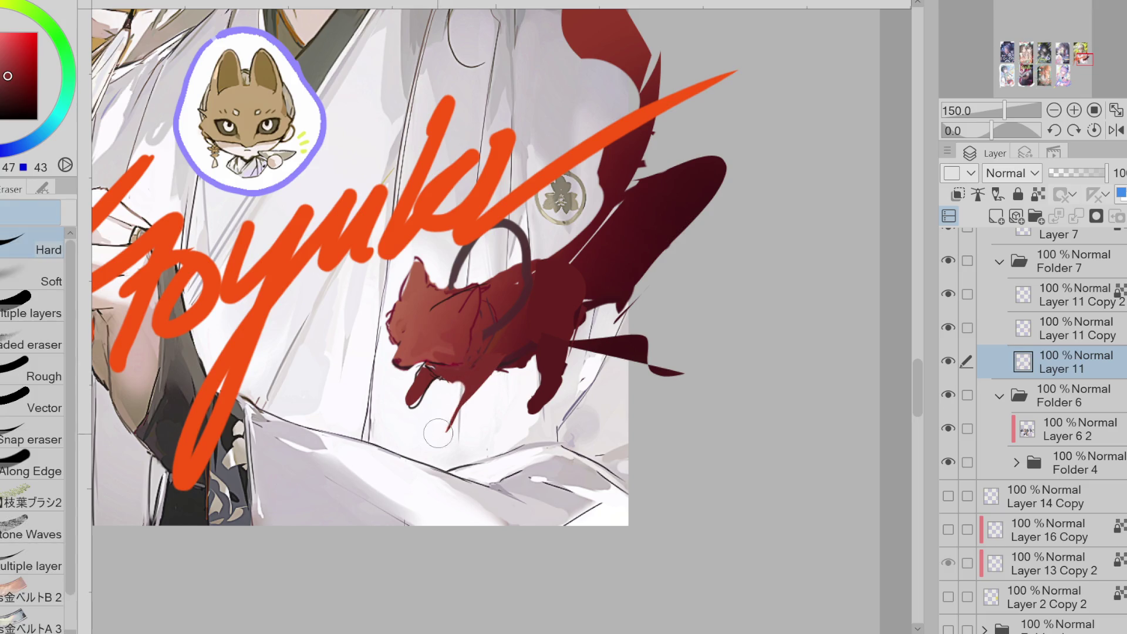
key("g")
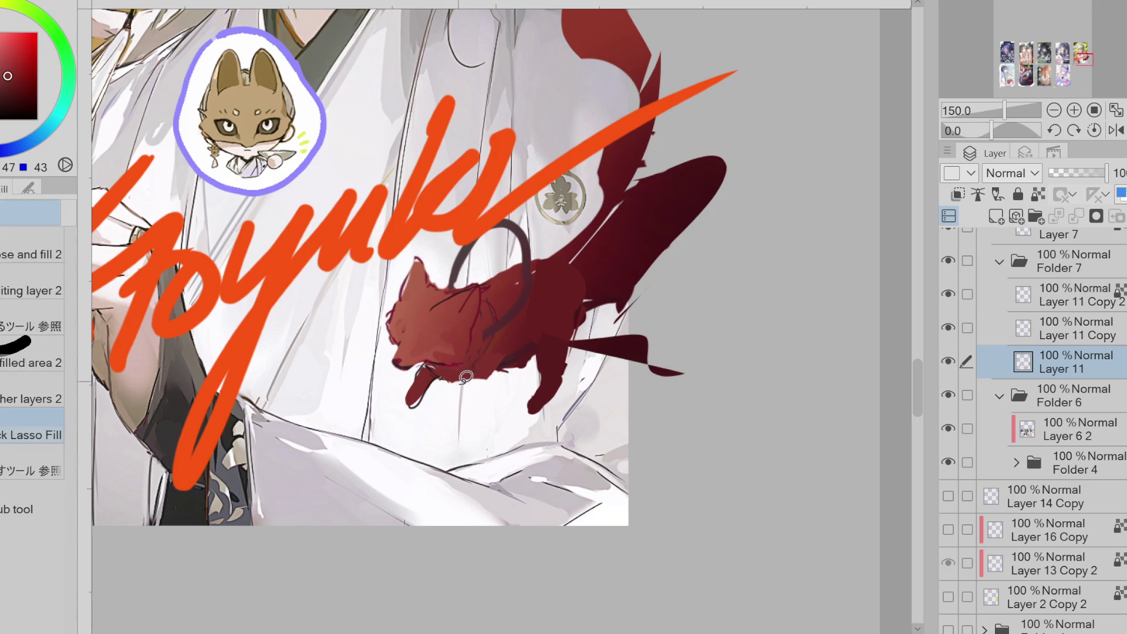
mouse_move(471, 433)
left_mouse_down()
mouse_move(464, 385)
mouse_move(454, 417)
mouse_move(470, 390)
left_mouse_up()
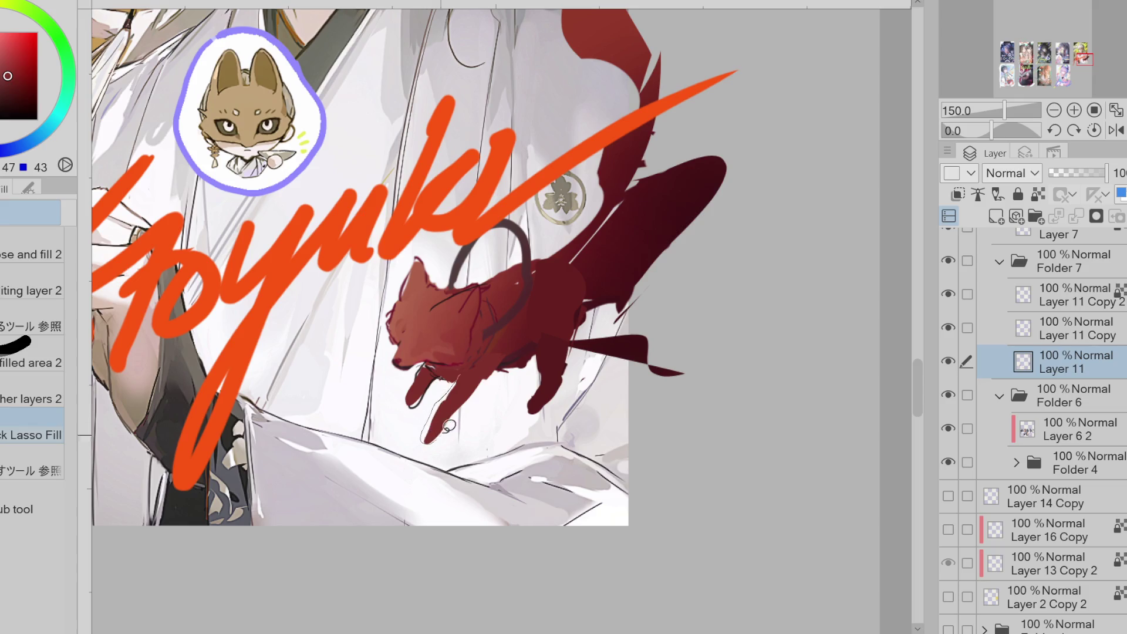
key("ctrl+z")
mouse_move(505, 350)
left_mouse_down()
mouse_move(471, 406)
mouse_move(506, 351)
left_mouse_up()
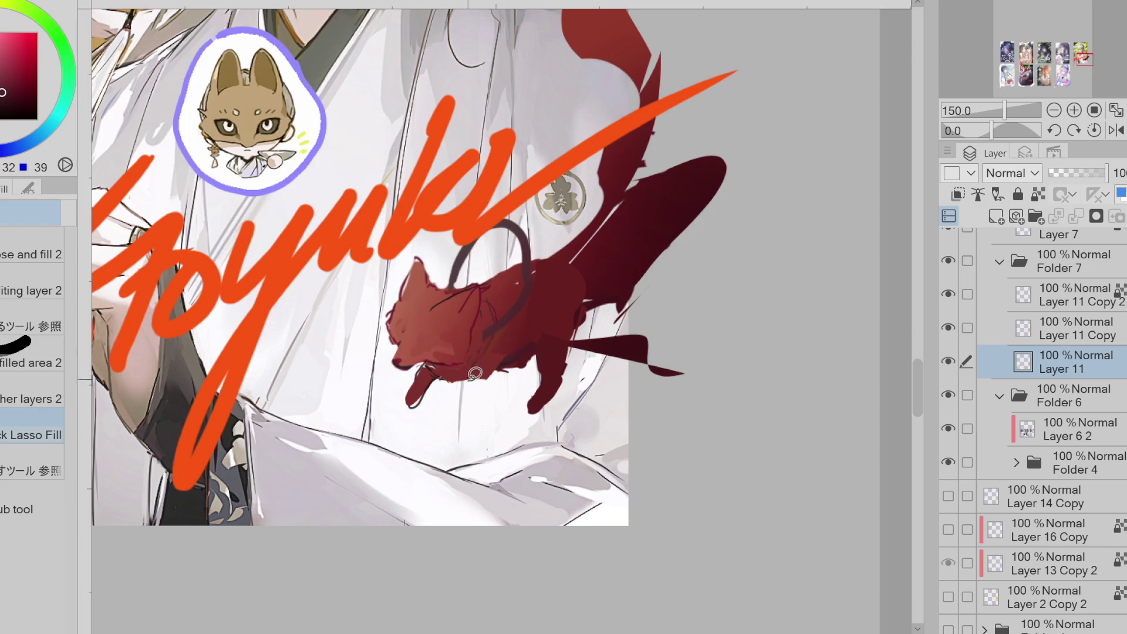
- Darken the lower leg, erase the dark patch at the jaw, and fill a dark-red front leg
key("p")
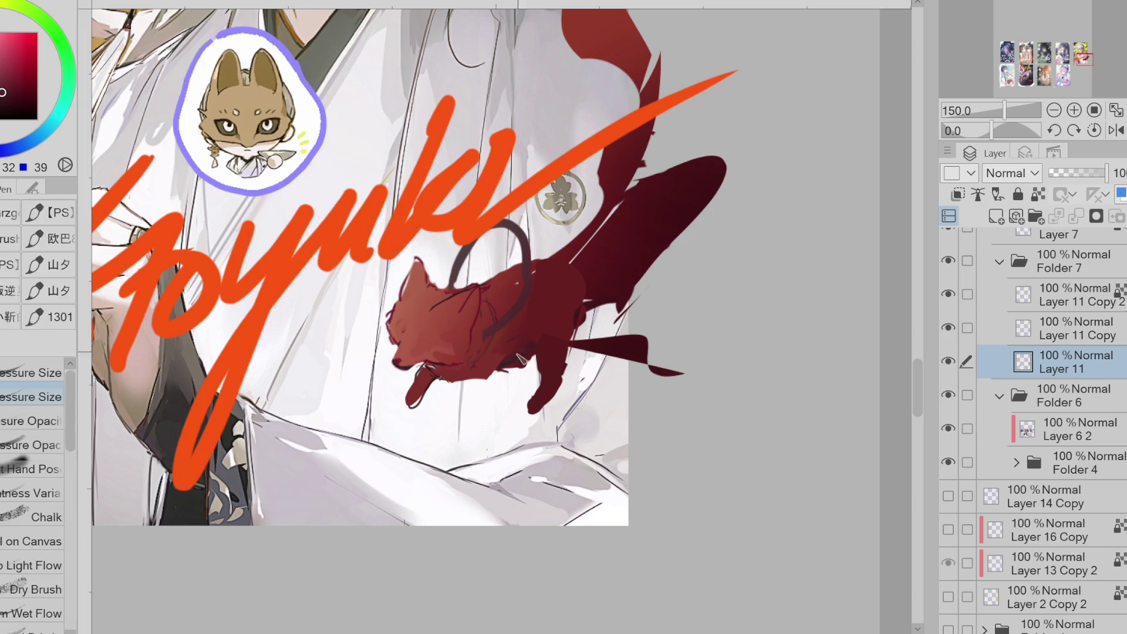
key("g")
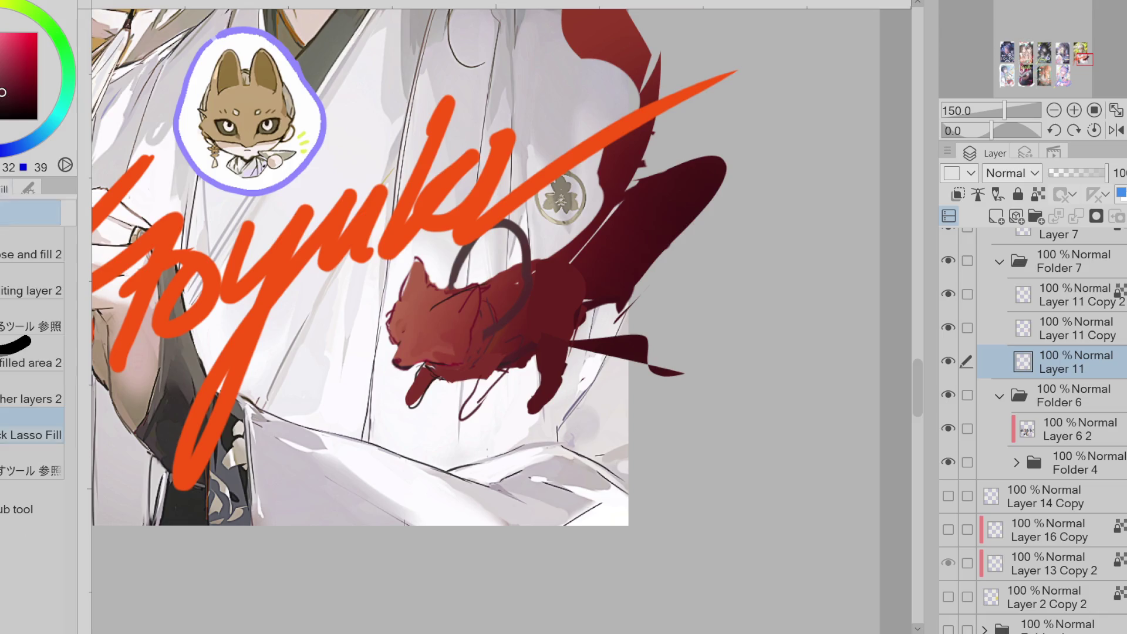
left_click_drag(492, 365, 512, 359)
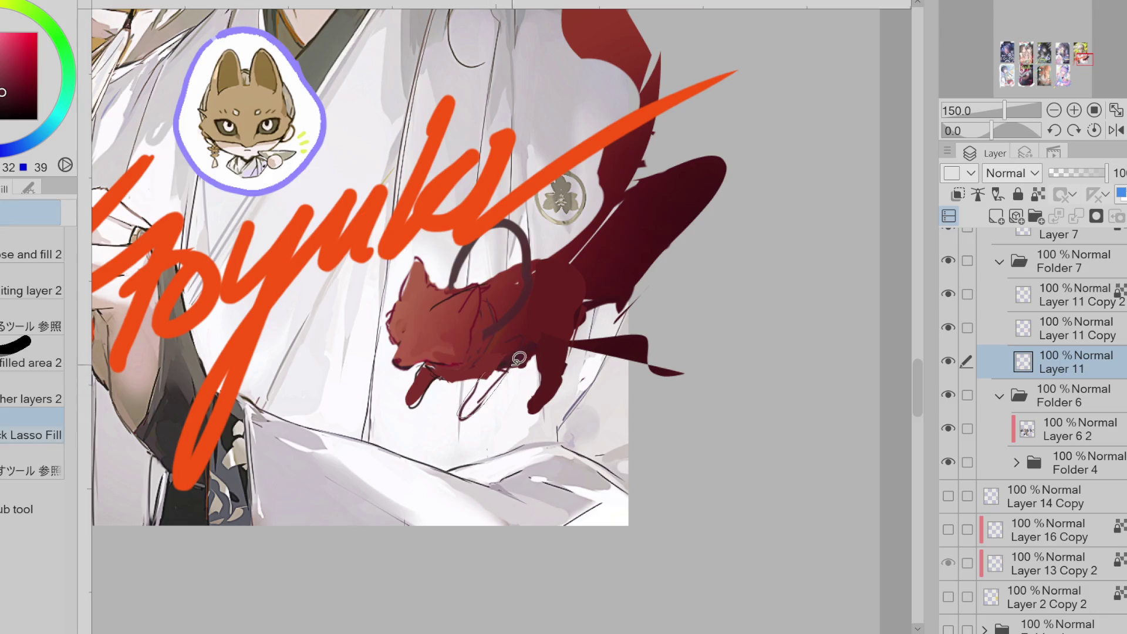
key("e")
left_click_drag(429, 374, 414, 397)
key("g")
mouse_move(449, 358)
left_mouse_down()
mouse_move(424, 385)
mouse_move(449, 376)
left_mouse_up()
- Fill the hindquarter with a darker sampled red and fill a lasso selection at the hip
left_click(537, 333, "alt")
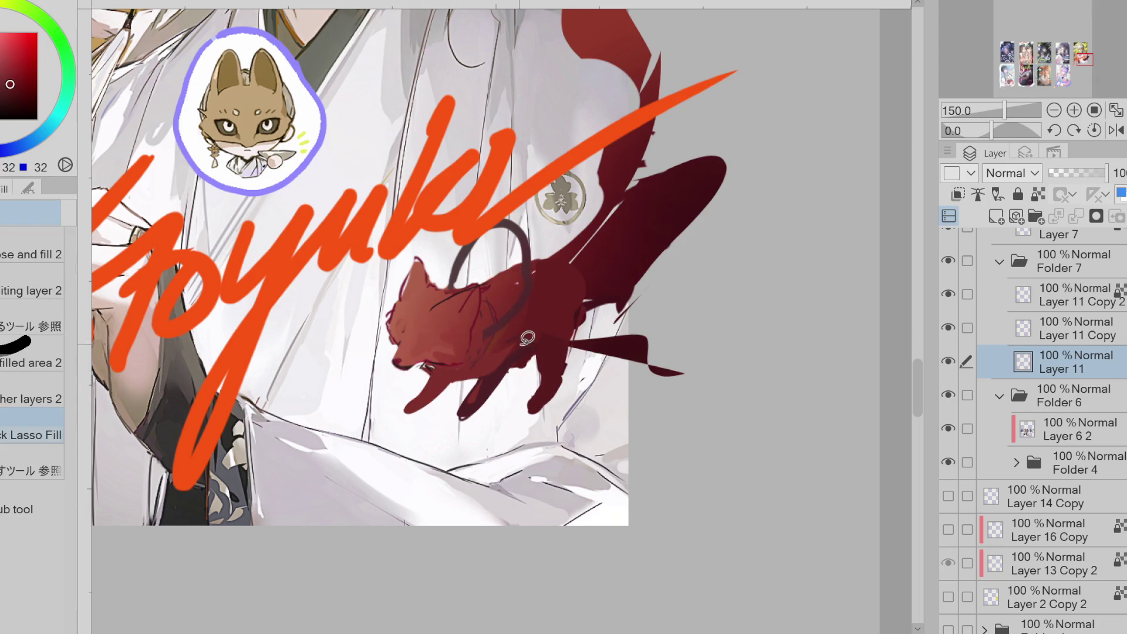
mouse_move(569, 346)
left_mouse_down()
mouse_move(558, 309)
mouse_move(539, 364)
left_mouse_up()
key("e")
key("m")
mouse_move(597, 340)
left_mouse_down()
mouse_move(578, 333)
mouse_move(578, 361)
mouse_move(555, 379)
left_mouse_up()
left_click(699, 412)
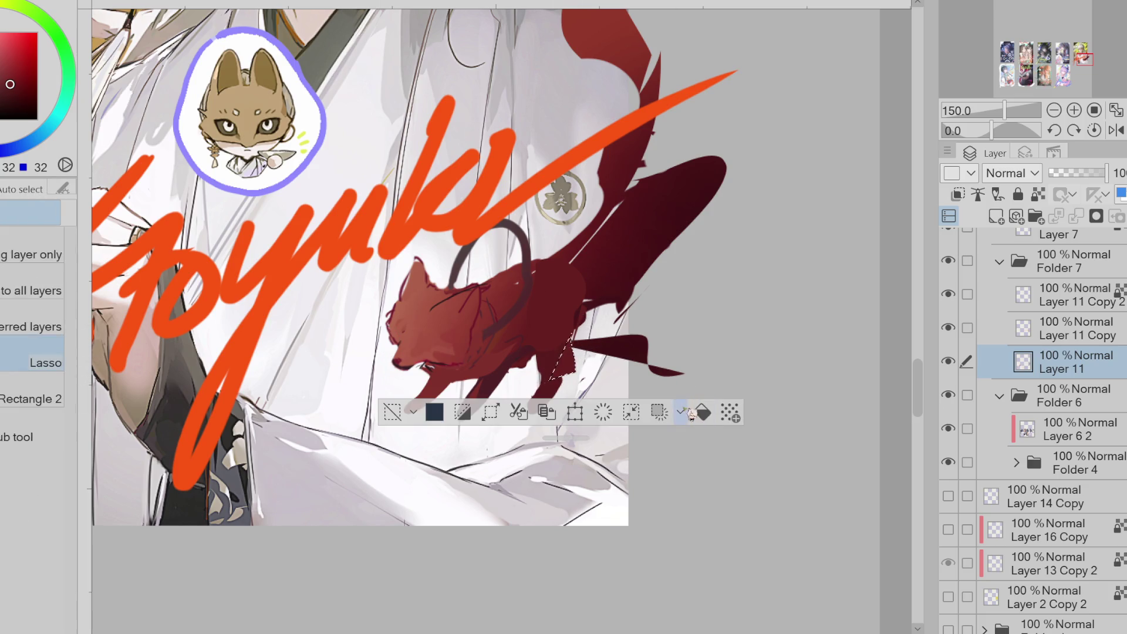
- Lasso-fill the white gaps along the fox's hind leg and its lower edge with dark red
key("ctrl+d")
key("e")
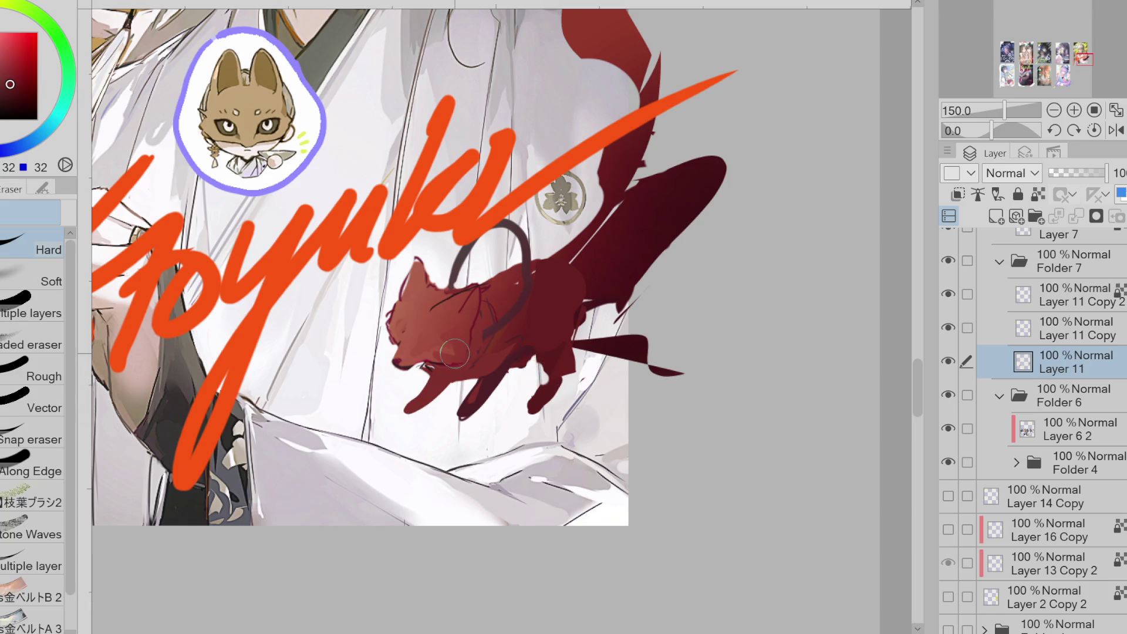
key("b")
key("g")
left_click_drag(550, 364, 549, 417)
key("e")
key("g")
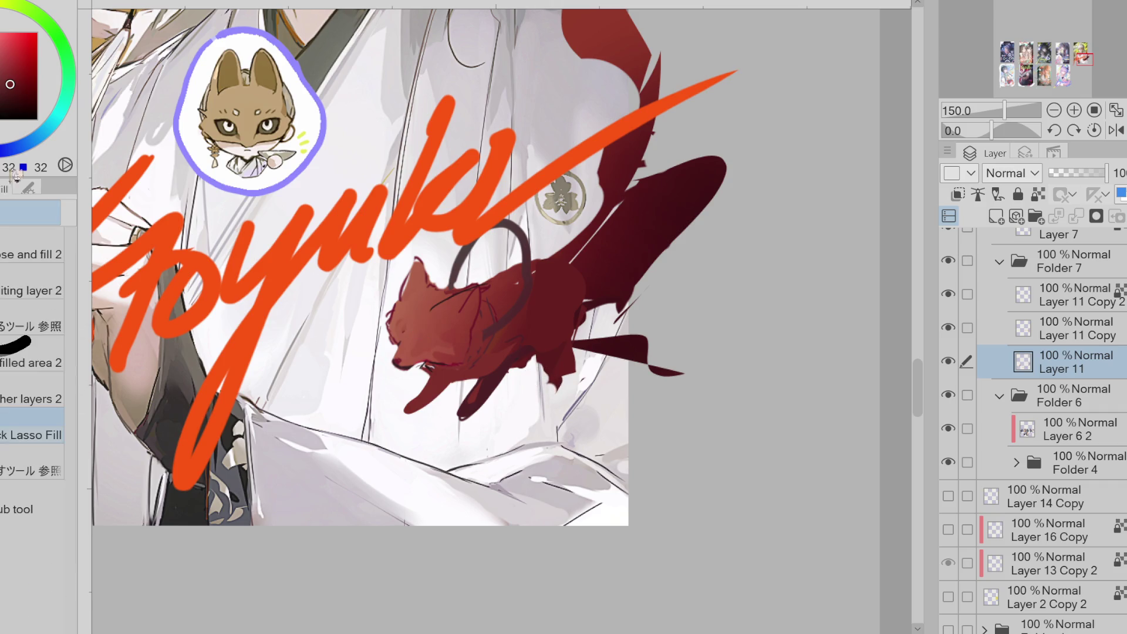
mouse_move(559, 386)
left_mouse_down()
mouse_move(555, 334)
mouse_move(552, 394)
mouse_move(580, 358)
mouse_move(556, 393)
mouse_move(530, 344)
left_mouse_up()
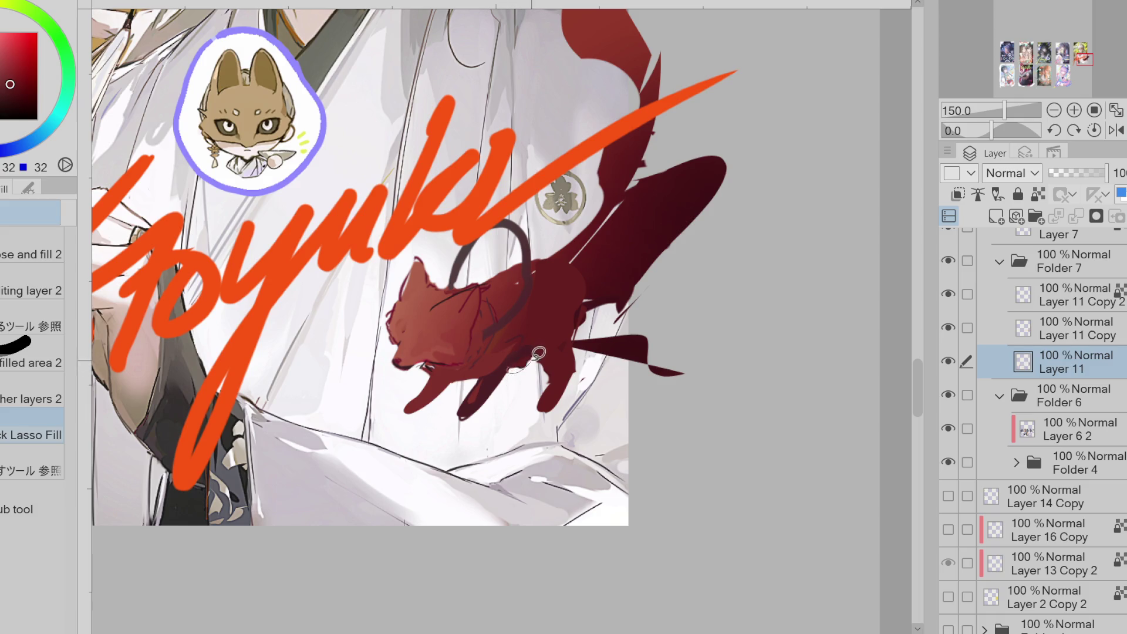
- Fill the fox's hind leg, front leg and paw solid red, refining the paw shape
left_click(489, 370, "alt")
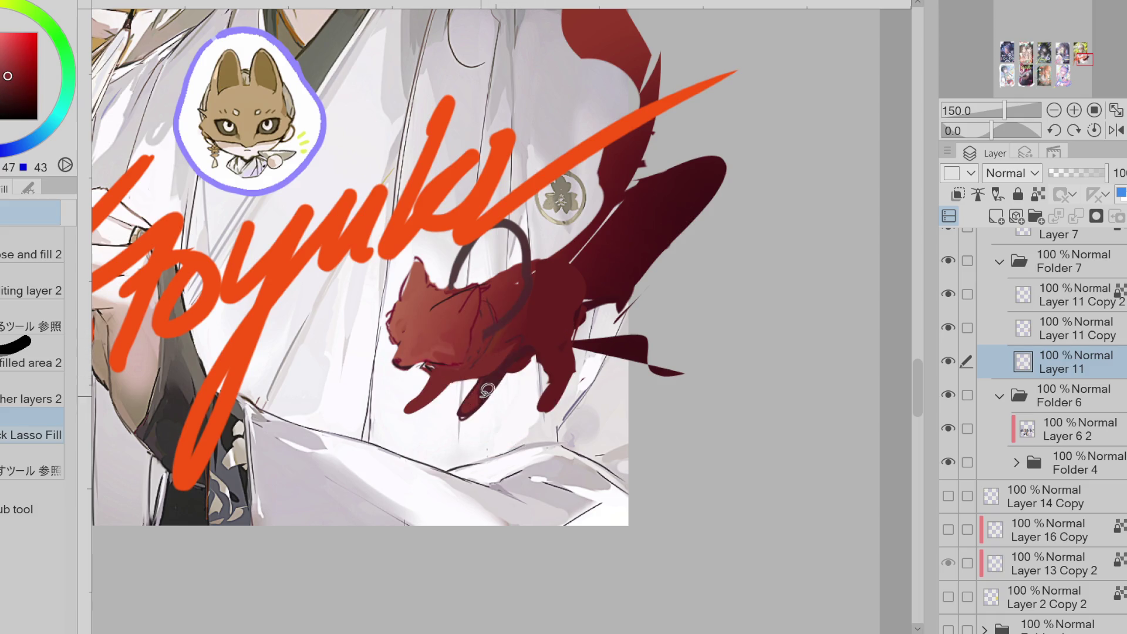
mouse_move(485, 383)
left_mouse_down()
mouse_move(465, 414)
mouse_move(486, 383)
left_mouse_up()
mouse_move(412, 405)
left_mouse_down()
mouse_move(466, 378)
mouse_move(432, 392)
mouse_move(437, 418)
mouse_move(458, 399)
left_mouse_up()
mouse_move(431, 402)
left_mouse_down()
mouse_move(411, 394)
mouse_move(438, 386)
left_mouse_up()
key("e")
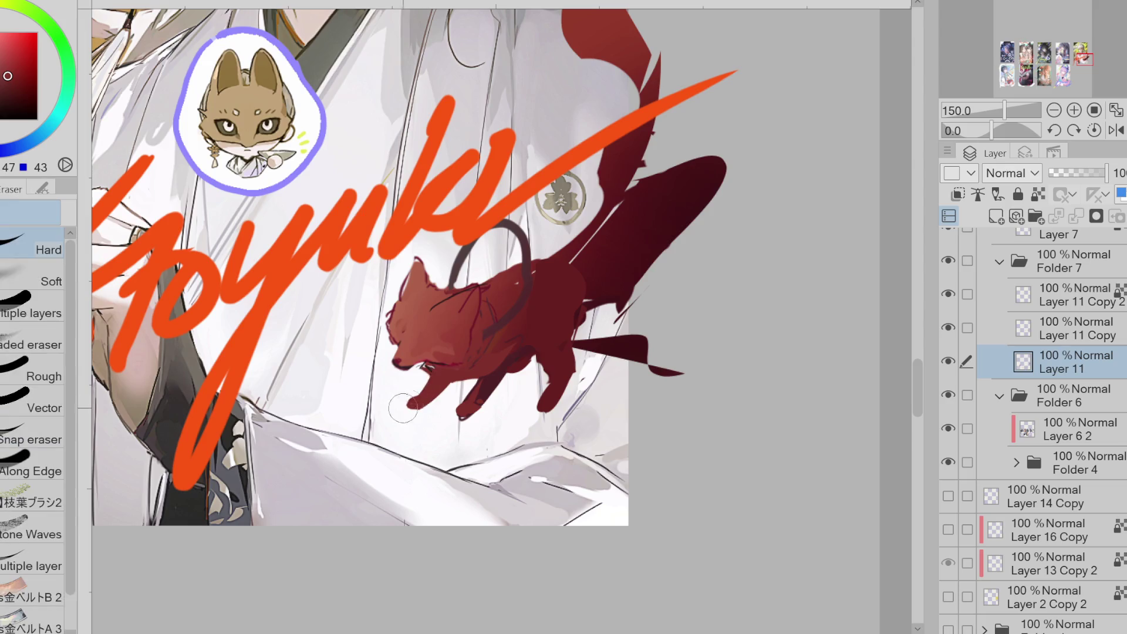
key("g")
mouse_move(434, 365)
left_mouse_down()
mouse_move(410, 414)
mouse_move(431, 379)
left_mouse_up()
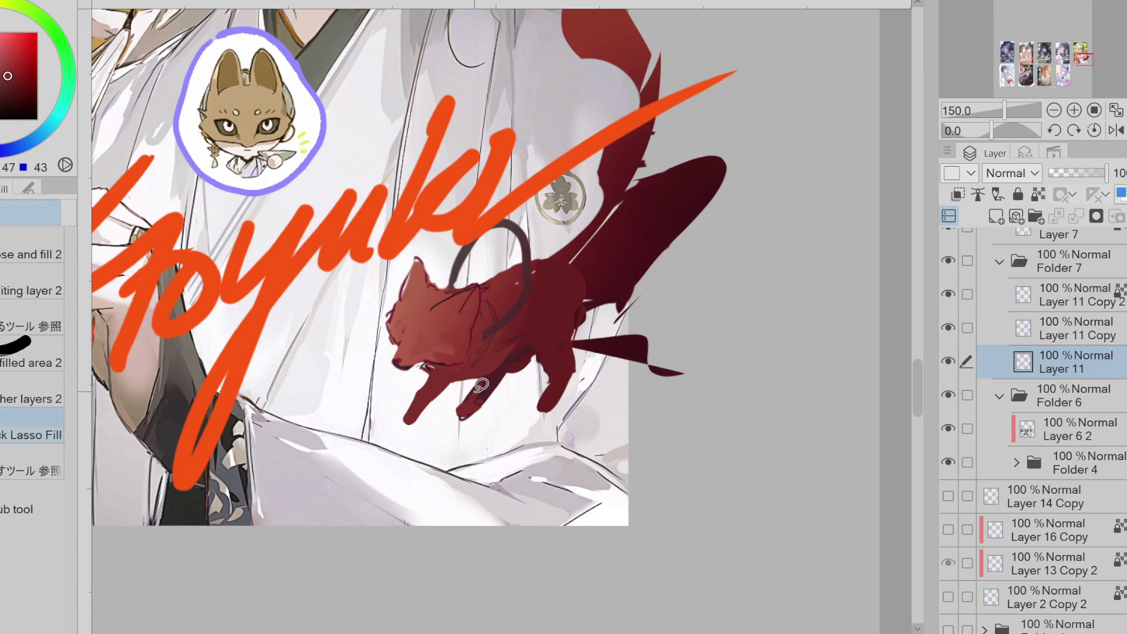
key("e")
key("g")
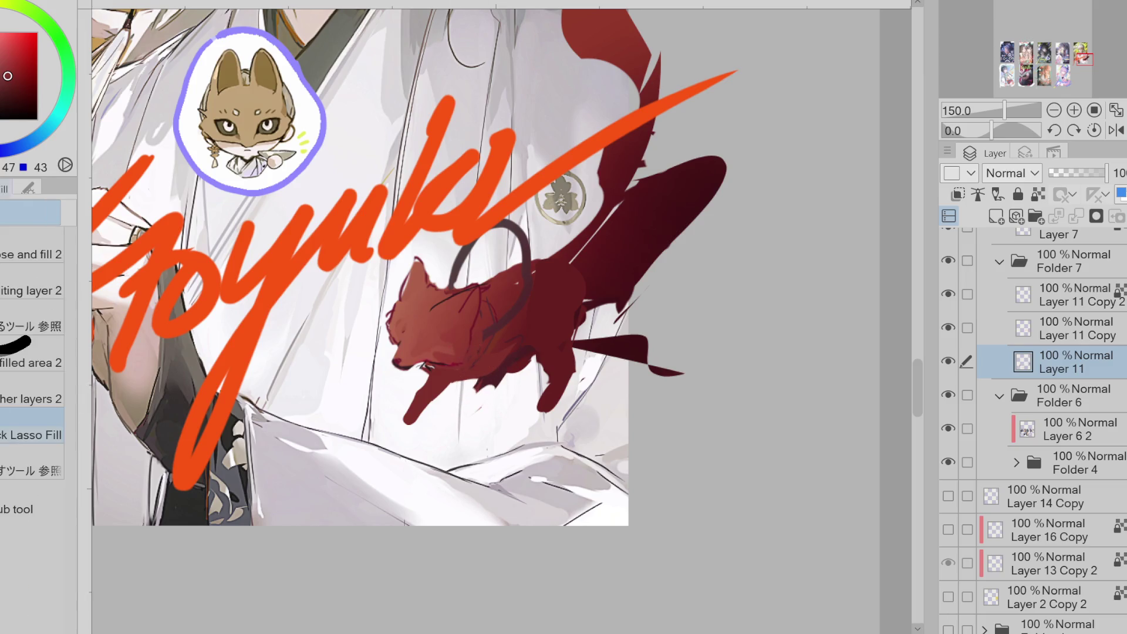
left_click_drag(493, 403, 493, 384)
- Undo the latest leg fills, resample the darkest red, and erase stray strokes right of the tail
left_click(477, 414, "alt")
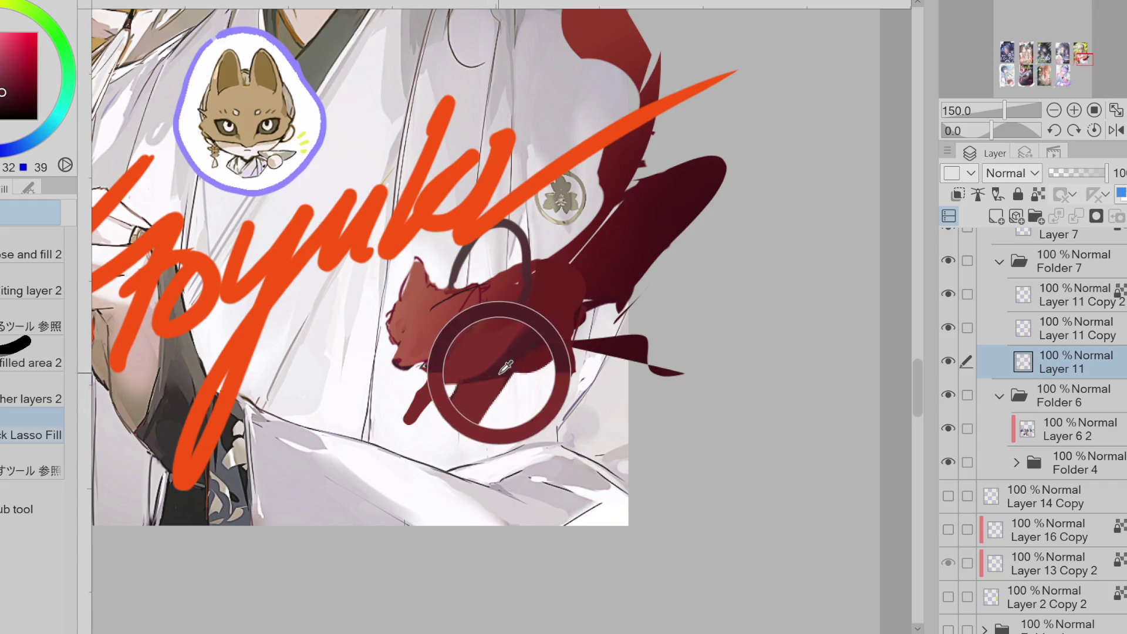
left_click(506, 363, "alt")
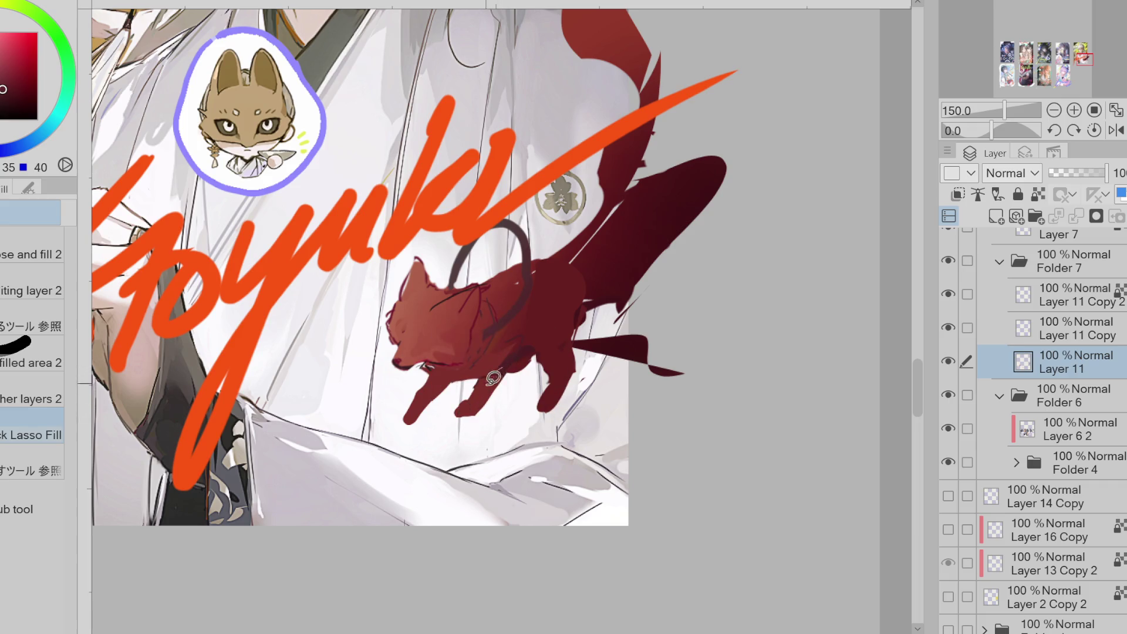
key("ctrl+z")
key("ctrl+z")
key("ctrl+z")
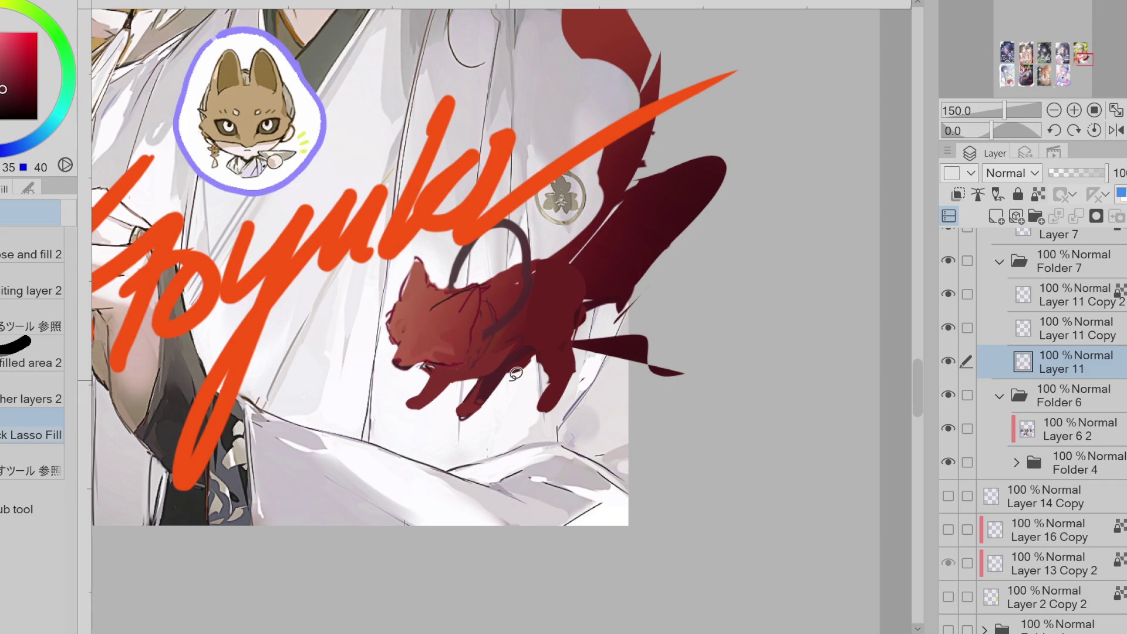
left_click(475, 406, "alt")
left_click(475, 388, "alt")
left_click(473, 400, "alt")
left_click(479, 387, "alt")
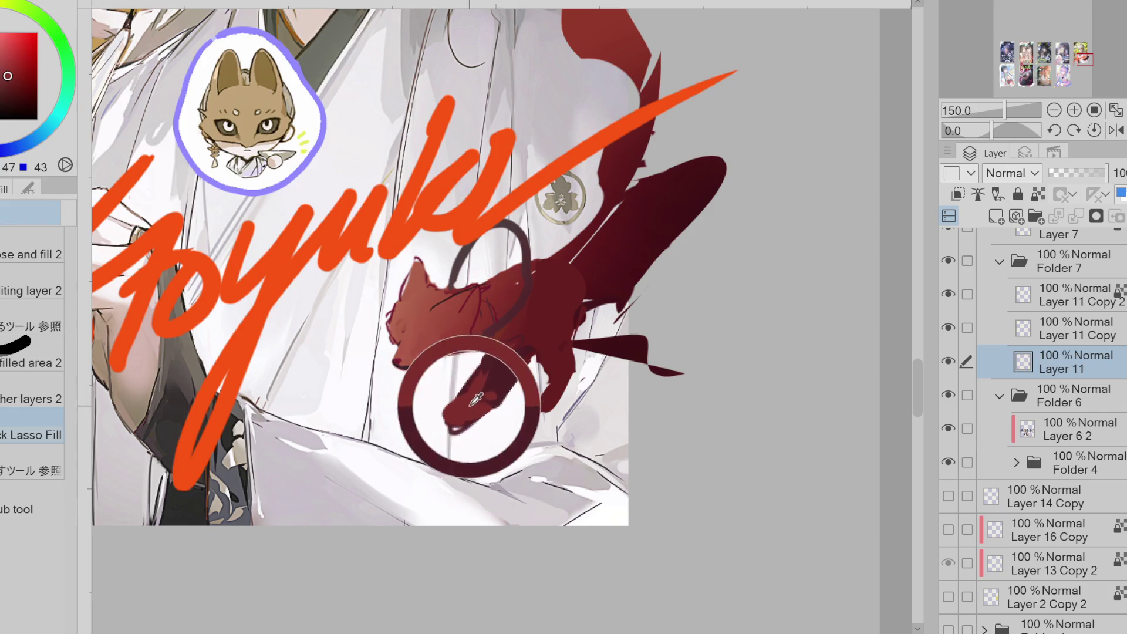
left_click(550, 388, "alt")
key("e")
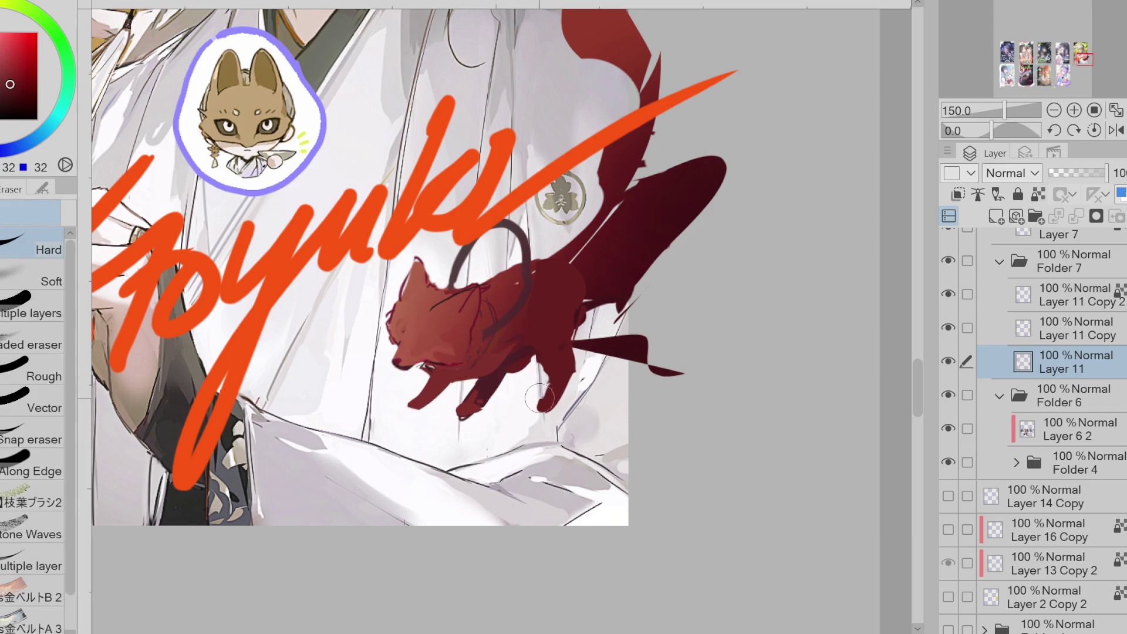
mouse_move(640, 361)
left_mouse_down()
mouse_move(667, 365)
mouse_move(587, 341)
mouse_move(612, 347)
left_mouse_up()
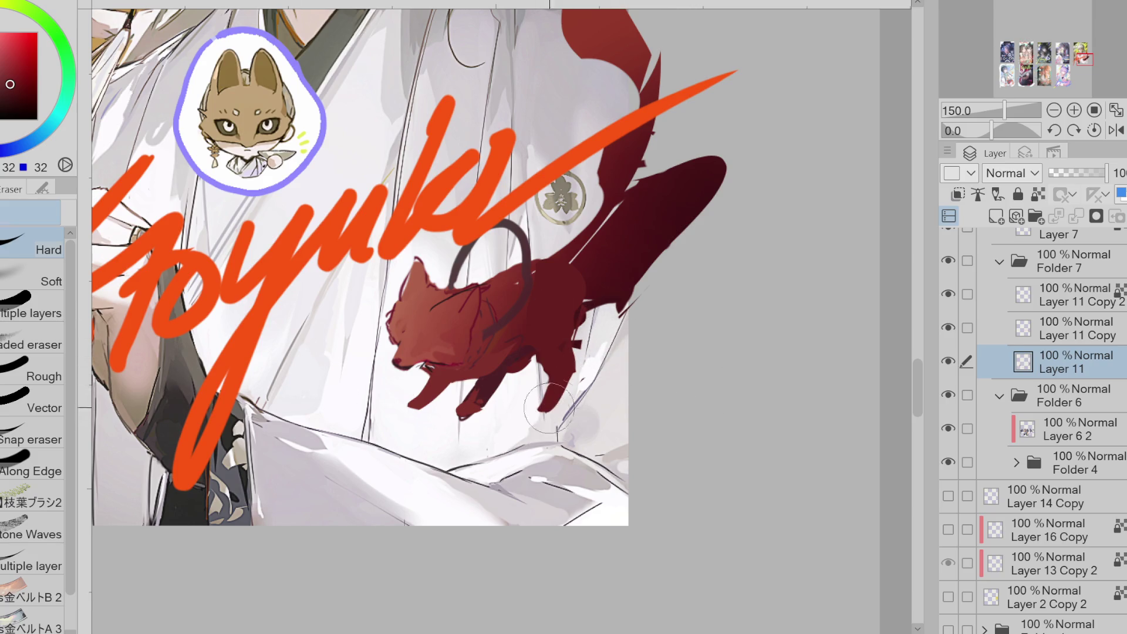
- Switch to the Liquify tool with the J key and set its brush size to about 63.6
key("j")
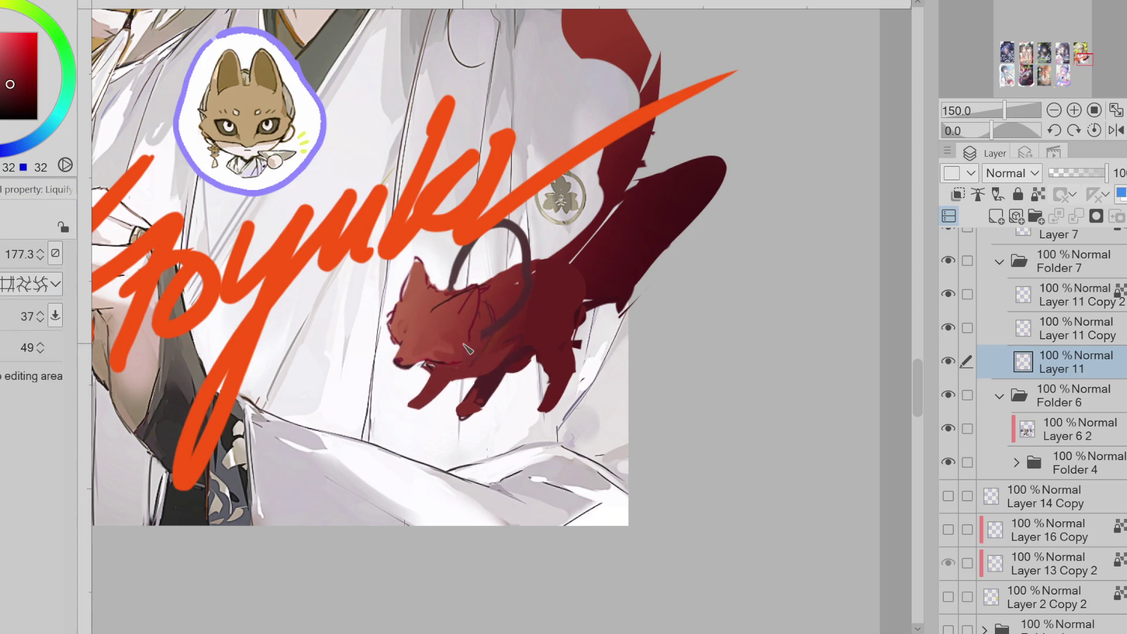
left_click_drag(436, 374, 395, 378, "ctrl+alt")
left_click_drag(517, 329, 549, 329, "ctrl+alt")
left_click_drag(586, 413, 467, 435, "ctrl+alt")
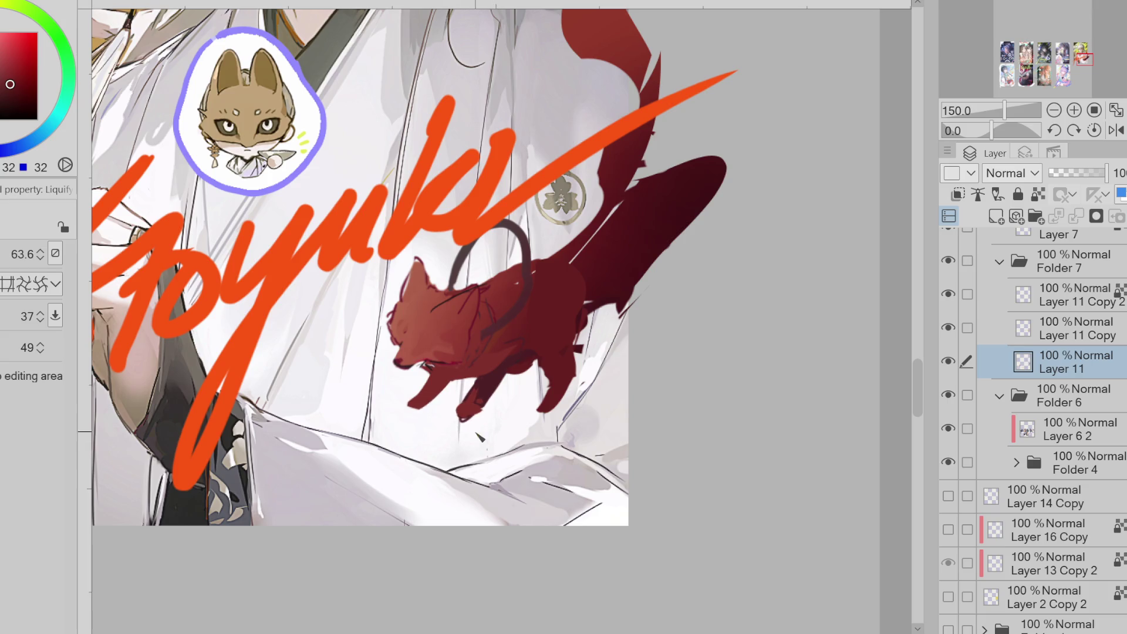
- Erase a small streak on the fox's back and set a dark blue-purple drawing colour
scroll(420, 429, "up", 1)
scroll(460, 384, "down", 2)
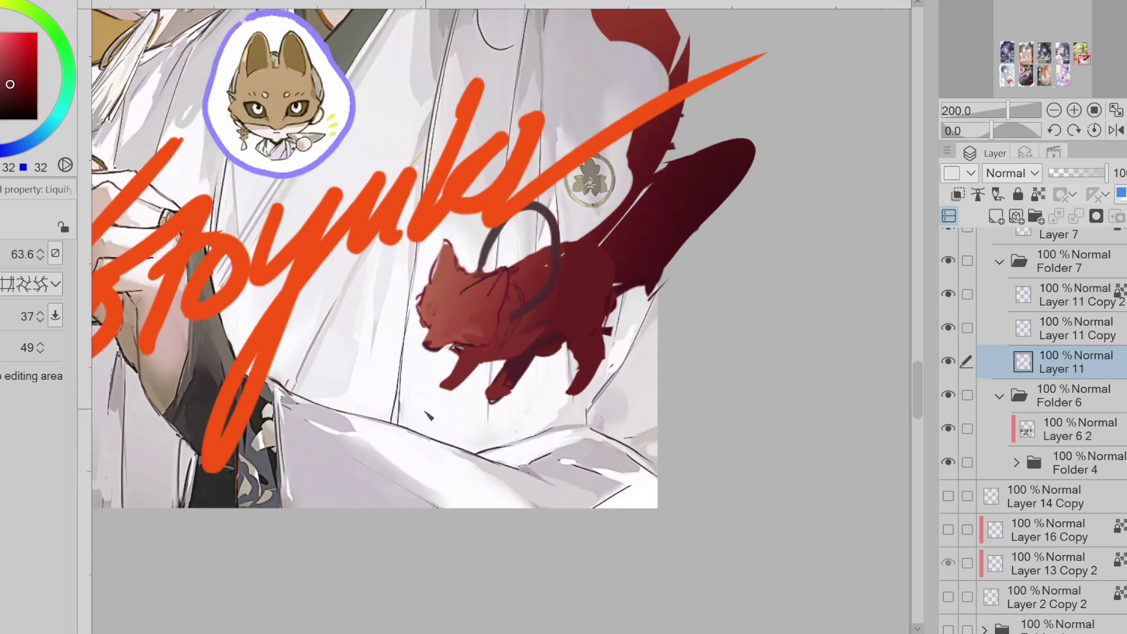
key("e")
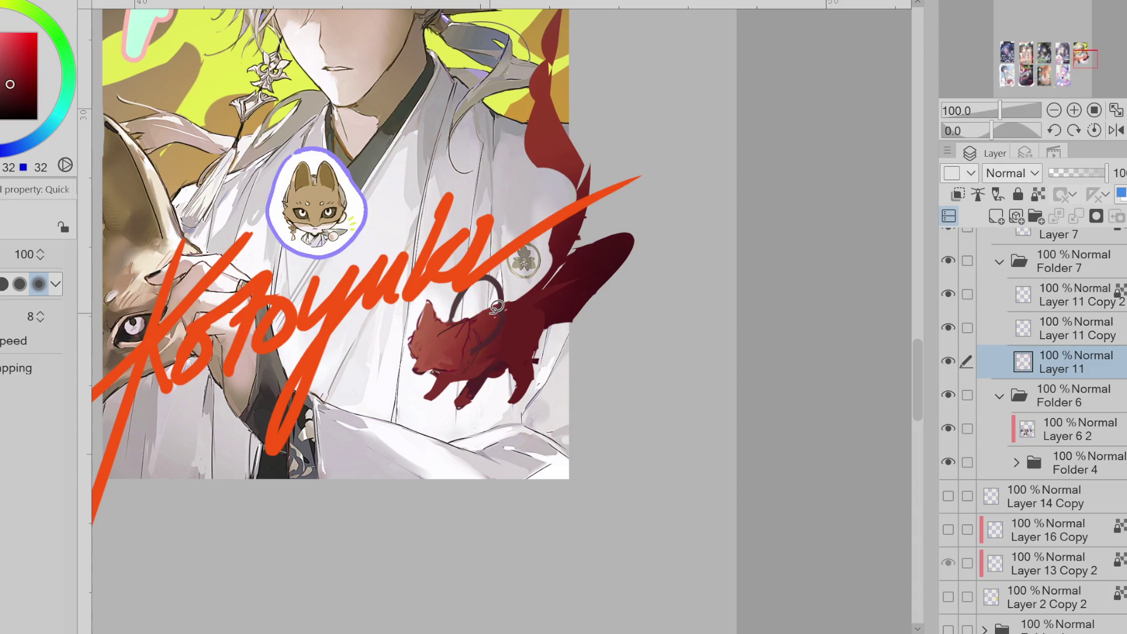
left_click_drag(496, 306, 499, 310)
left_click(485, 322, "alt")
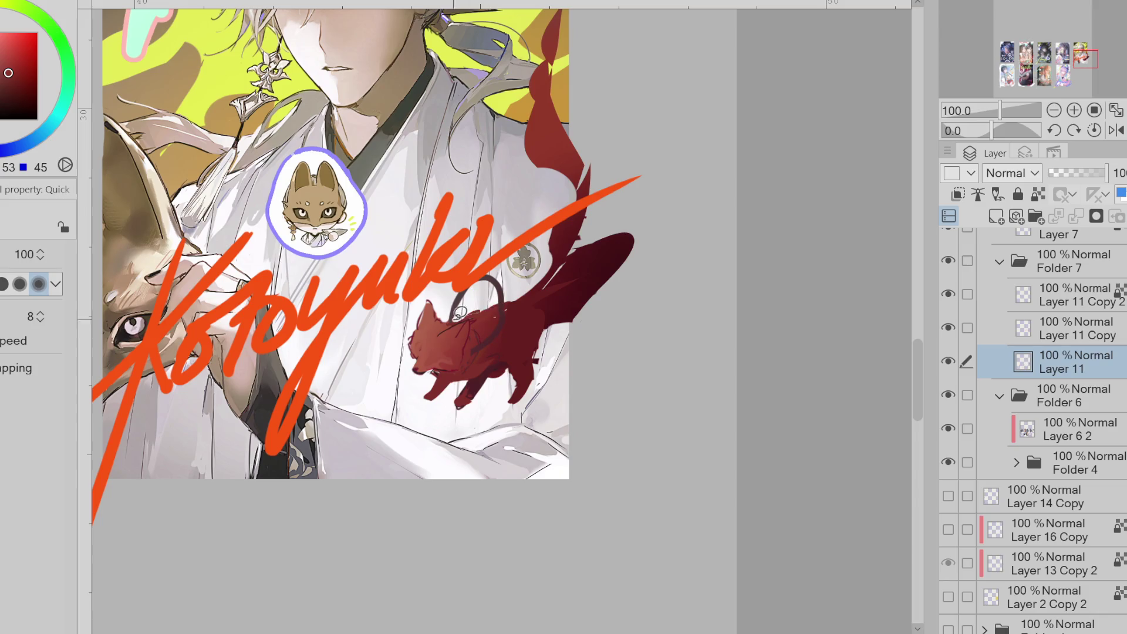
left_click(477, 376, "alt")
key("b")
left_click_drag(450, 379, 450, 379)
left_click(497, 335, "alt")
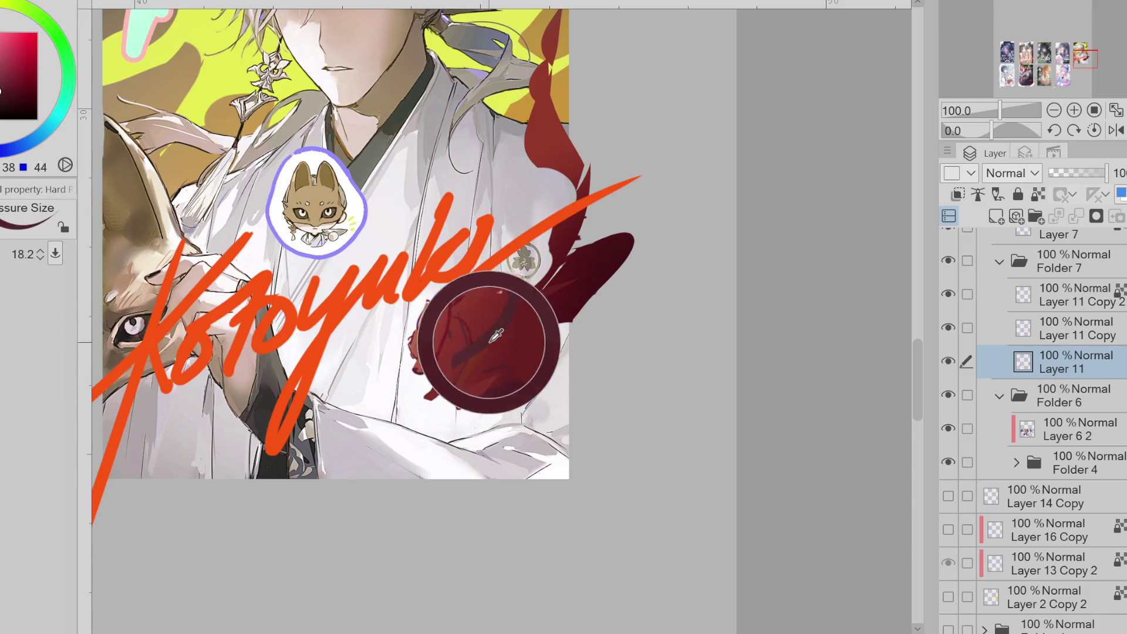
left_click(485, 348, "alt")
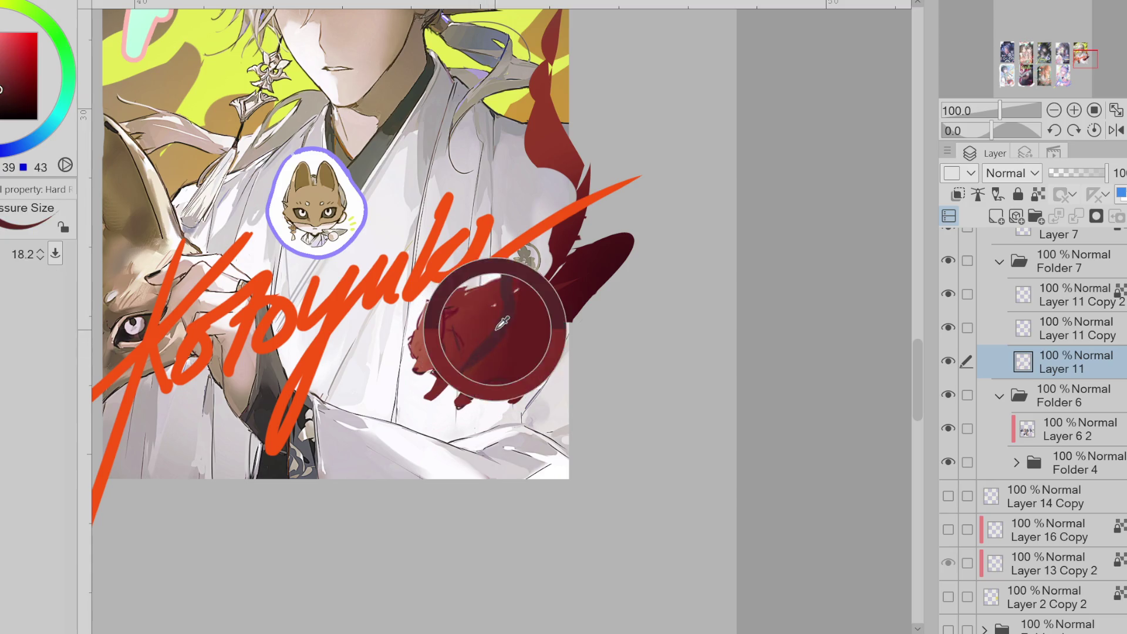
left_click(47, 120)
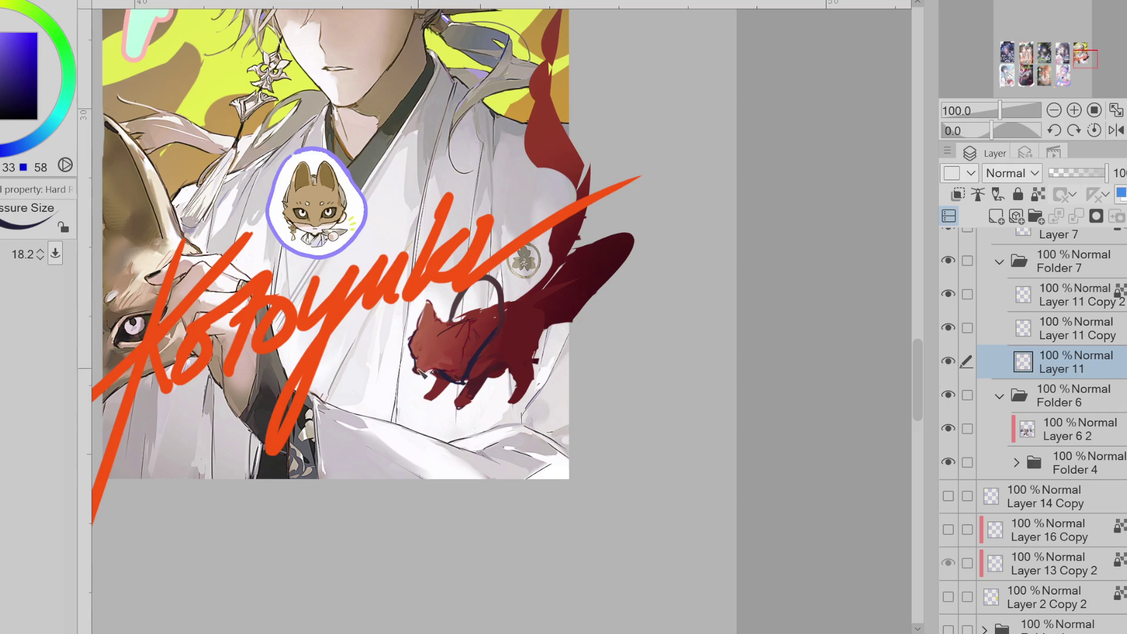
- Cover the pink mark on the fox's paw, undoing a trial dark line across its back
key("e")
left_click_drag(453, 394, 430, 376)
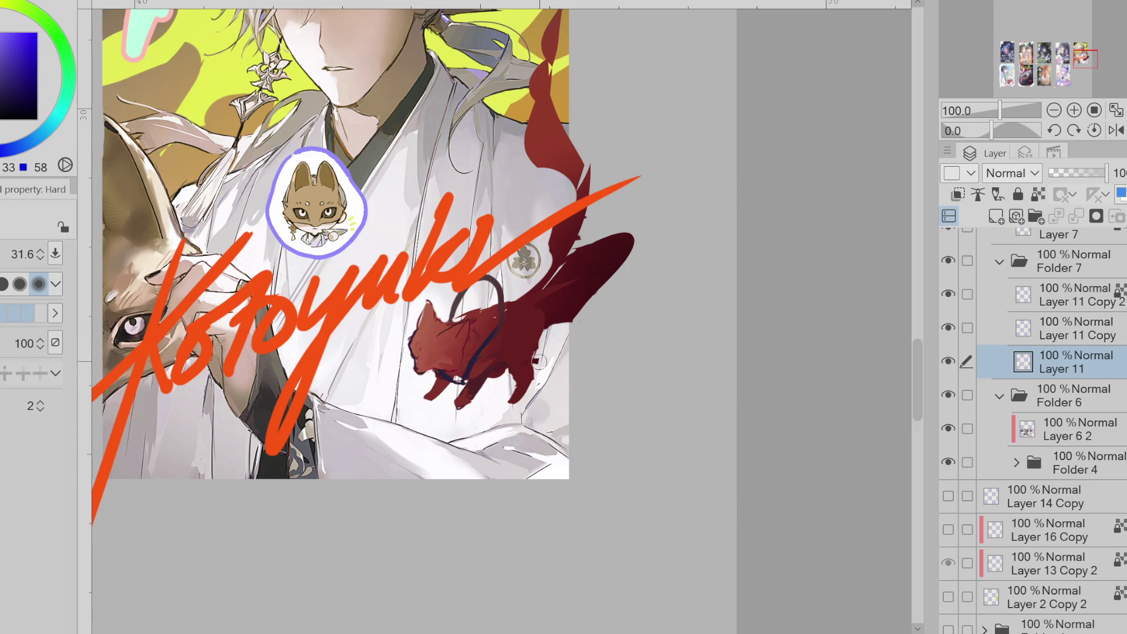
key("p")
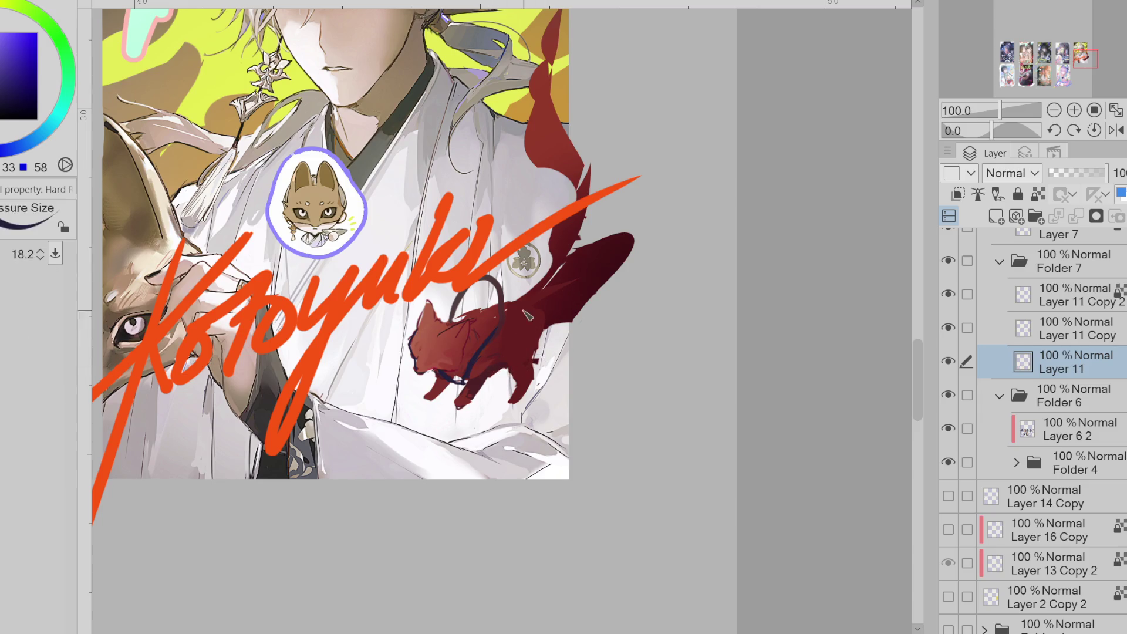
left_click_drag(508, 309, 548, 320)
key("ctrl+z")
key("e")
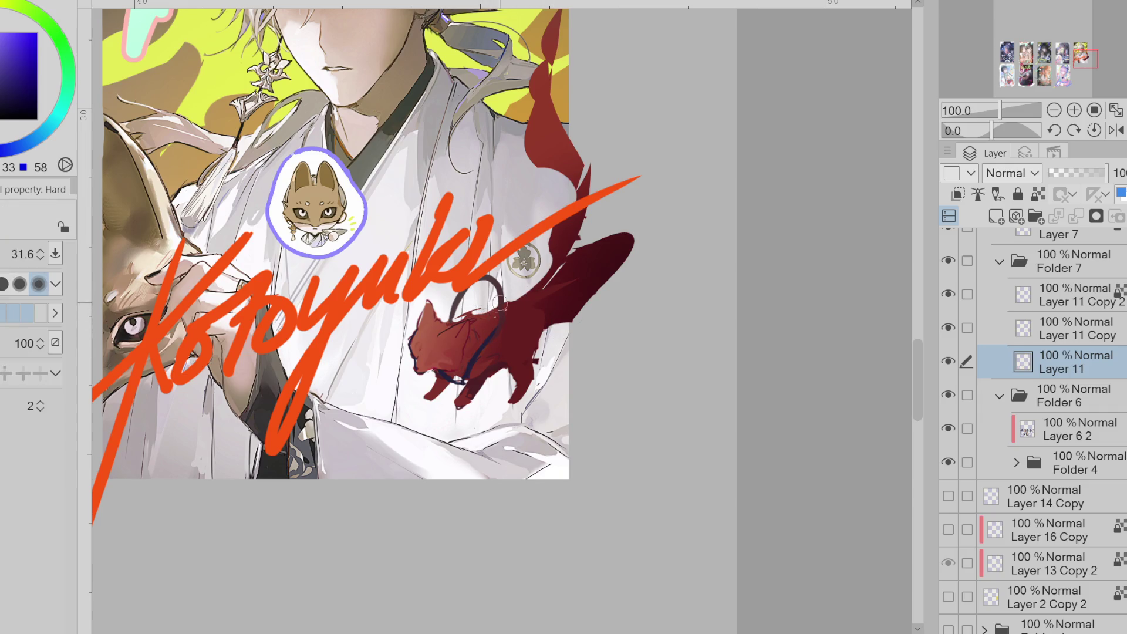
key("p")
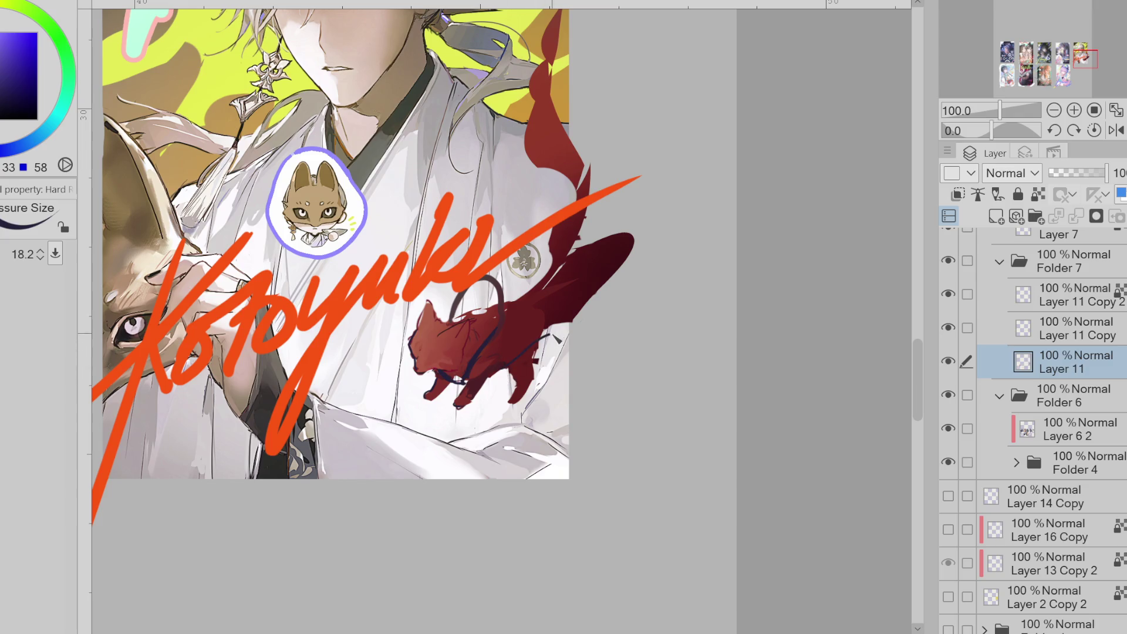
- Lasso-fill an area beside the fox with the fox's dark red
key("e")
left_click(503, 302, "alt")
mouse_move(515, 359)
left_mouse_down()
mouse_move(572, 317)
mouse_move(513, 345)
left_mouse_up()
left_click(23, 96)
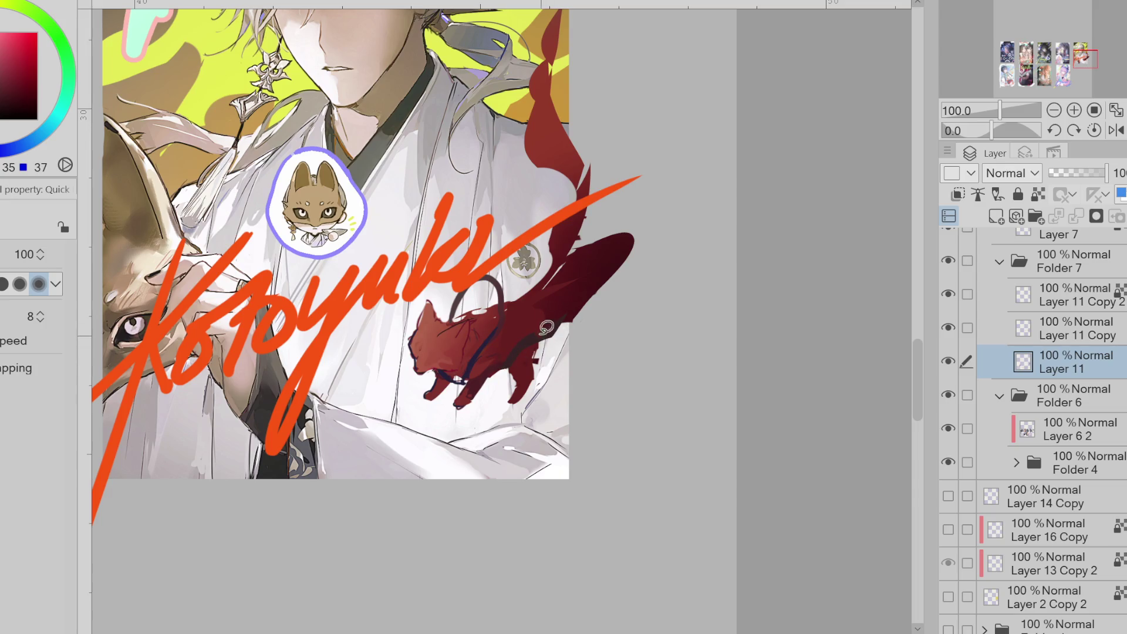
left_click(473, 353, "alt")
left_click(465, 323, "alt")
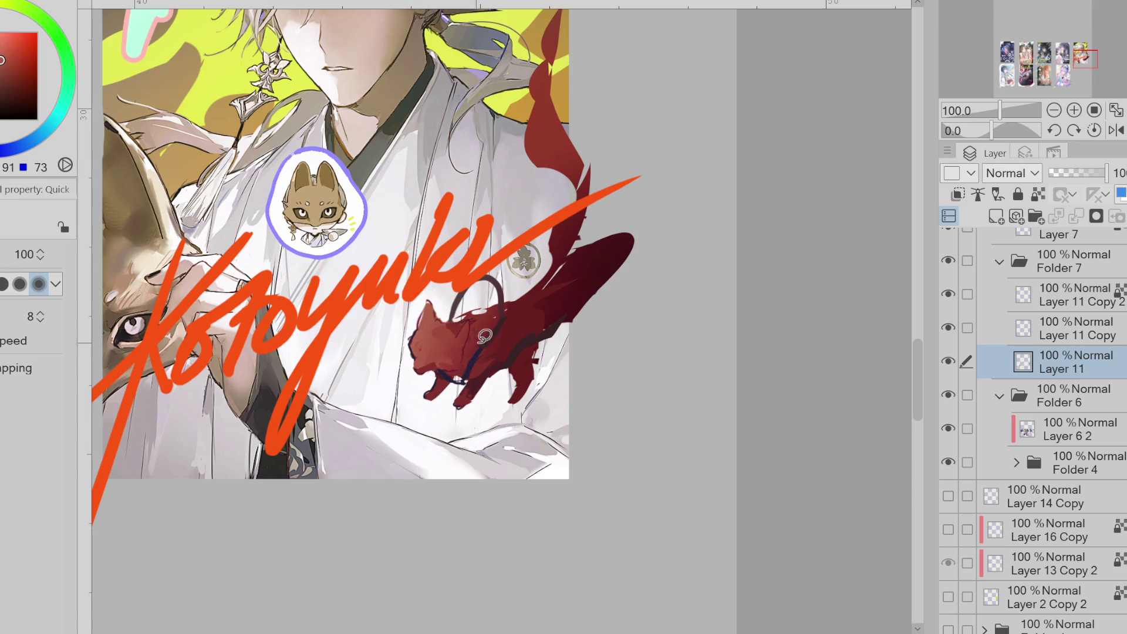
left_click(482, 347, "alt")
- Repaint the fox's head over the pale patch and add dark ear marks
key("b")
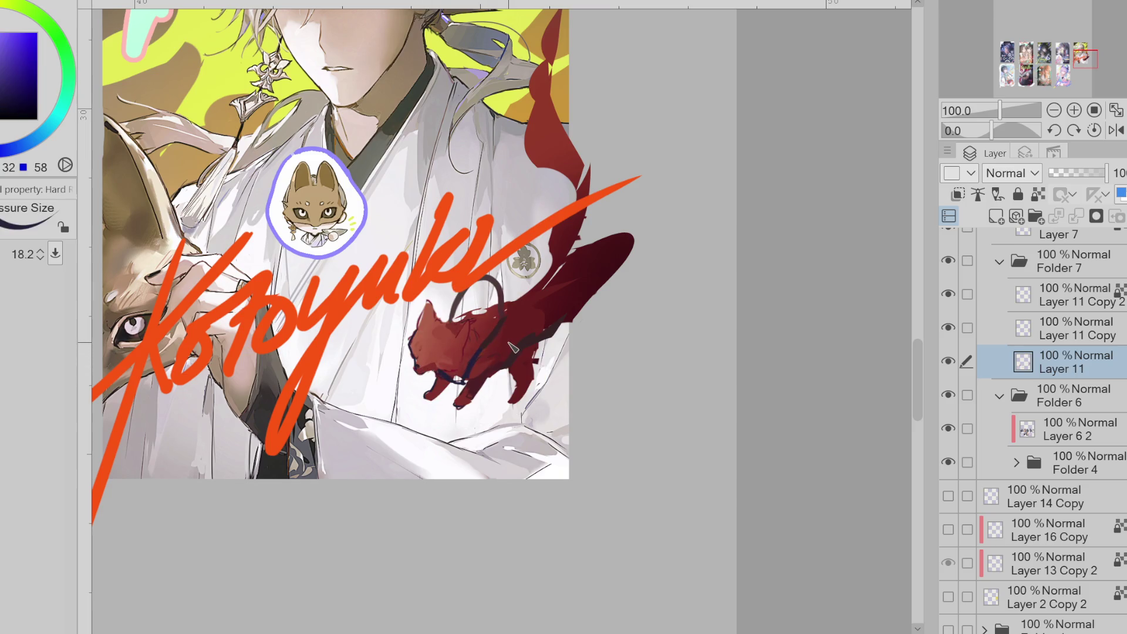
left_click(493, 365, "alt")
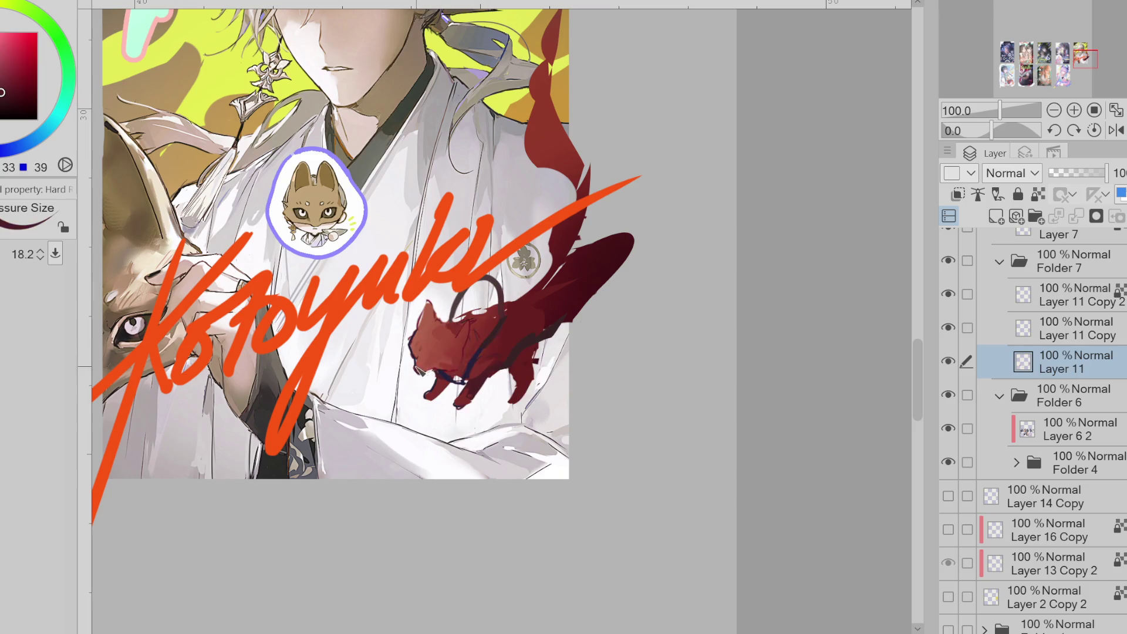
left_click(425, 362, "alt")
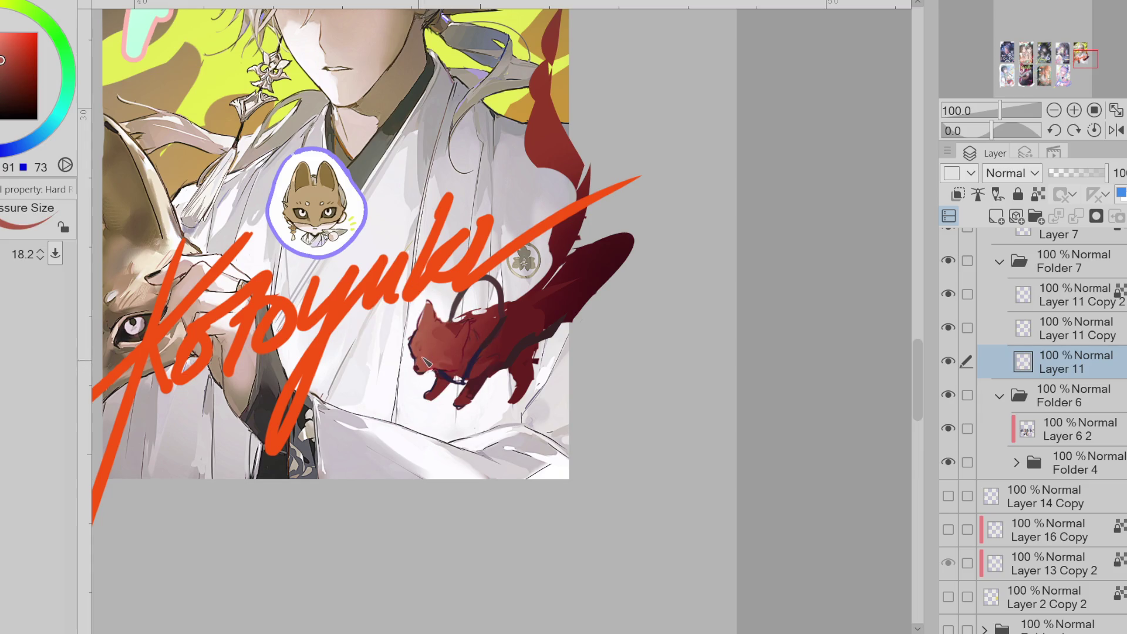
scroll(500, 210, "up", 1)
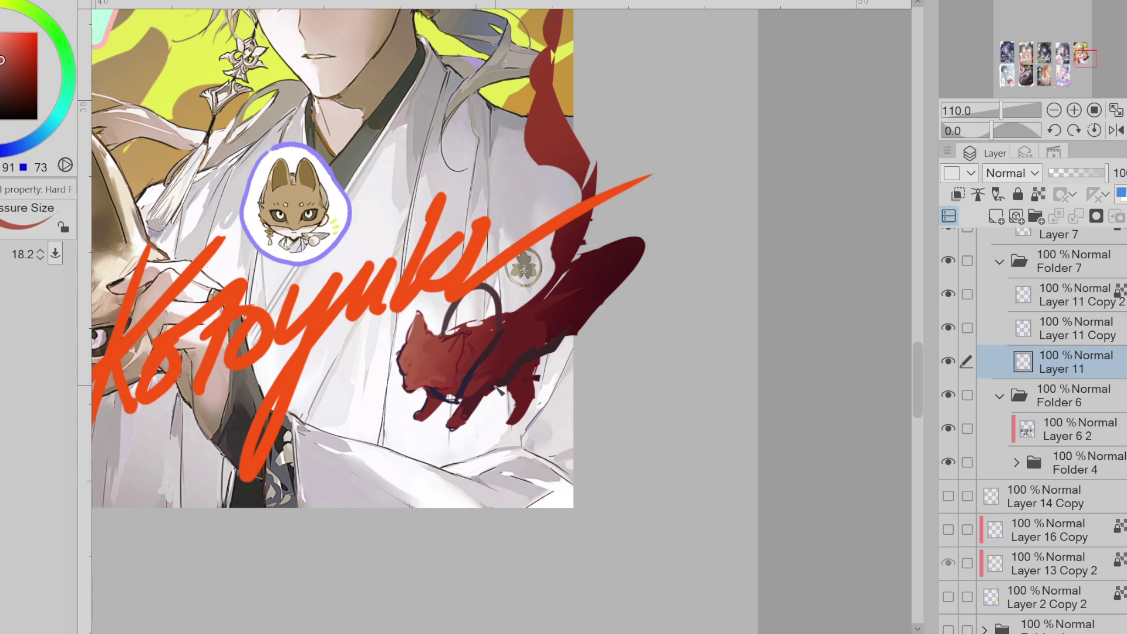
left_click(511, 361, "alt")
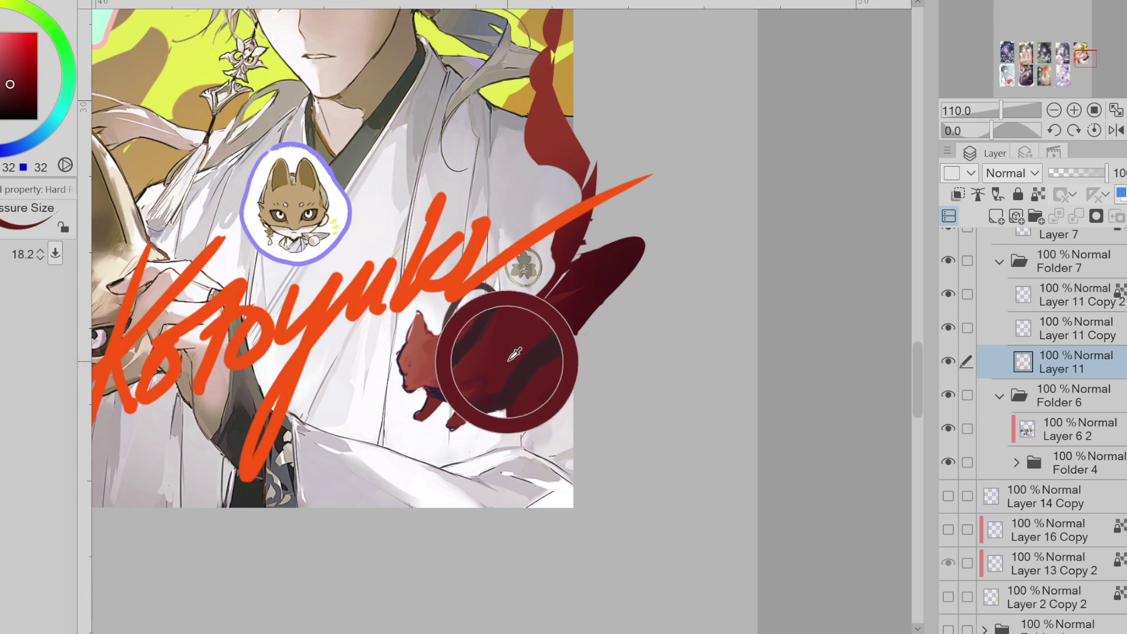
key("e")
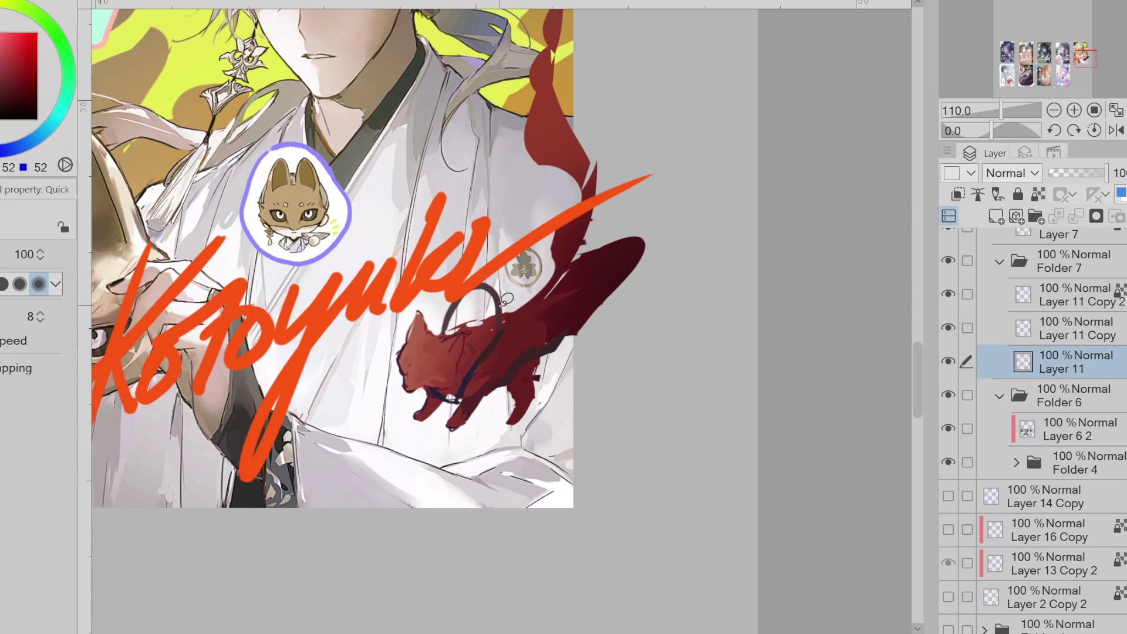
left_click_drag(468, 347, 455, 354)
mouse_move(432, 317)
left_mouse_down()
mouse_move(421, 332)
mouse_move(443, 317)
left_mouse_up()
- Sample a purple-blue and paint a small purple flower at the fox's mouth
key("e")
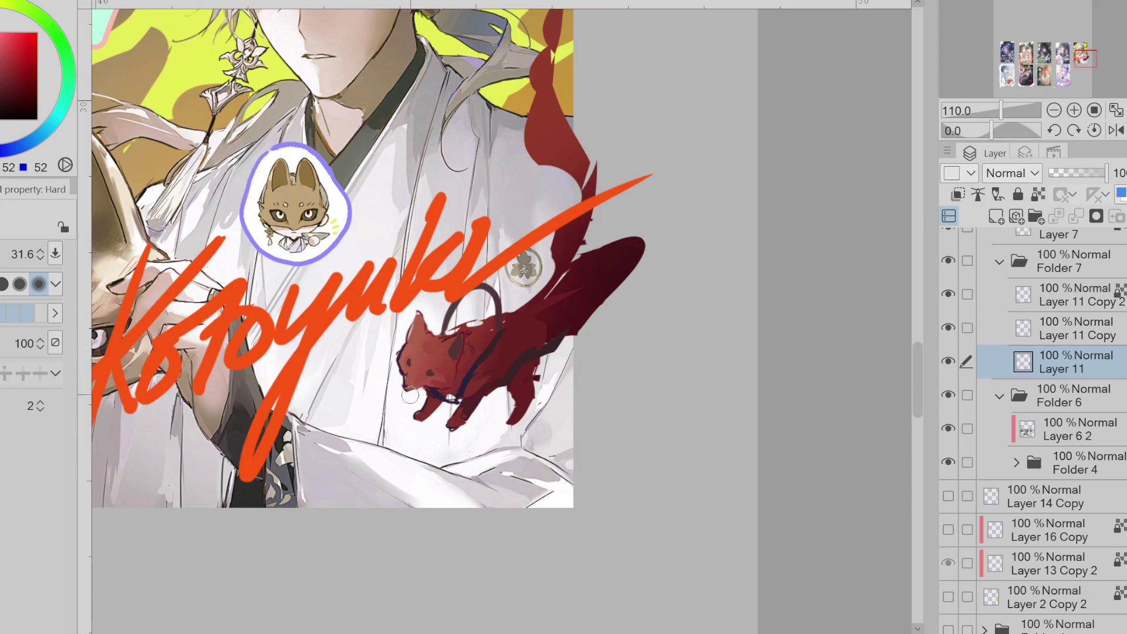
key("b")
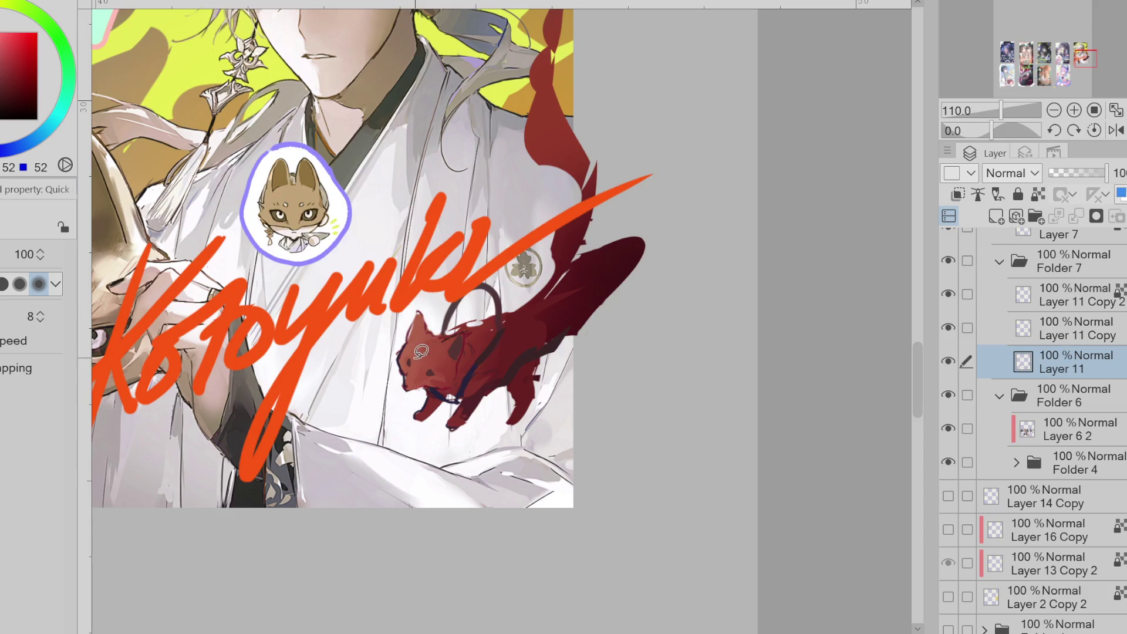
scroll(416, 357, "up", 2)
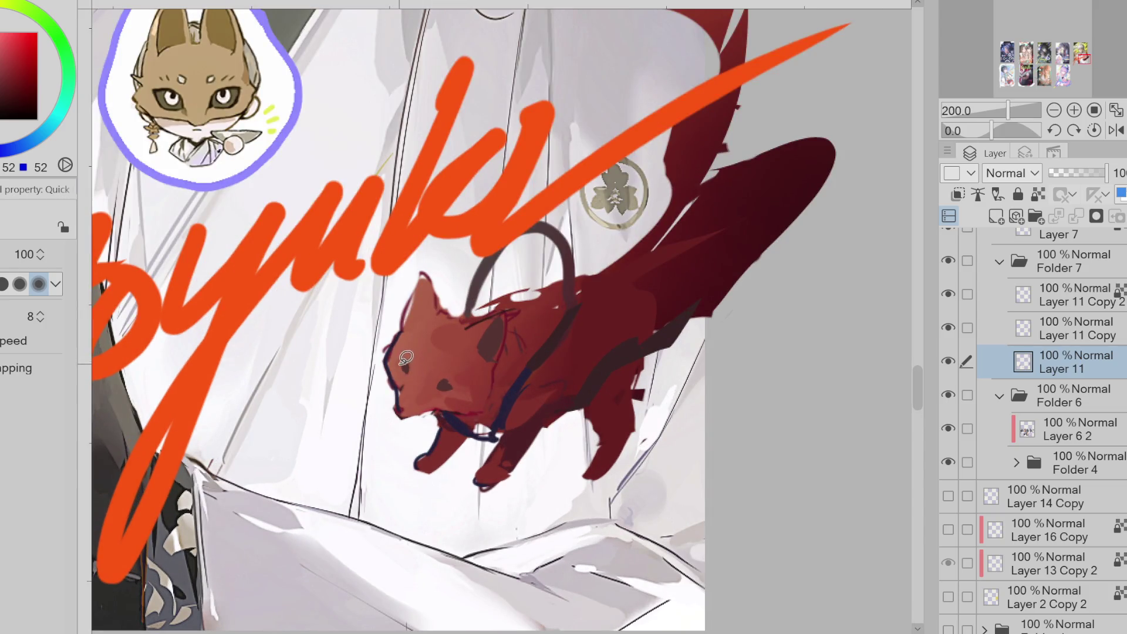
left_click(467, 344, "alt")
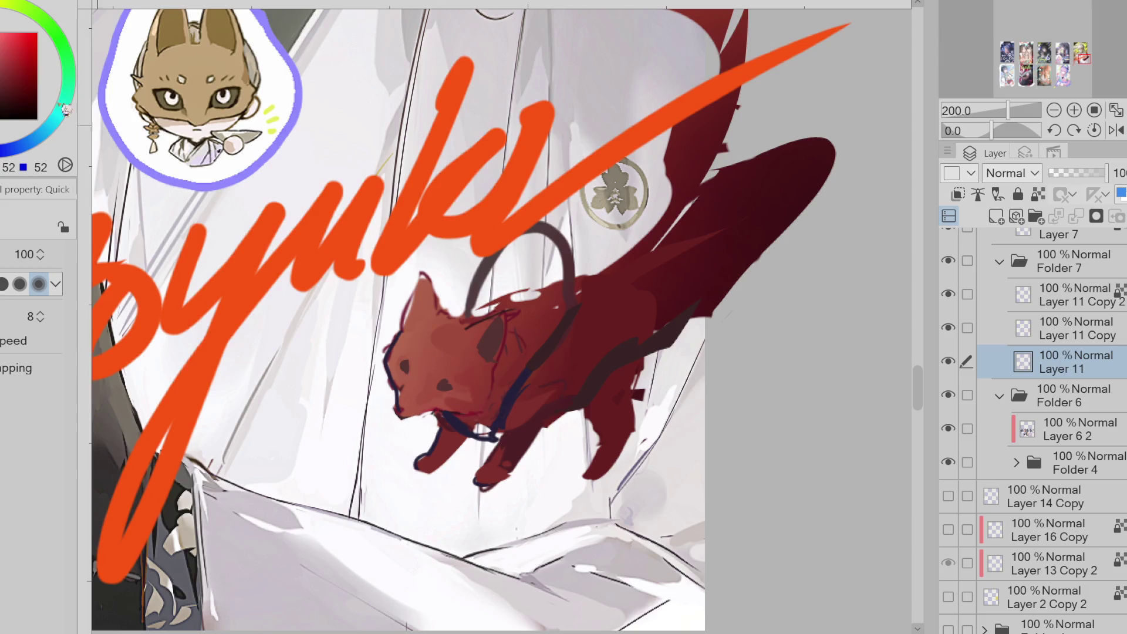
left_click(477, 353, "alt")
left_click(442, 384, "alt")
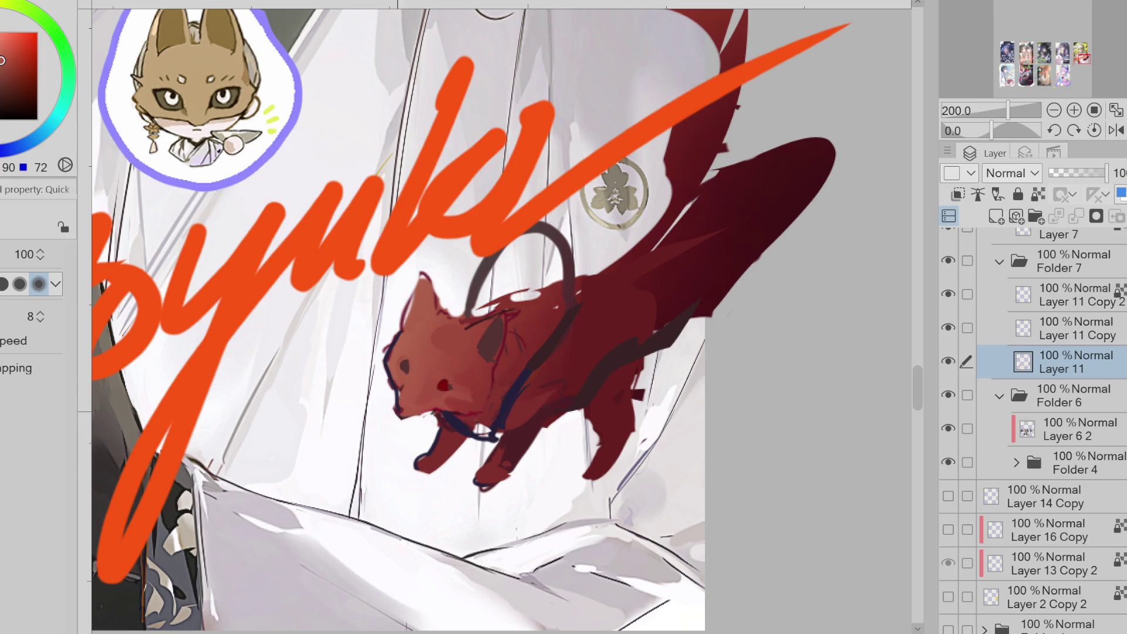
key("b")
key("m")
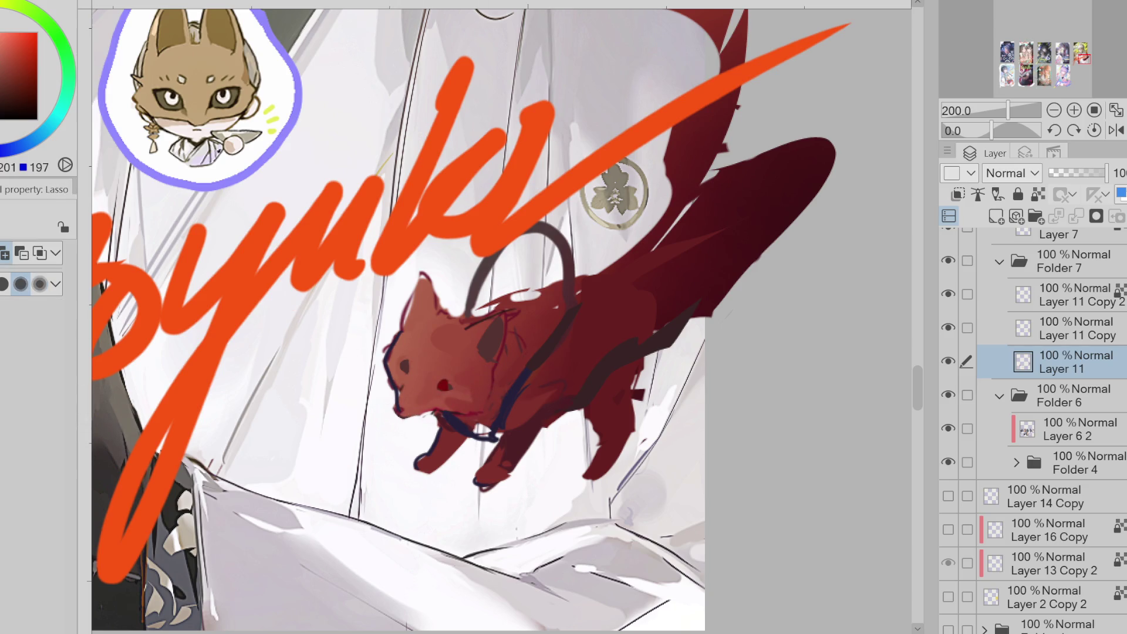
key("ctrl+minus")
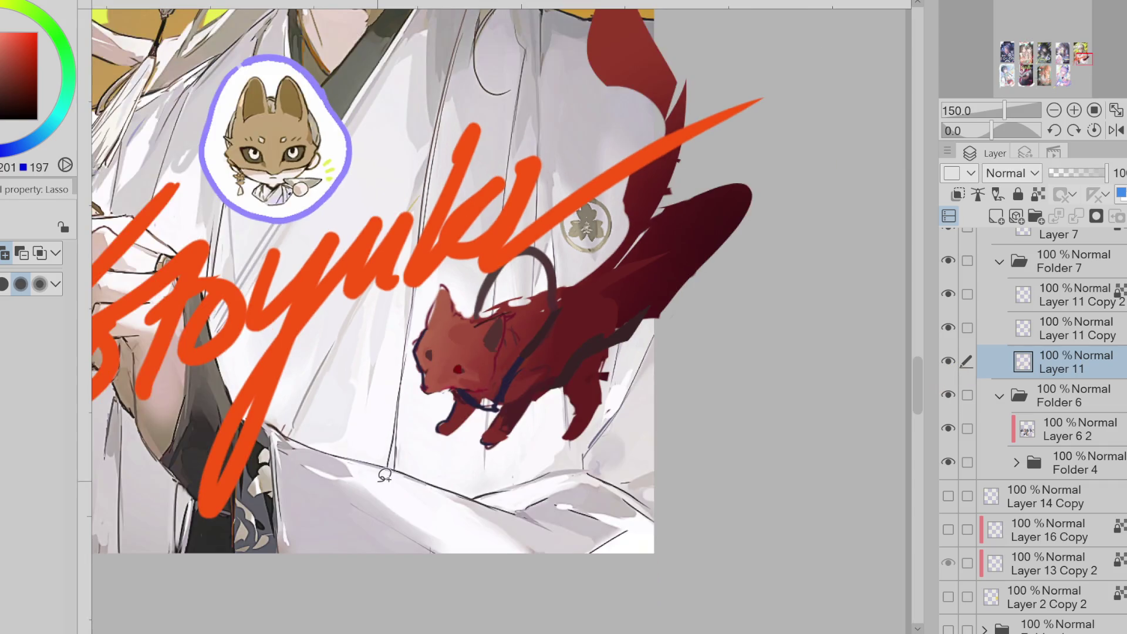
left_click(346, 171, "alt")
key("p")
left_click_drag(464, 381, 444, 393)
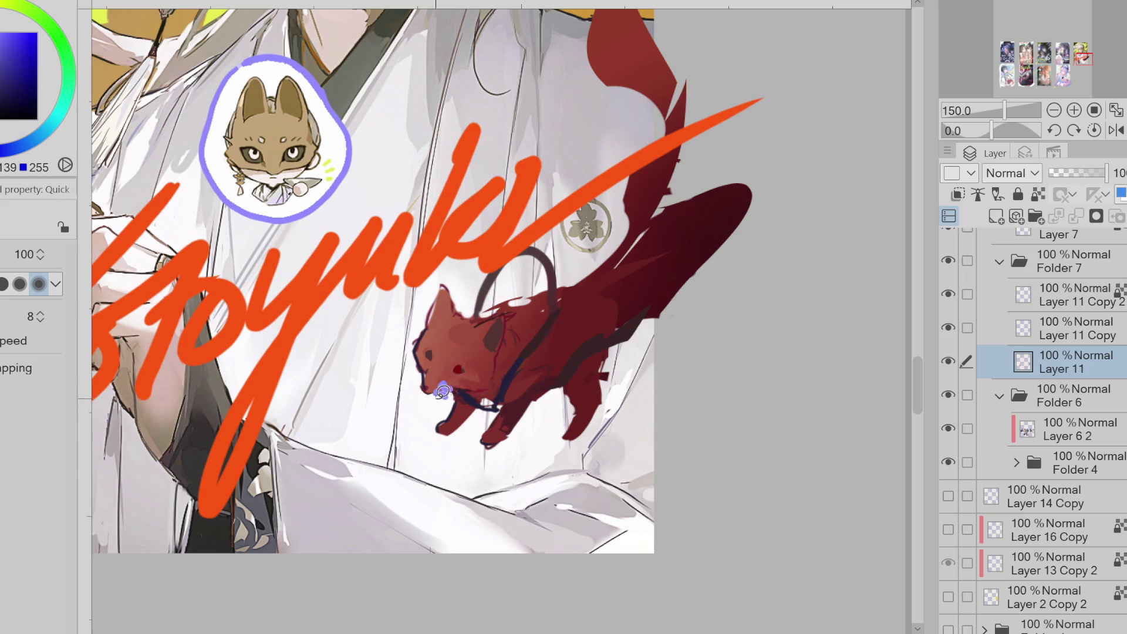
- Try a green leaf under the flower, then undo the leaf strokes
left_click(15, 8)
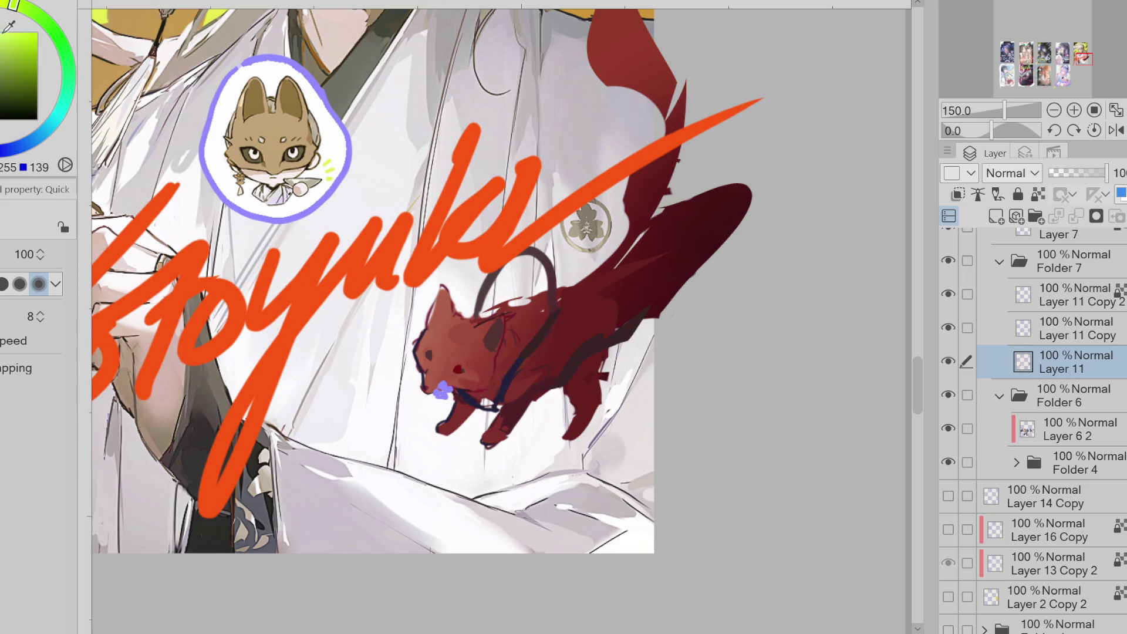
left_click(445, 392, "alt")
left_click_drag(442, 395, 435, 402)
key("x")
left_click(359, 282, "alt")
key("ctrl+z")
- Shade the fox's face and nose with darker reds picked from the fox
left_click(449, 350, "alt")
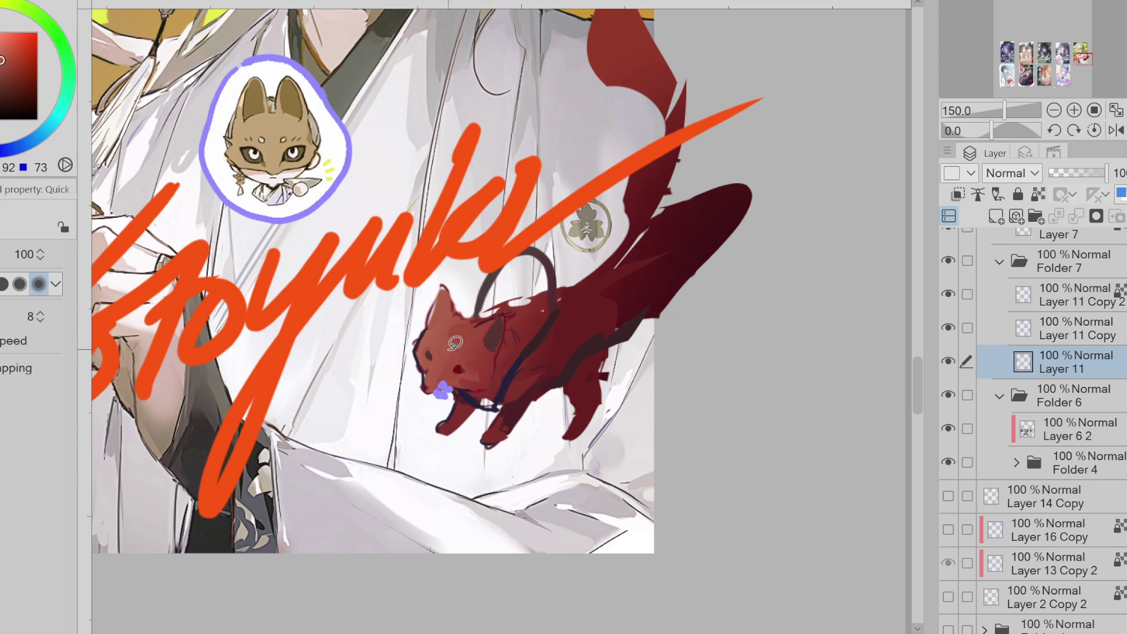
left_click(455, 343, "alt")
mouse_move(437, 344)
left_mouse_down()
mouse_move(469, 335)
mouse_move(476, 366)
left_mouse_up()
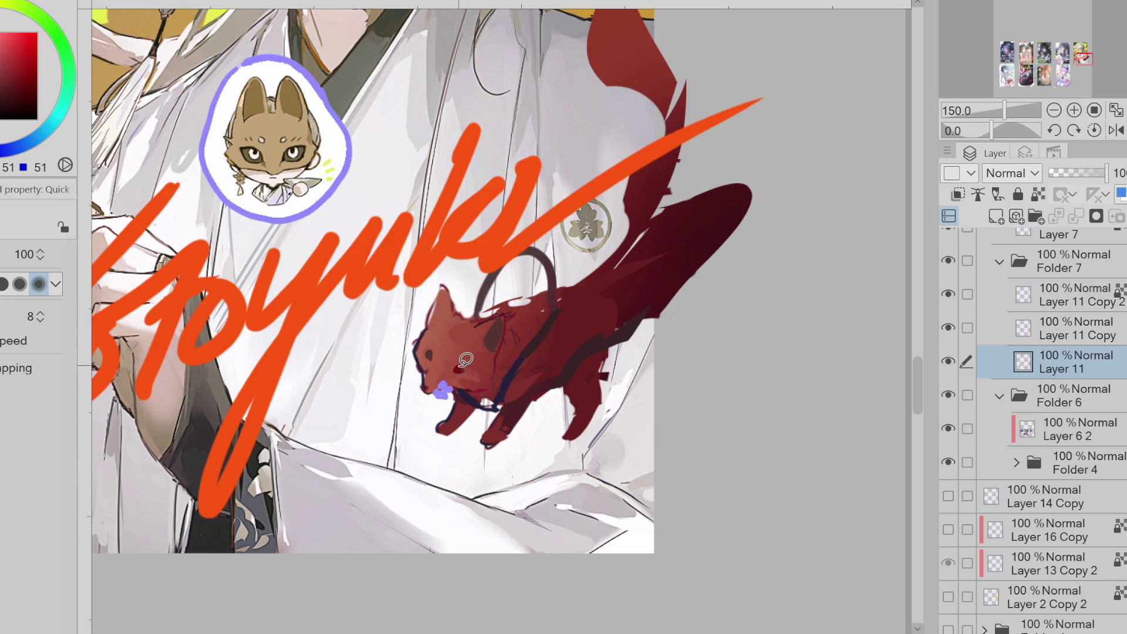
left_click(478, 360, "alt")
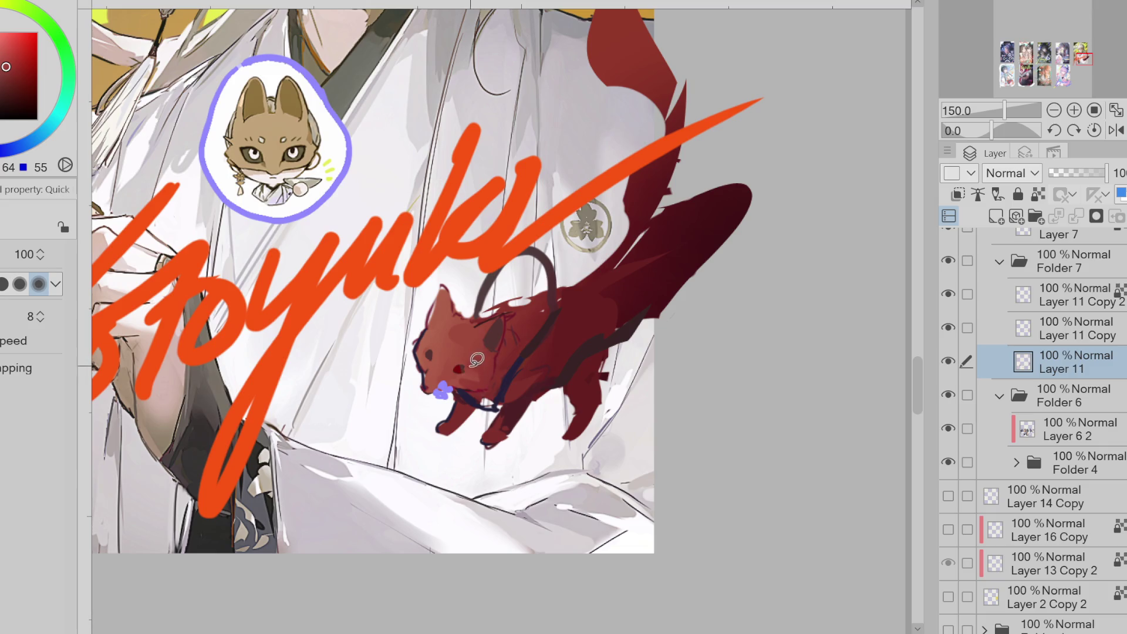
left_click(470, 359, "alt")
left_click(466, 363, "alt")
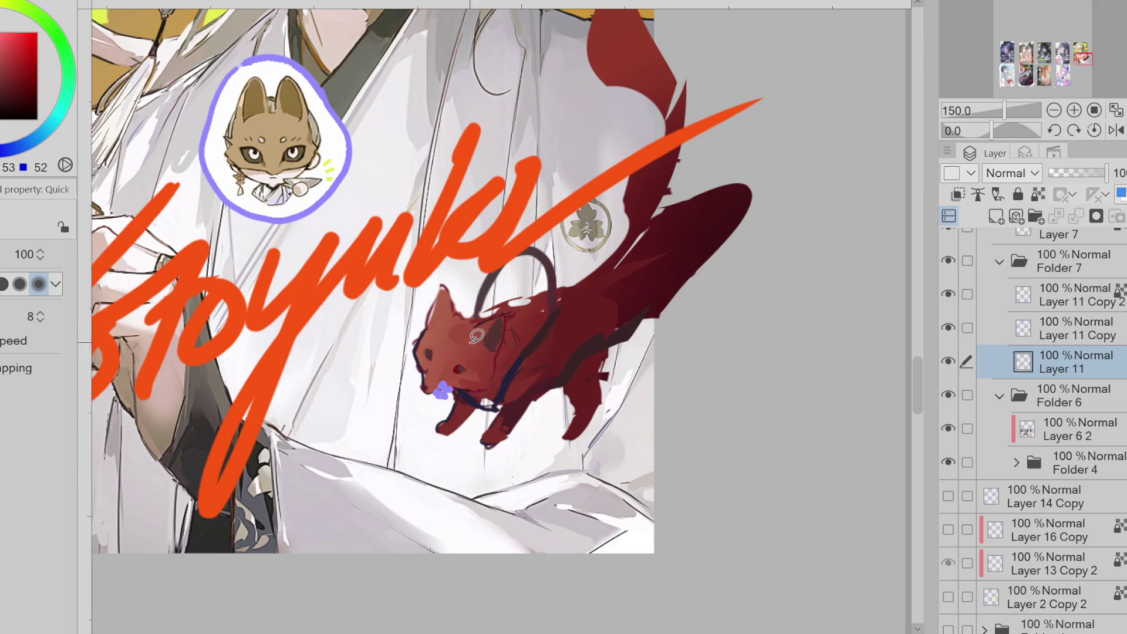
left_click(440, 351, "alt")
left_click(433, 363, "alt")
- Enlarge the hard brush slightly and add more purple petals to the flower
key("b")
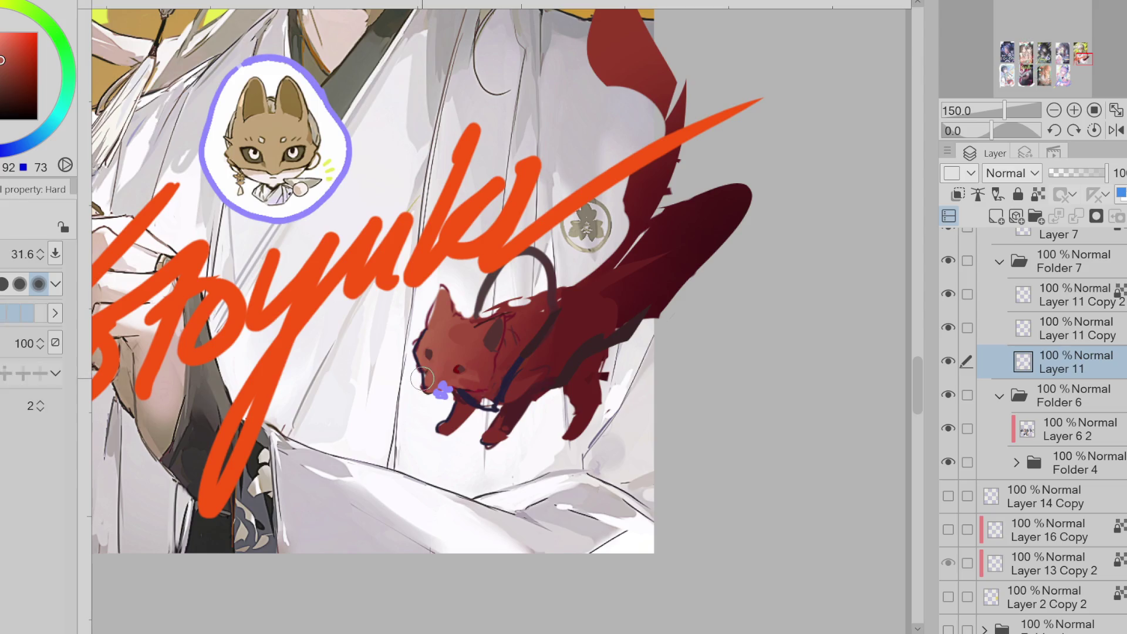
left_click(427, 385, "alt")
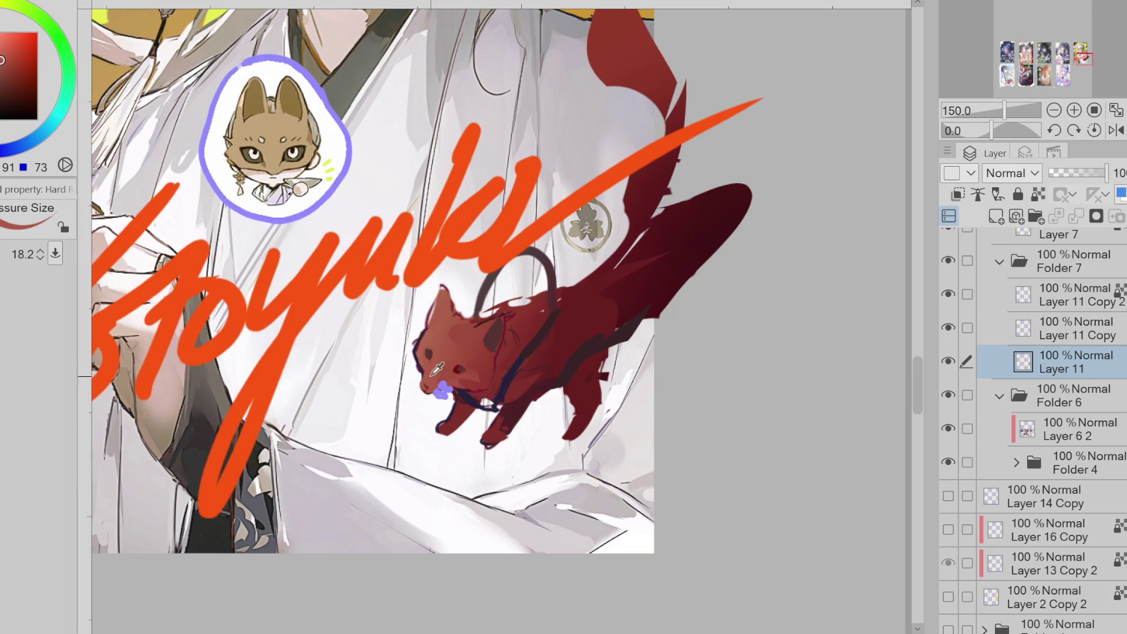
left_click_drag(461, 385, 470, 384)
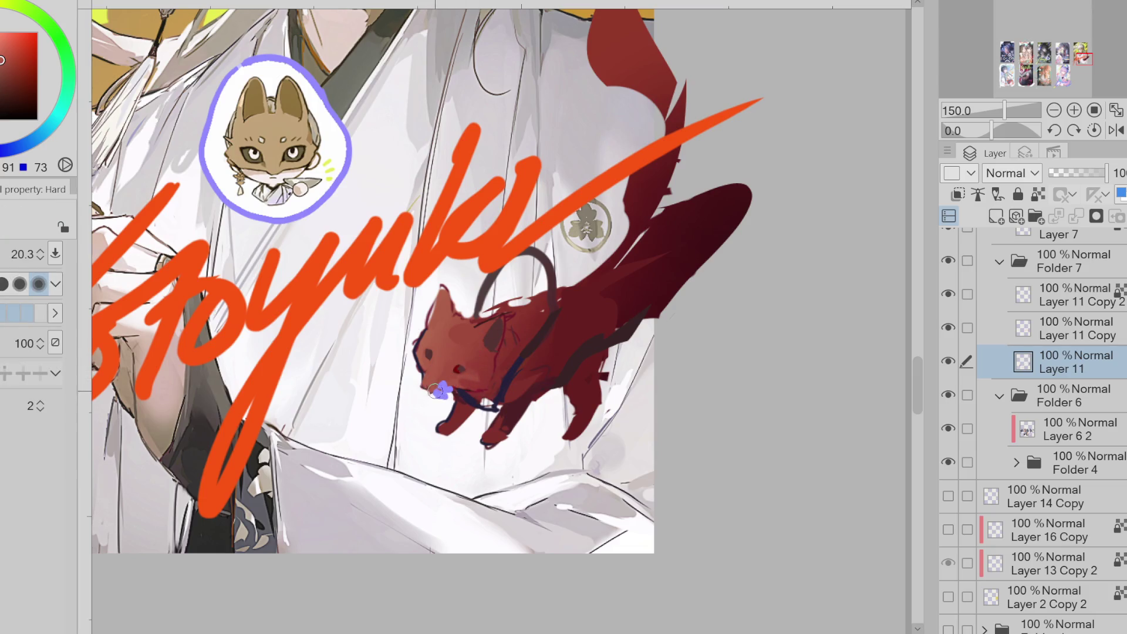
left_click(477, 393, "alt")
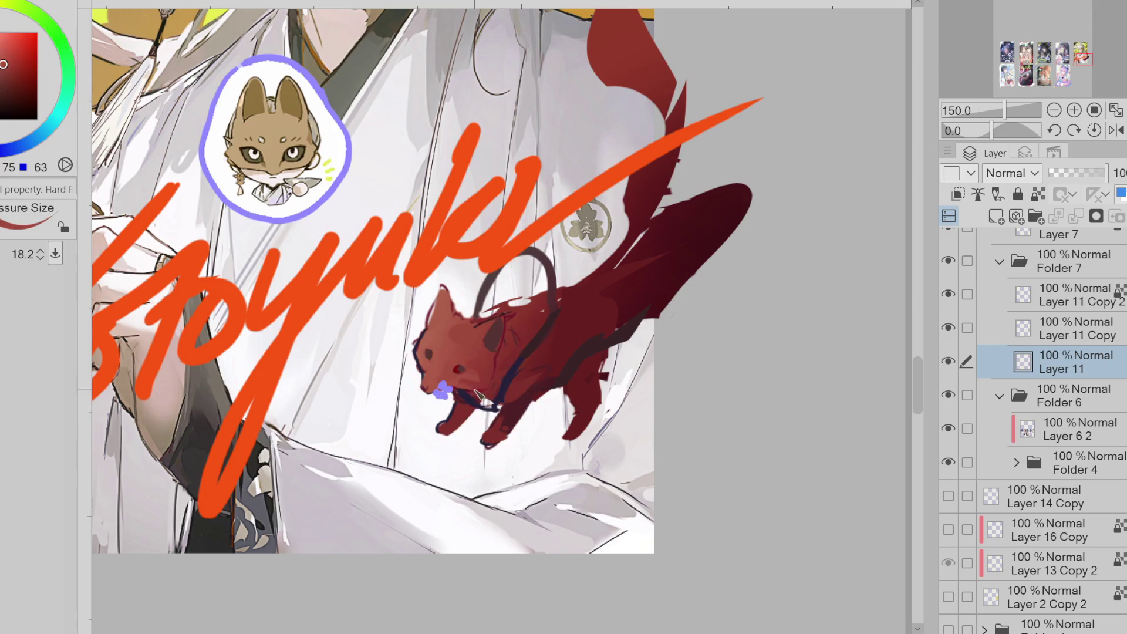
left_click(457, 384, "alt")
left_click(435, 356, "alt")
left_click(448, 344, "alt")
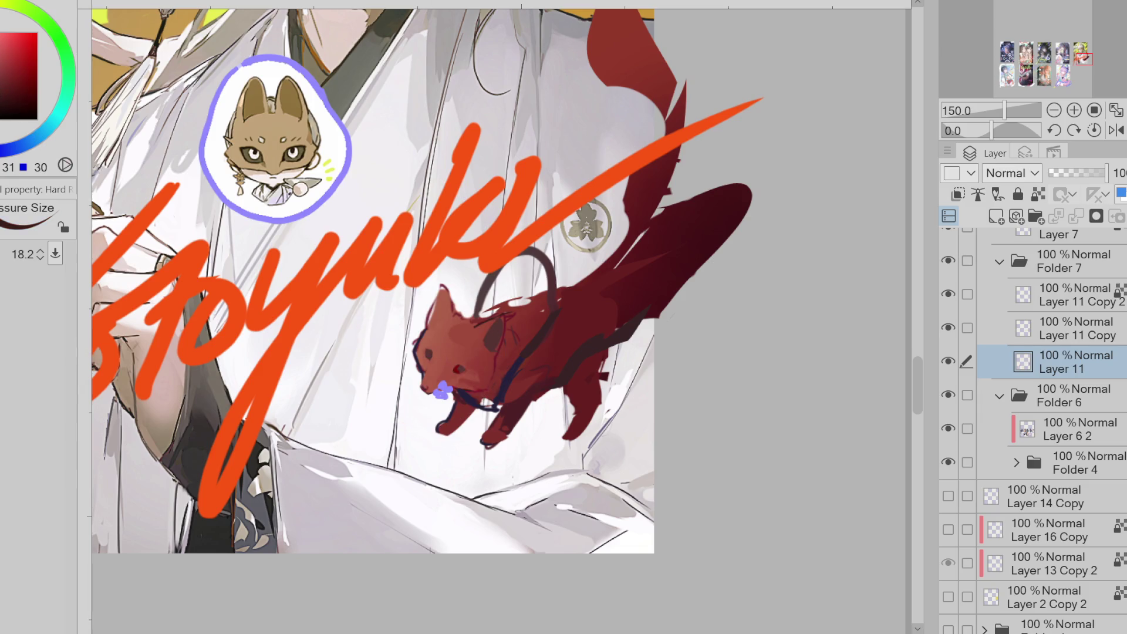
left_click_drag(428, 387, 442, 394)
- Lasso-fill a new dark-red tail shape above the existing tail
key("[")
scroll(425, 315, "down", 1)
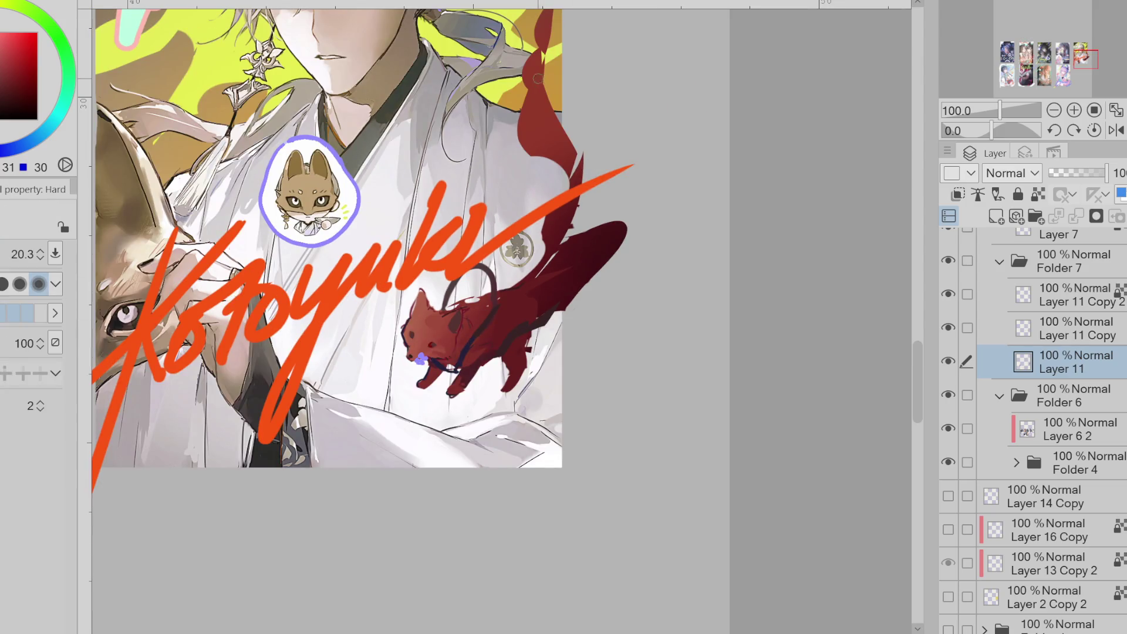
key("ctrl+z")
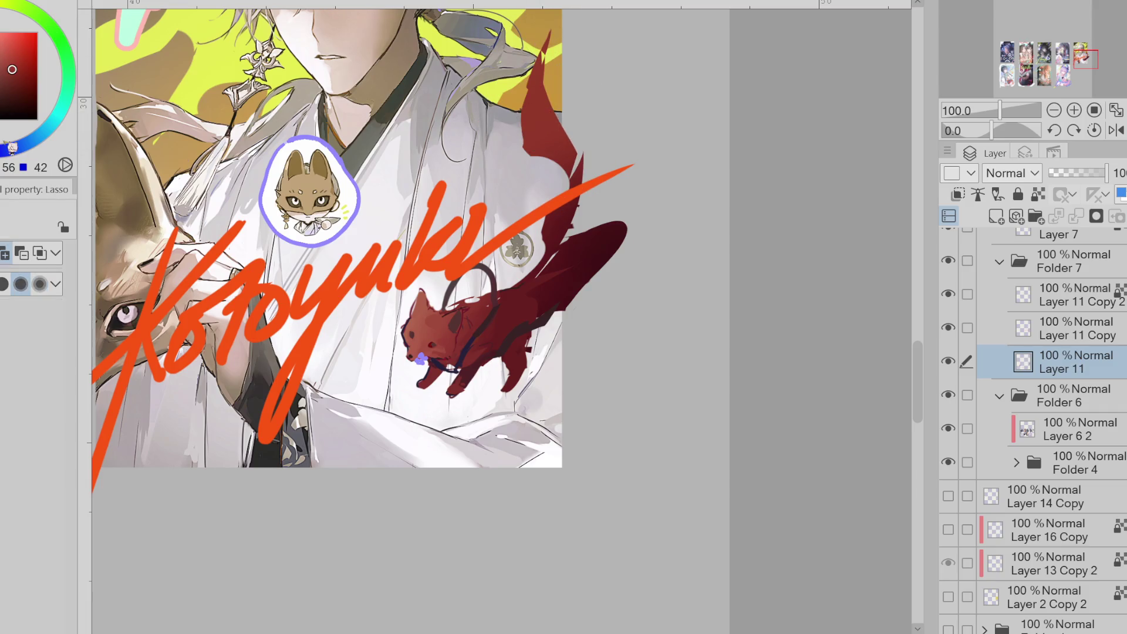
left_click(569, 197, "alt")
key("m")
key("m")
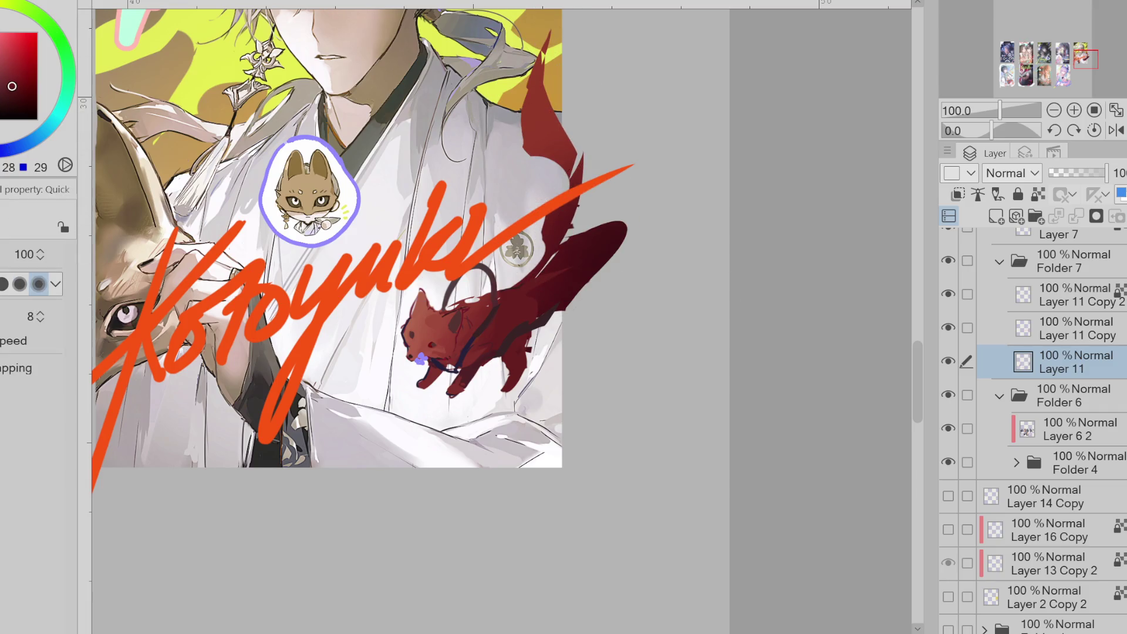
mouse_move(528, 281)
left_mouse_down()
mouse_move(561, 156)
mouse_move(516, 267)
left_mouse_up()
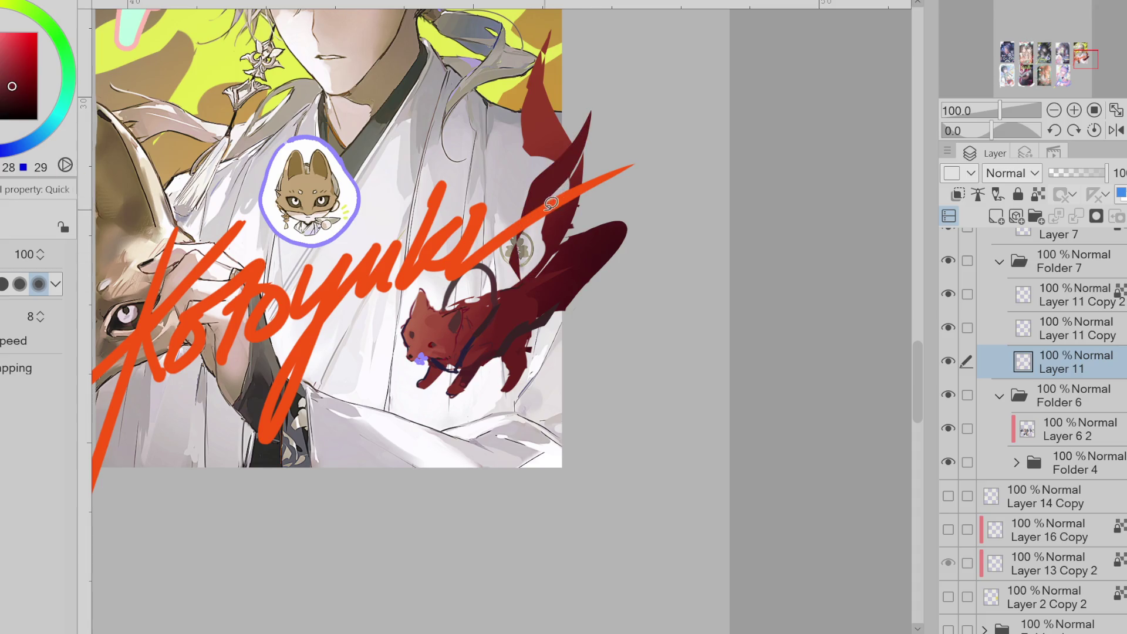
- Extend and outline the tail in dark red, adding strokes at its tip
key("e")
left_click(538, 316)
mouse_move(557, 249)
left_mouse_down()
mouse_move(583, 235)
mouse_move(578, 218)
left_mouse_up()
mouse_move(552, 169)
left_mouse_down()
mouse_move(525, 252)
mouse_move(544, 133)
mouse_move(560, 158)
mouse_move(554, 137)
mouse_move(594, 170)
left_mouse_up()
key("e")
key("b")
mouse_move(549, 56)
left_mouse_down()
mouse_move(529, 94)
mouse_move(530, 126)
left_mouse_up()
- Fill another dark-red tail fanning out below the fox
key("bracketright")
key("u")
mouse_move(535, 302)
left_mouse_down()
mouse_move(543, 382)
mouse_move(580, 365)
mouse_move(564, 282)
mouse_move(581, 194)
mouse_move(561, 249)
left_mouse_up()
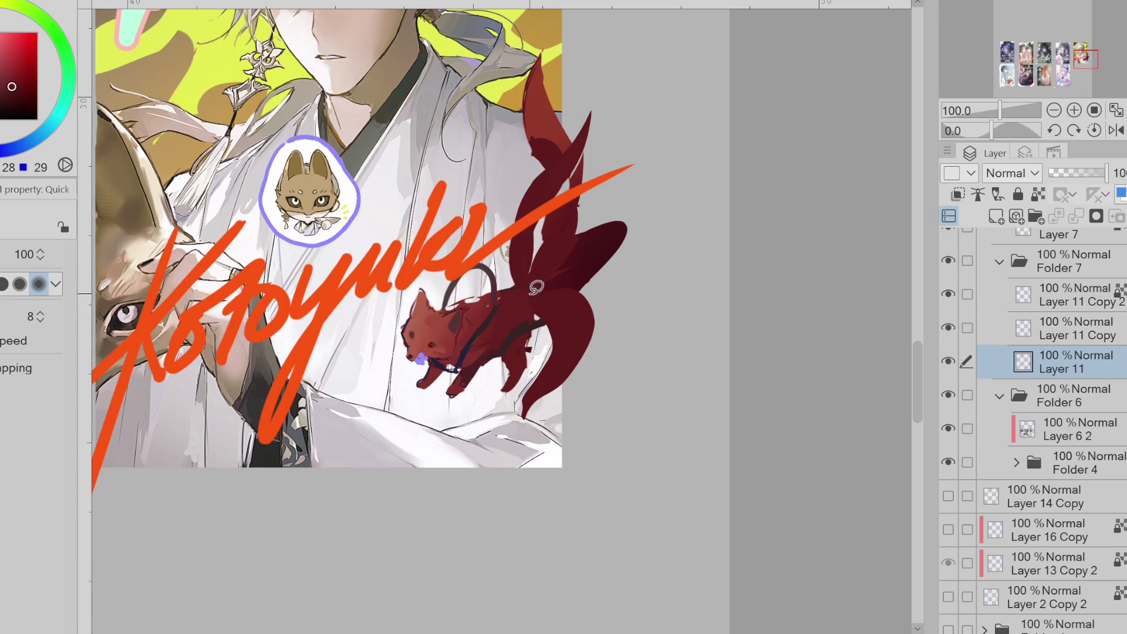
key("e")
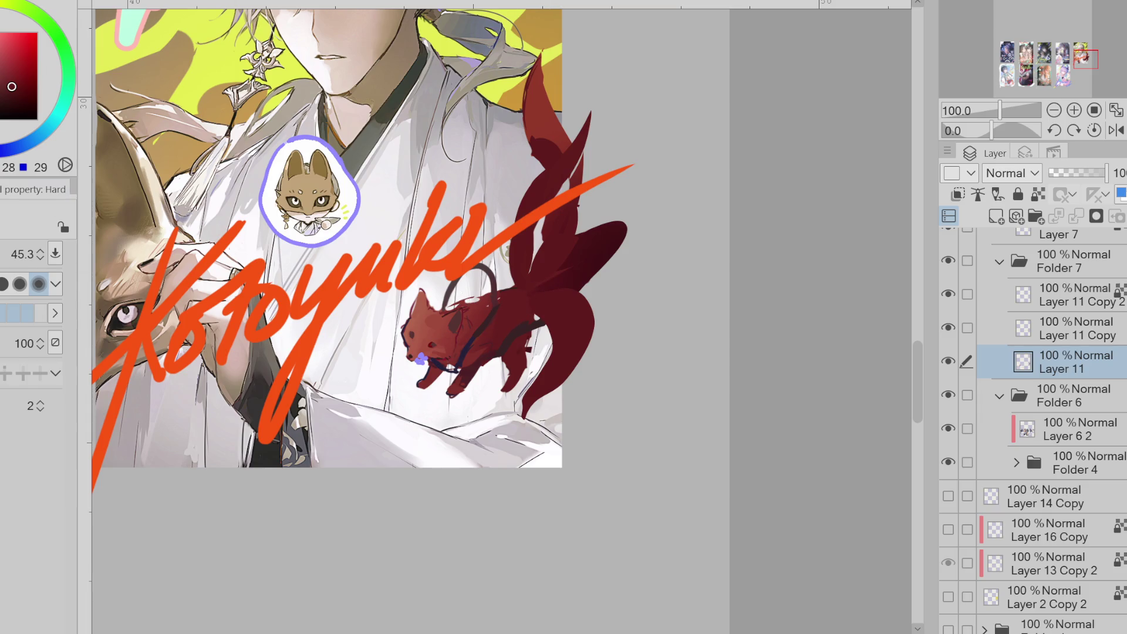
key("m")
scroll(452, 308, "up", 3)
- Lasso-select the fox's head, nudge it slightly left, and commit the transform
mouse_move(432, 303)
left_mouse_down()
mouse_move(375, 418)
mouse_move(452, 403)
mouse_move(477, 294)
mouse_move(458, 301)
left_mouse_up()
key("ctrl+t")
left_click_drag(476, 398, 470, 397)
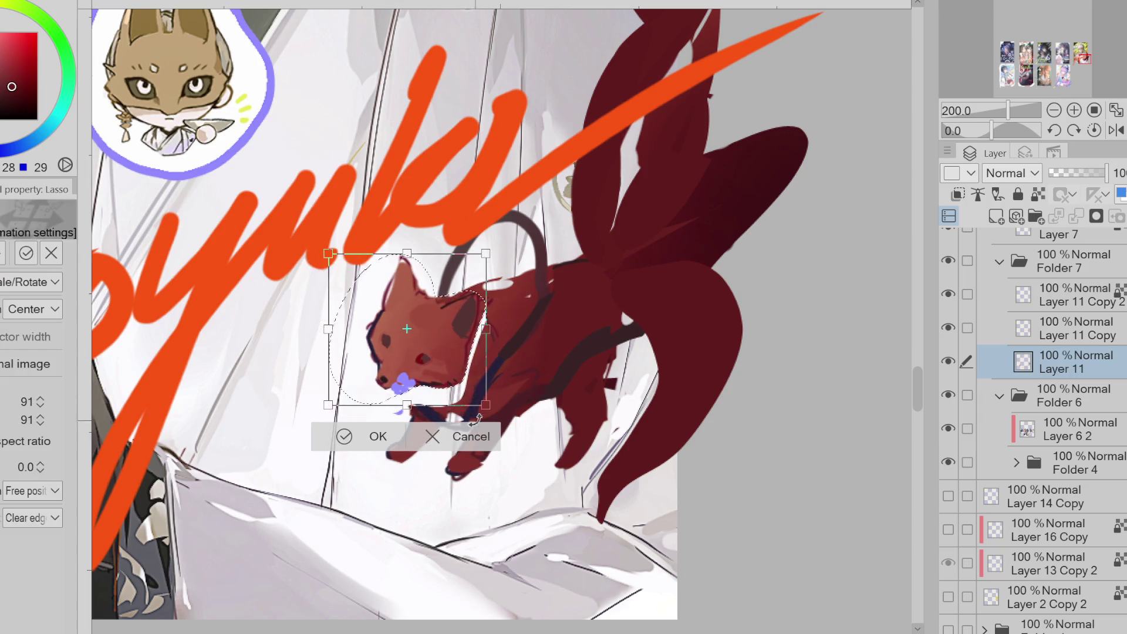
key("Return")
key("ctrl+d")
- Undo a trial erase on the fox's body and pick a darker red for shading
key("e")
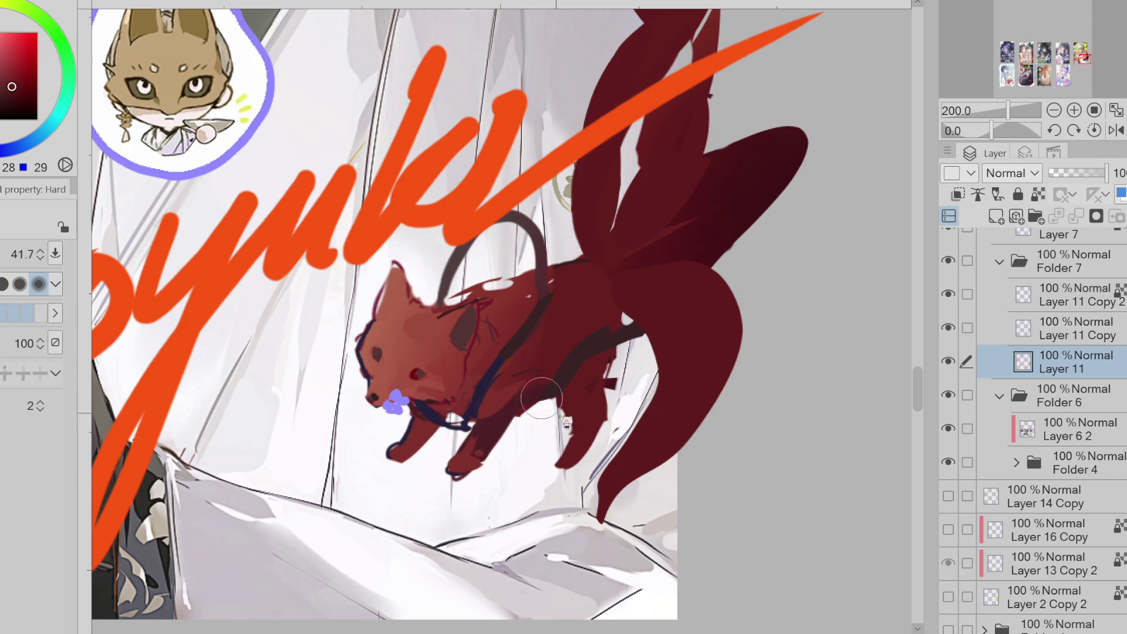
left_click_drag(535, 385, 574, 368)
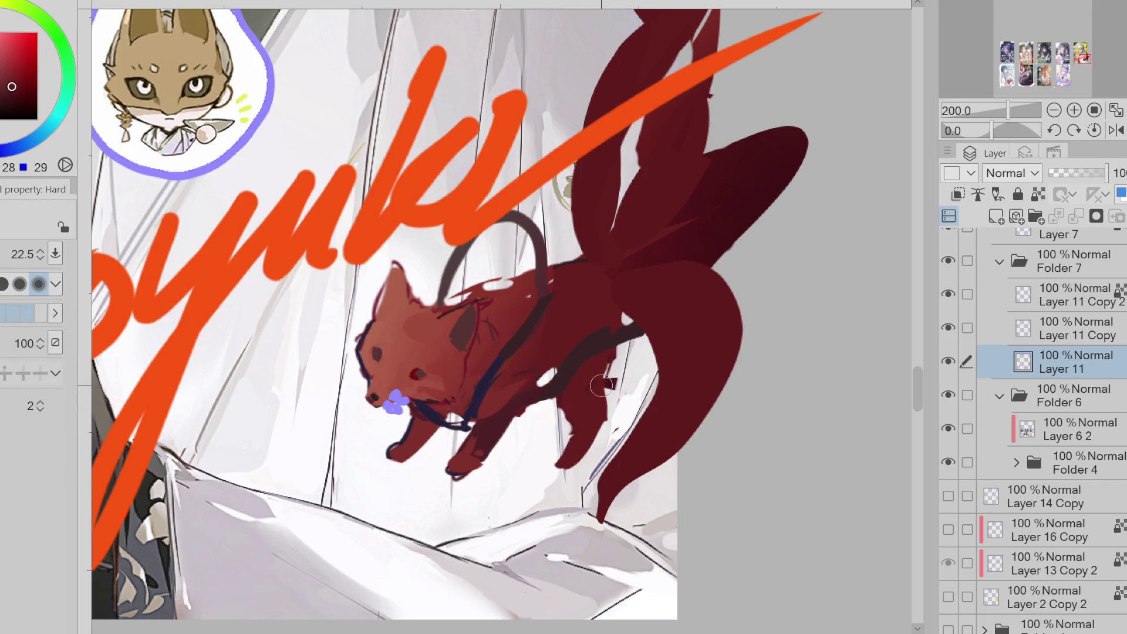
key("ctrl+z")
key("b")
left_click(477, 464, "alt")
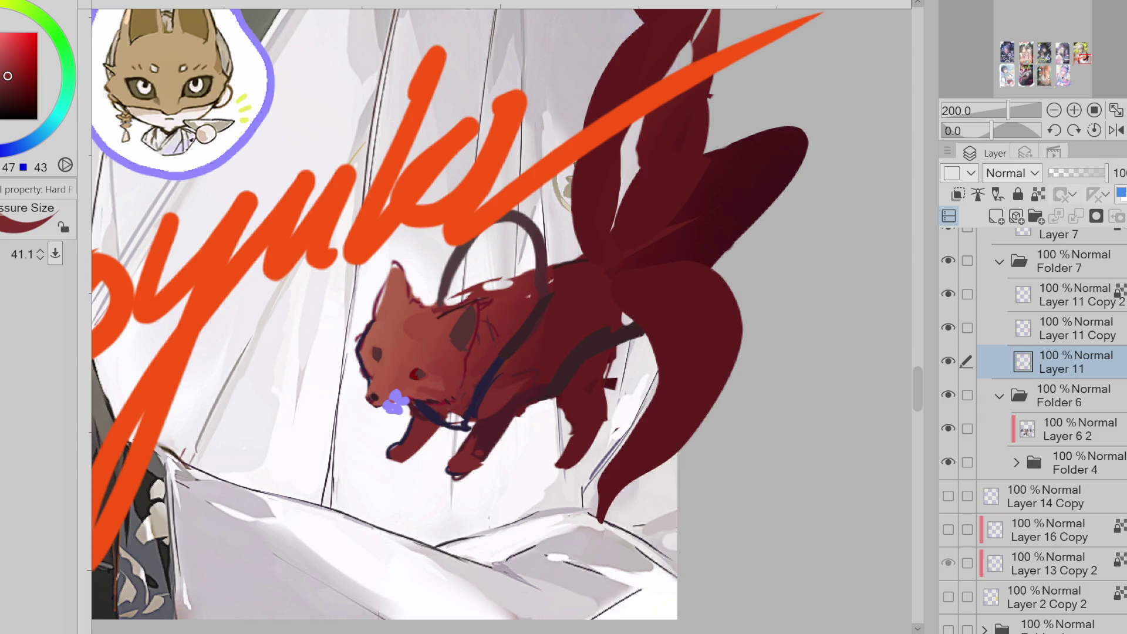
- Liquify the fox's hind leg, pushing it down and to the left
key("j")
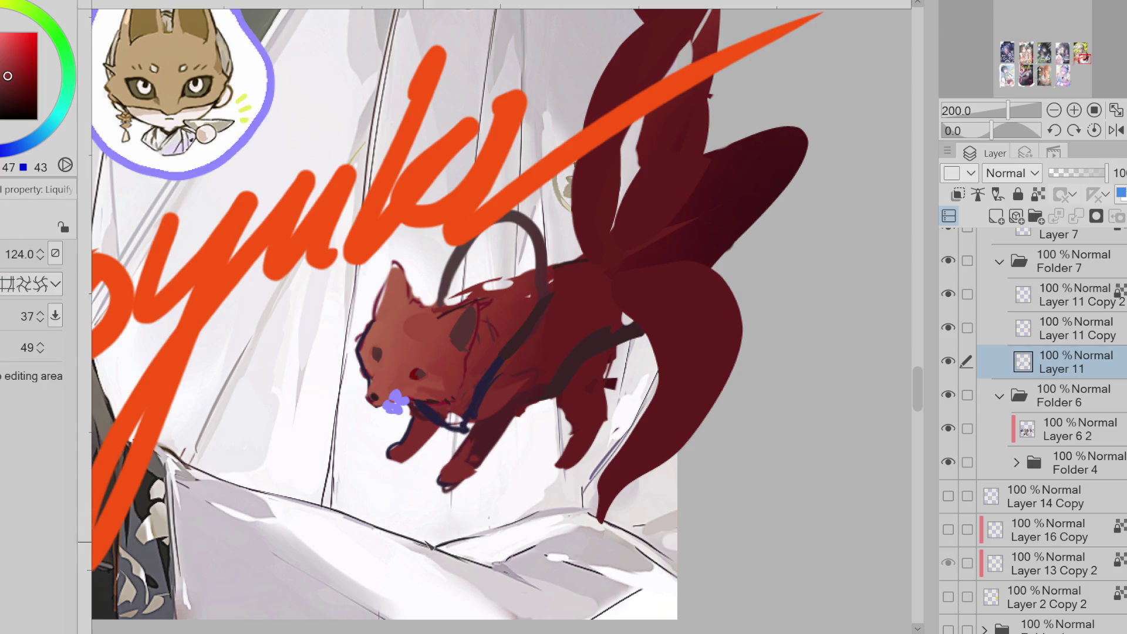
left_click_drag(467, 443, 442, 493)
scroll(502, 433, "down", 1)
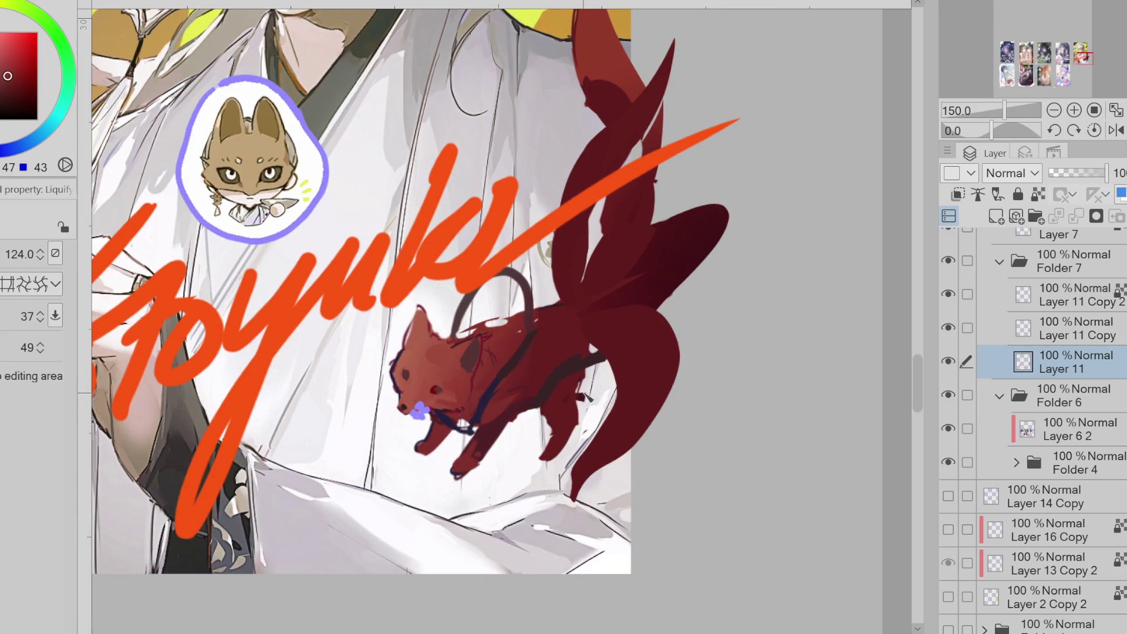
scroll(582, 378, "down", 3)
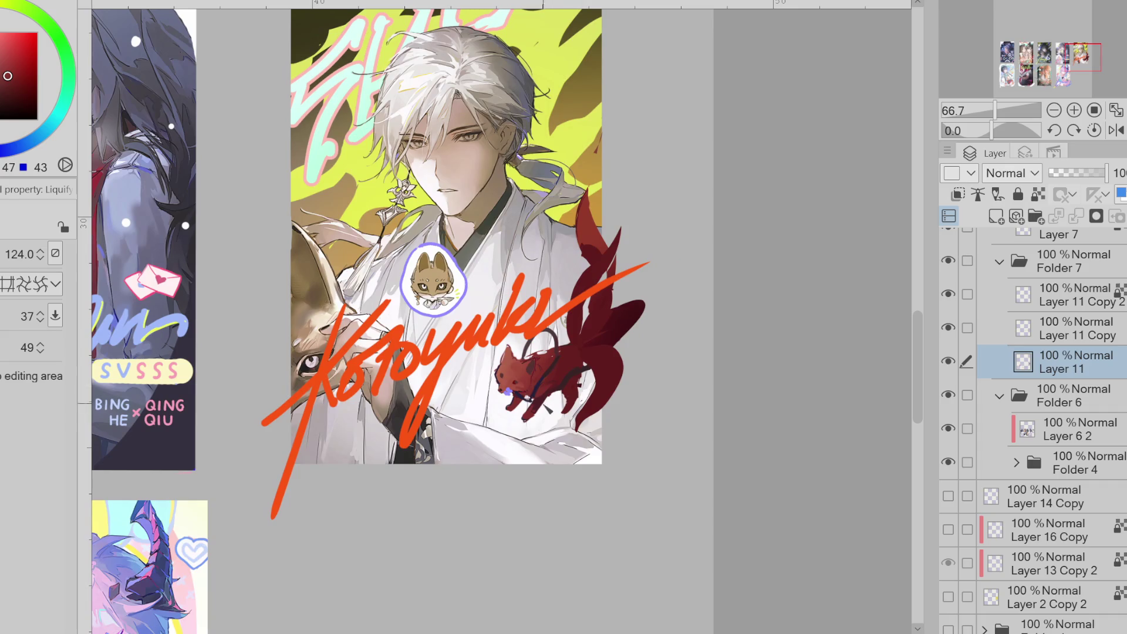
key("e")
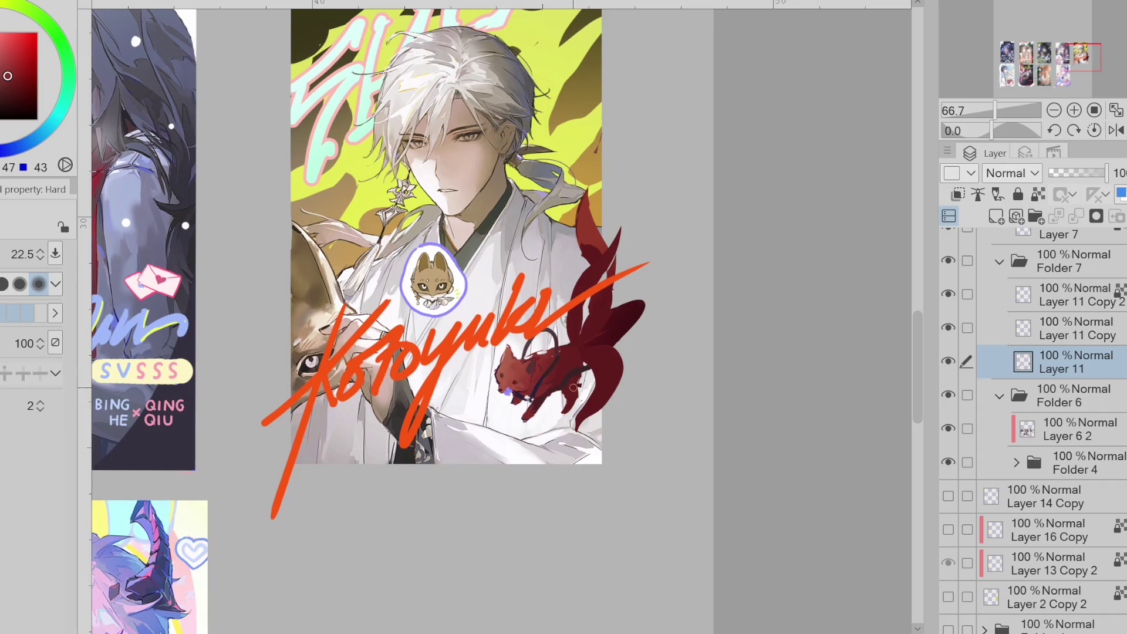
- Lasso the red fox with its tails and rotate it slightly into place
key("m")
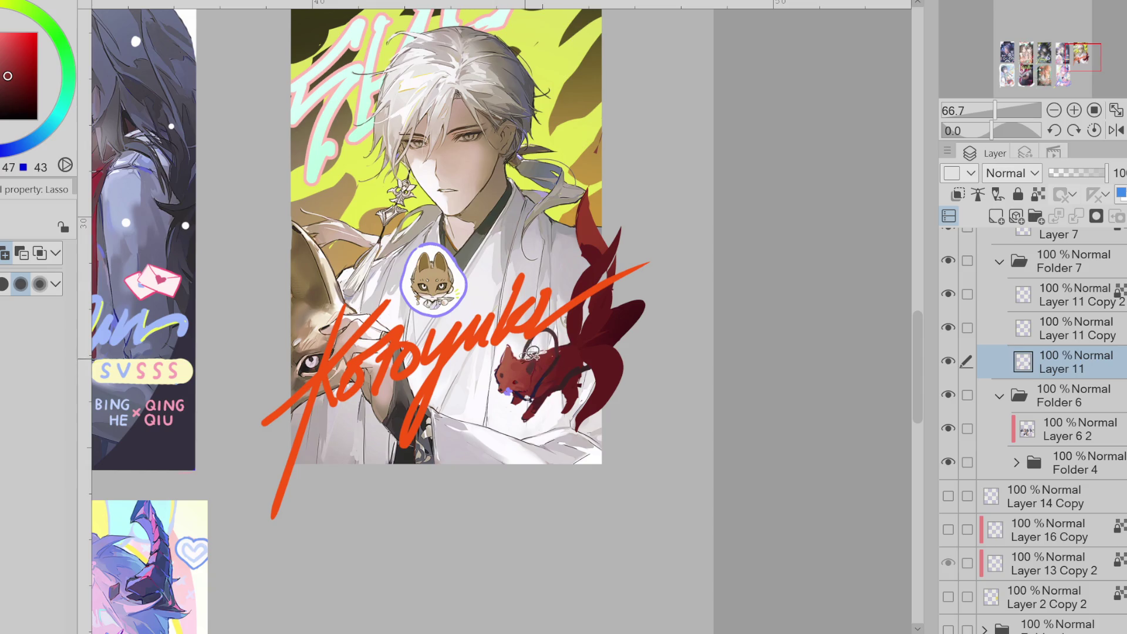
mouse_move(529, 388)
left_mouse_down()
mouse_move(589, 429)
mouse_move(550, 203)
left_mouse_up()
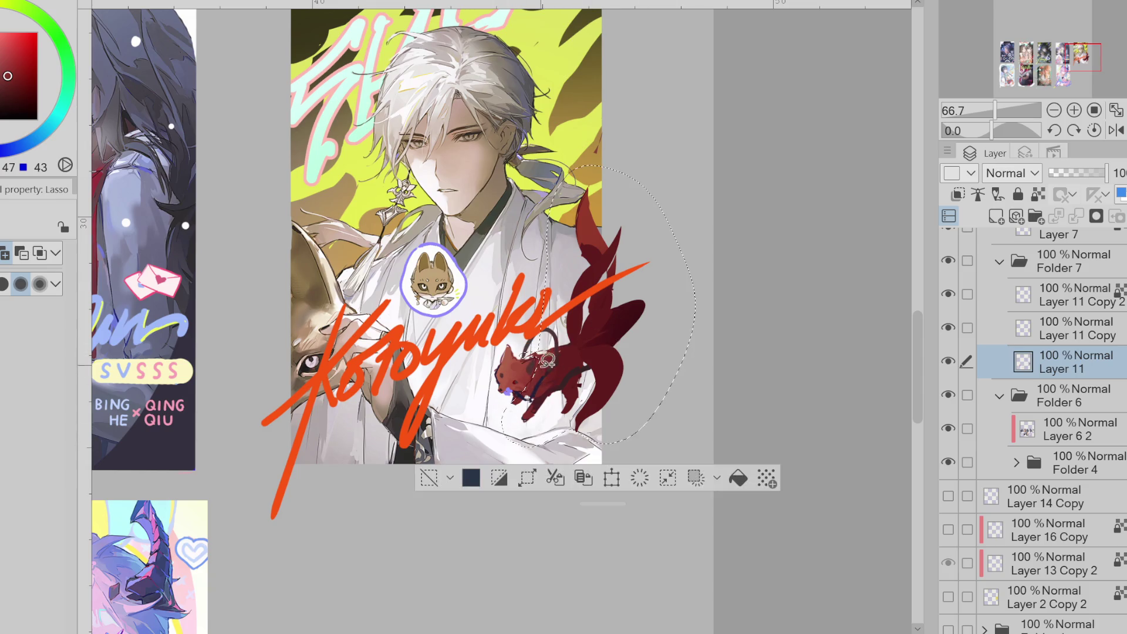
key("ctrl+t")
mouse_move(740, 307)
left_mouse_down()
mouse_move(650, 423)
mouse_move(634, 406)
mouse_move(614, 418)
left_mouse_up()
mouse_move(614, 420)
left_mouse_down()
mouse_move(634, 411)
mouse_move(660, 428)
left_mouse_up()
key("Return")
- Cut the fox onto a new layer below Layer 11 and tilt it slightly counter-clockwise
left_click(553, 479)
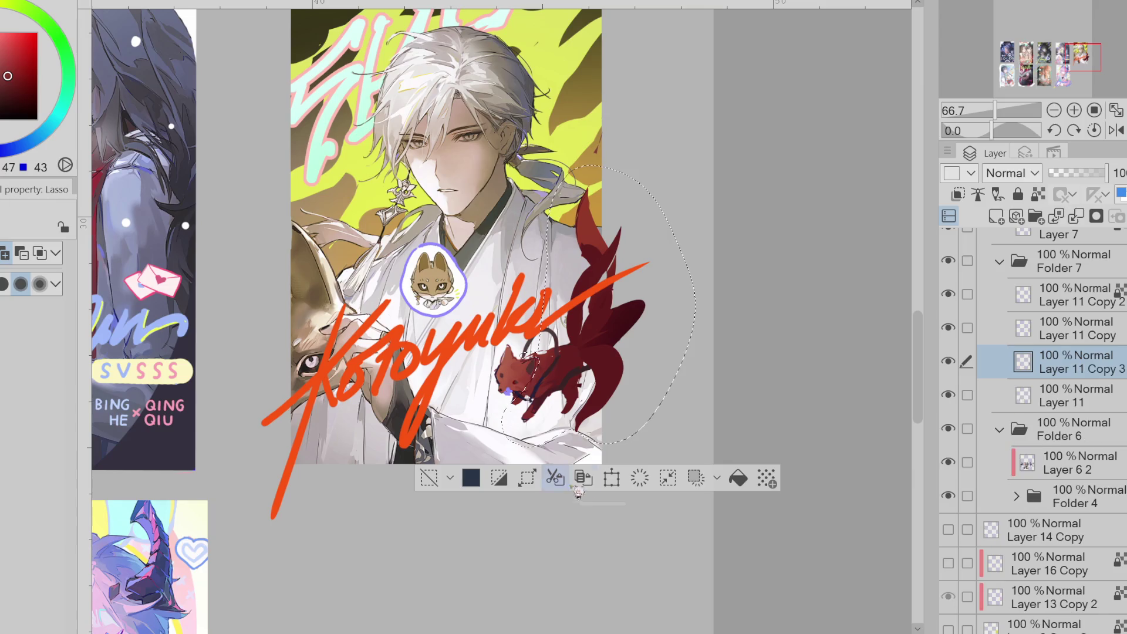
left_click_drag(1085, 393, 1085, 412)
key("ctrl+t")
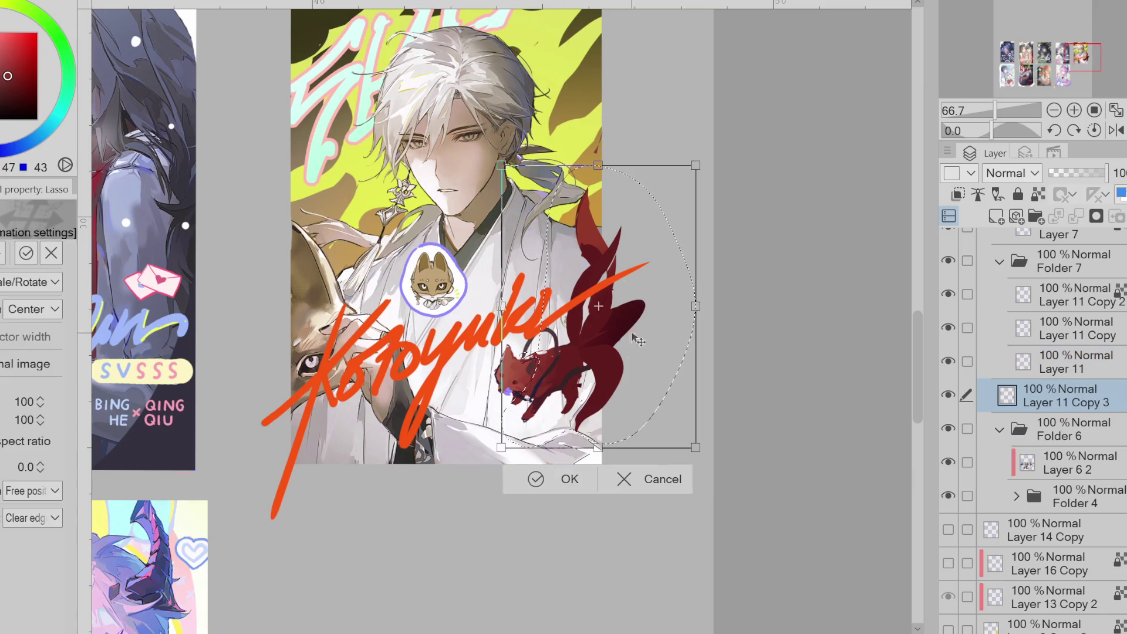
mouse_move(611, 413)
left_mouse_down()
mouse_move(681, 371)
mouse_move(619, 383)
mouse_move(628, 392)
left_mouse_up()
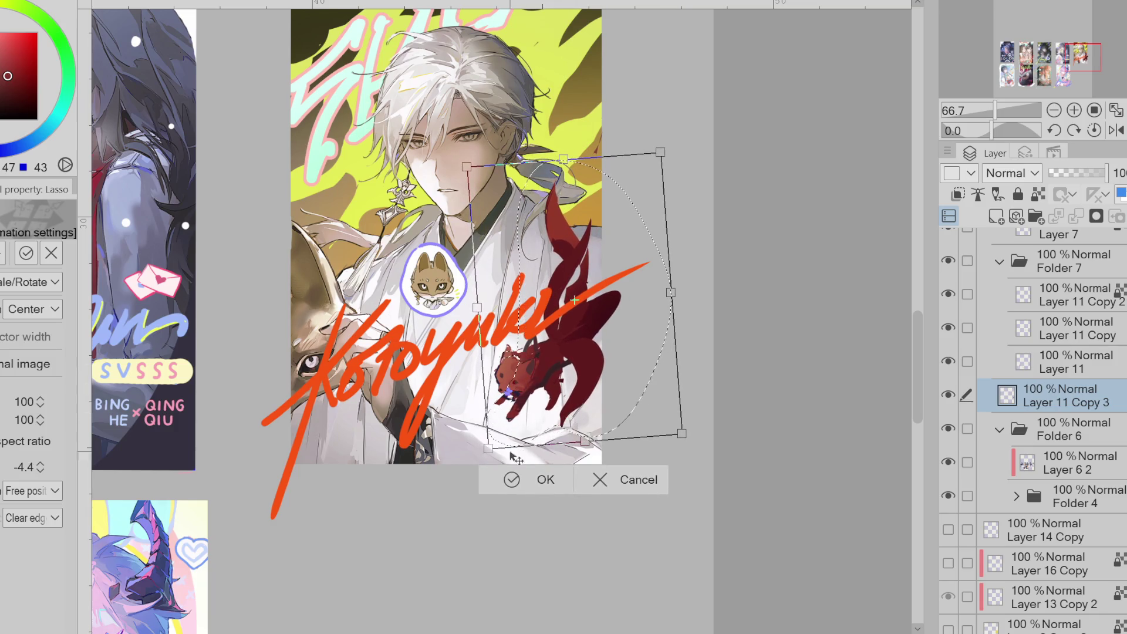
left_click(512, 482)
left_click(433, 477)
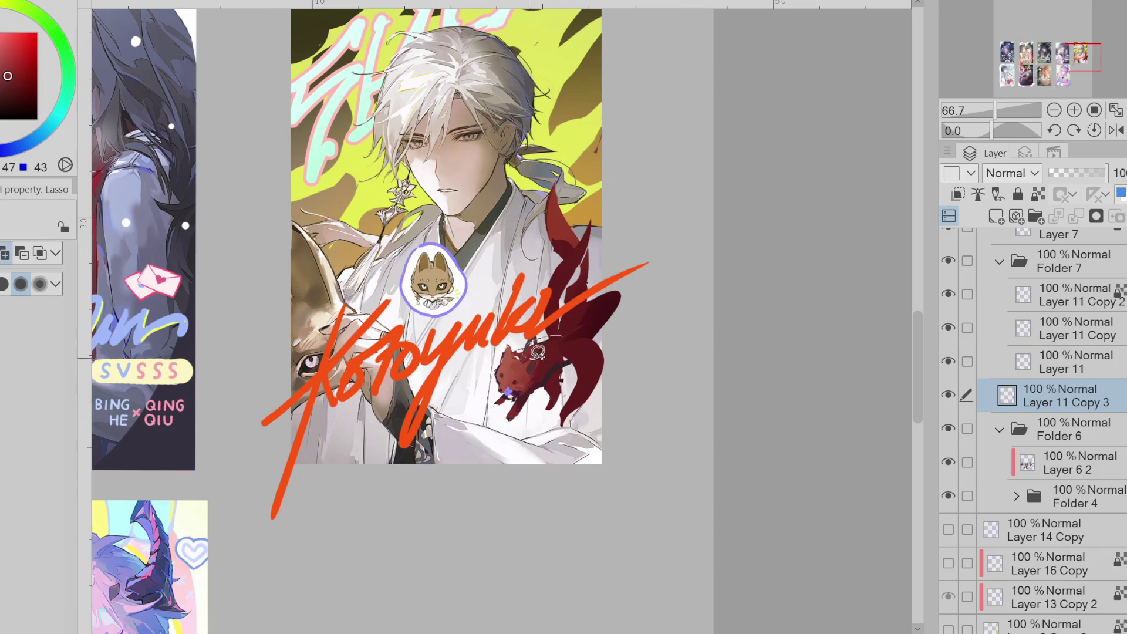
- Reselect the fox, adjust its transform, then deselect and sample its dark red
mouse_move(553, 381)
left_mouse_down()
mouse_move(668, 290)
mouse_move(555, 293)
left_mouse_up()
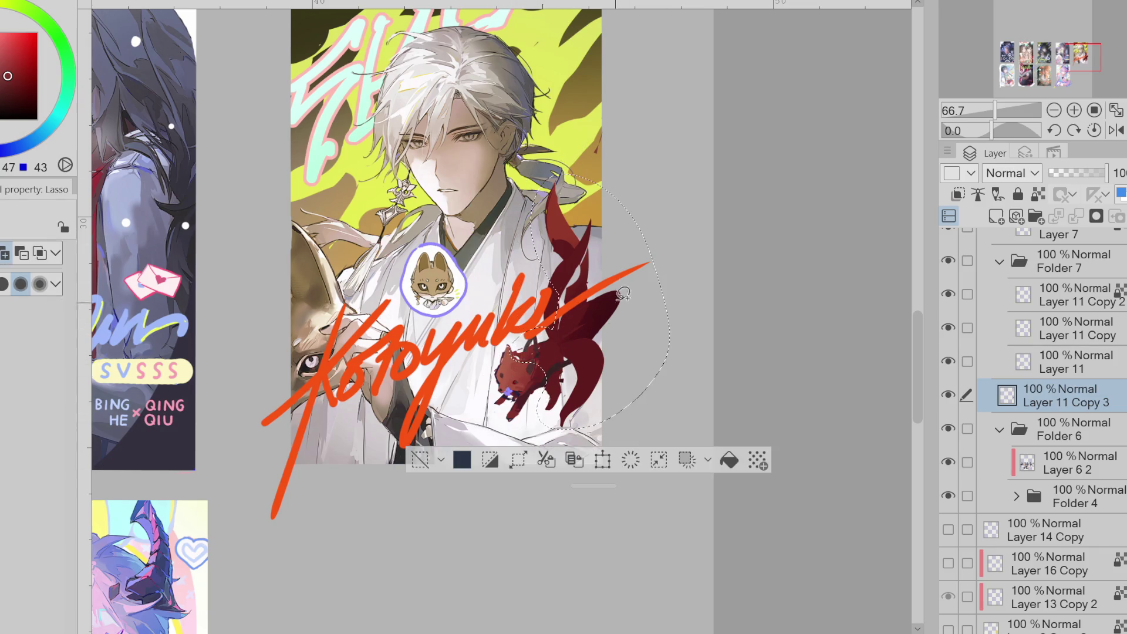
key("ctrl+t")
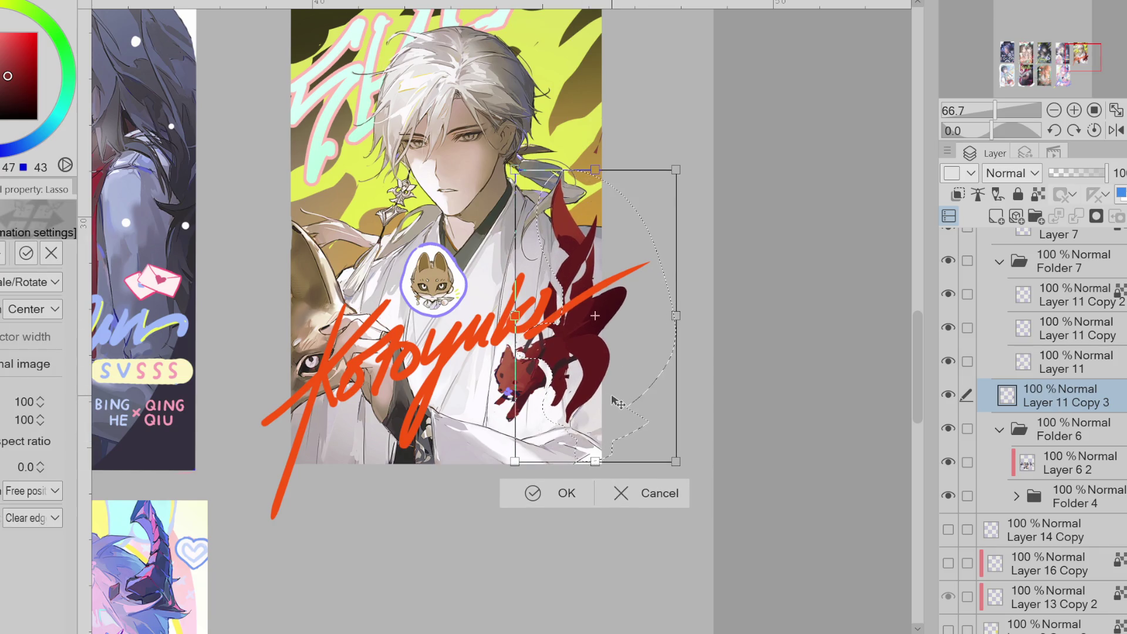
left_click(532, 493)
key("ctrl+d")
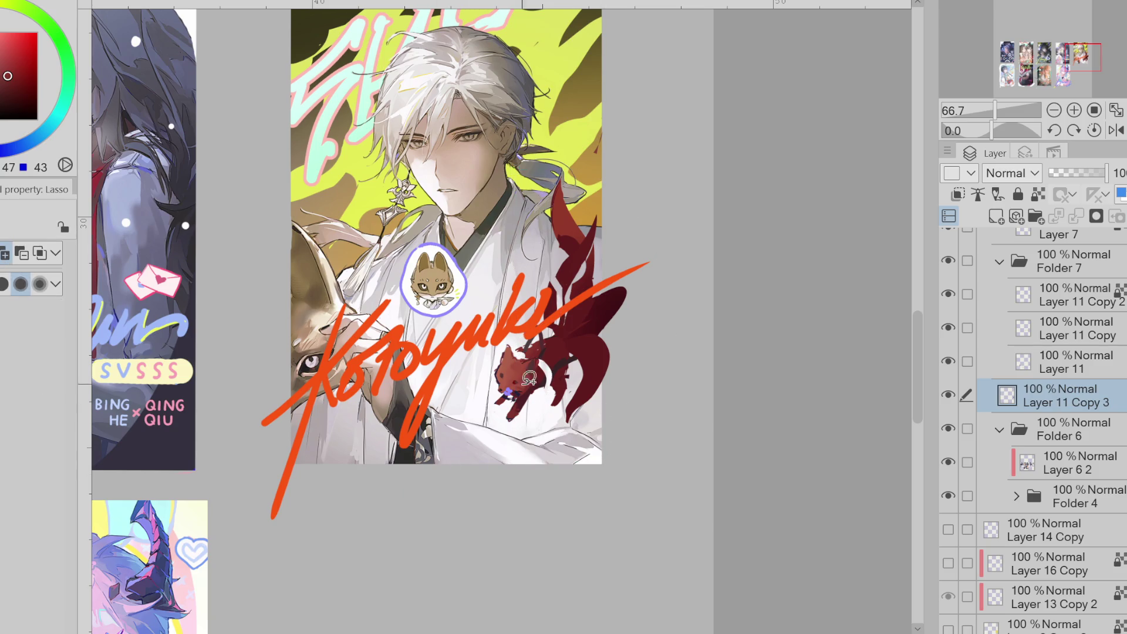
key("e")
left_click(567, 346, "alt")
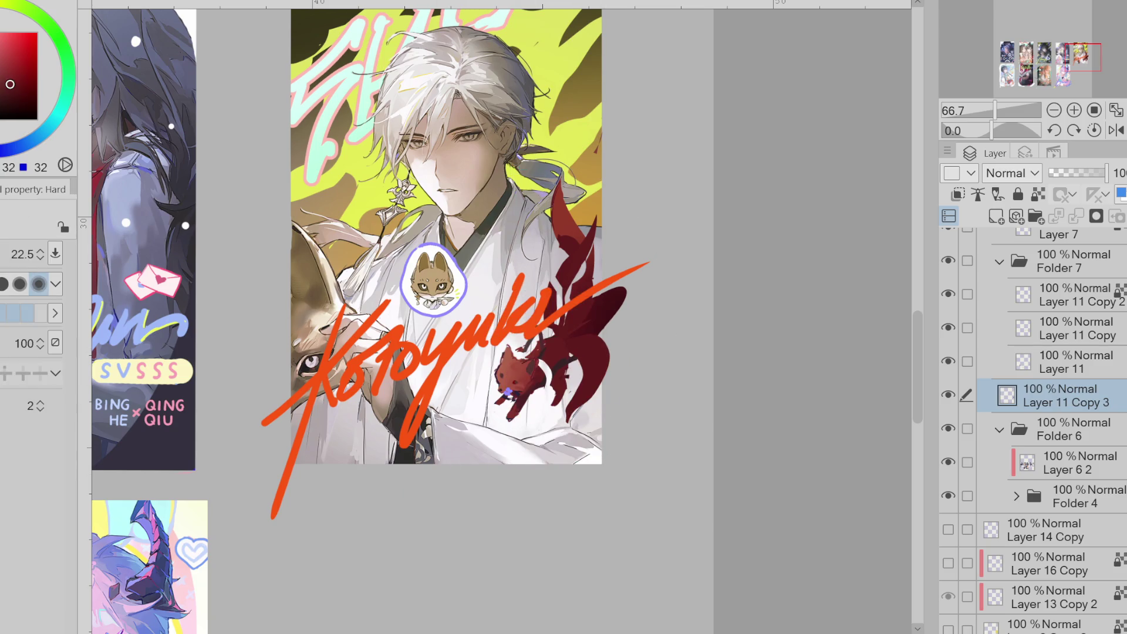
- Lasso a small gap on the fox and fill it with dark red
key("m")
left_click_drag(549, 356, 543, 380)
left_click(693, 415)
key("ctrl+d")
- Touch up the fox's body with dark red strokes
key("b")
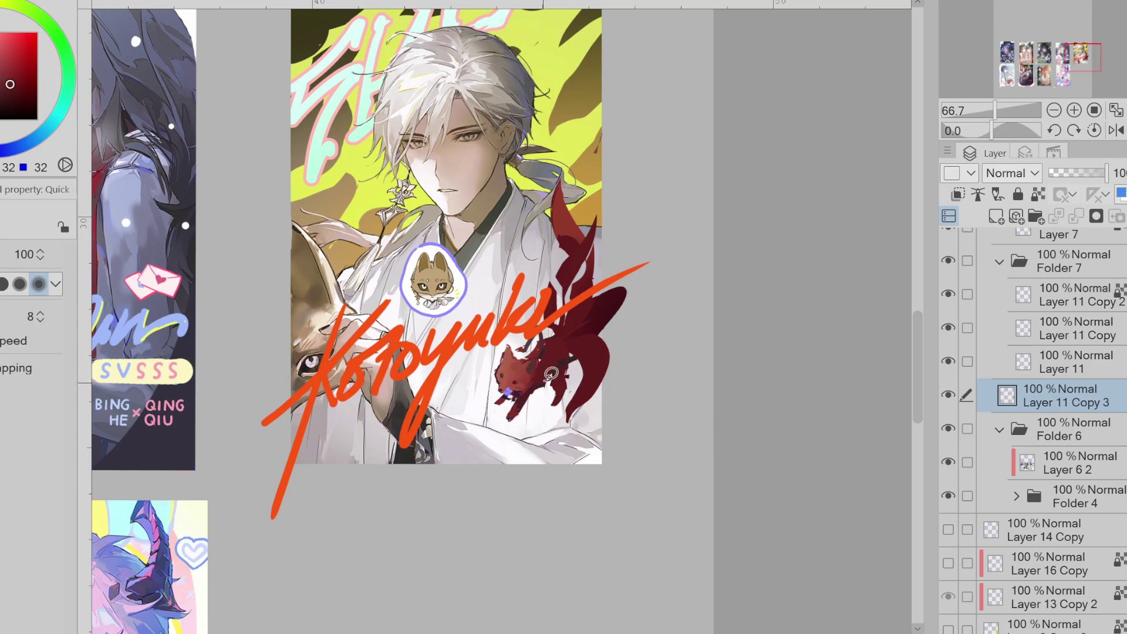
mouse_move(546, 376)
left_mouse_down()
mouse_move(520, 402)
mouse_move(506, 397)
mouse_move(522, 402)
left_mouse_up()
key("e")
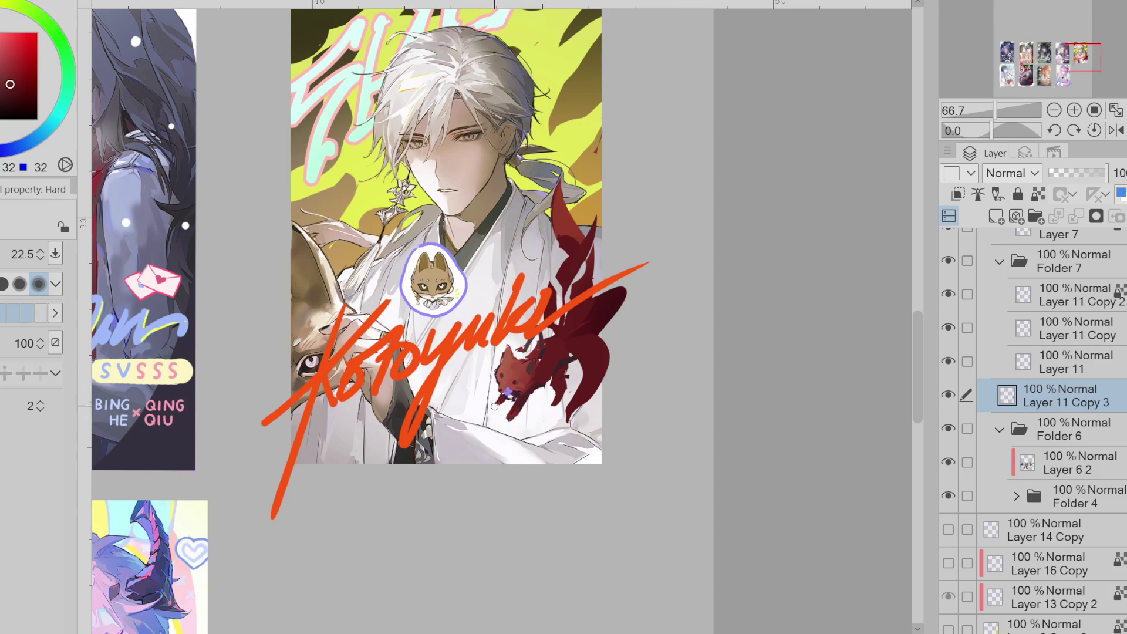
key("b")
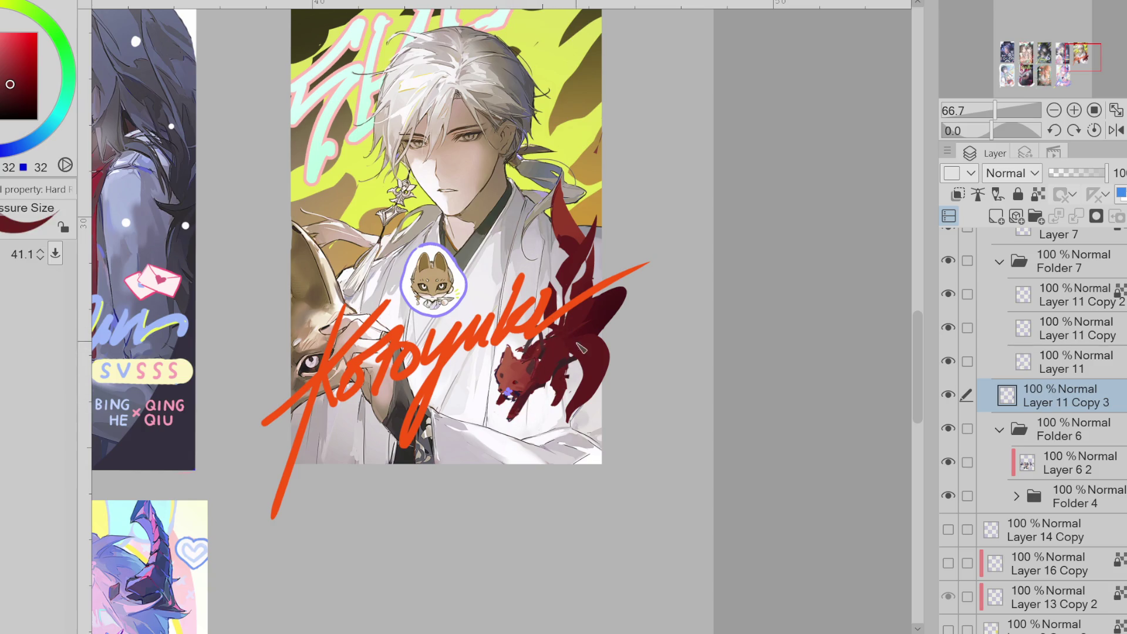
key("e")
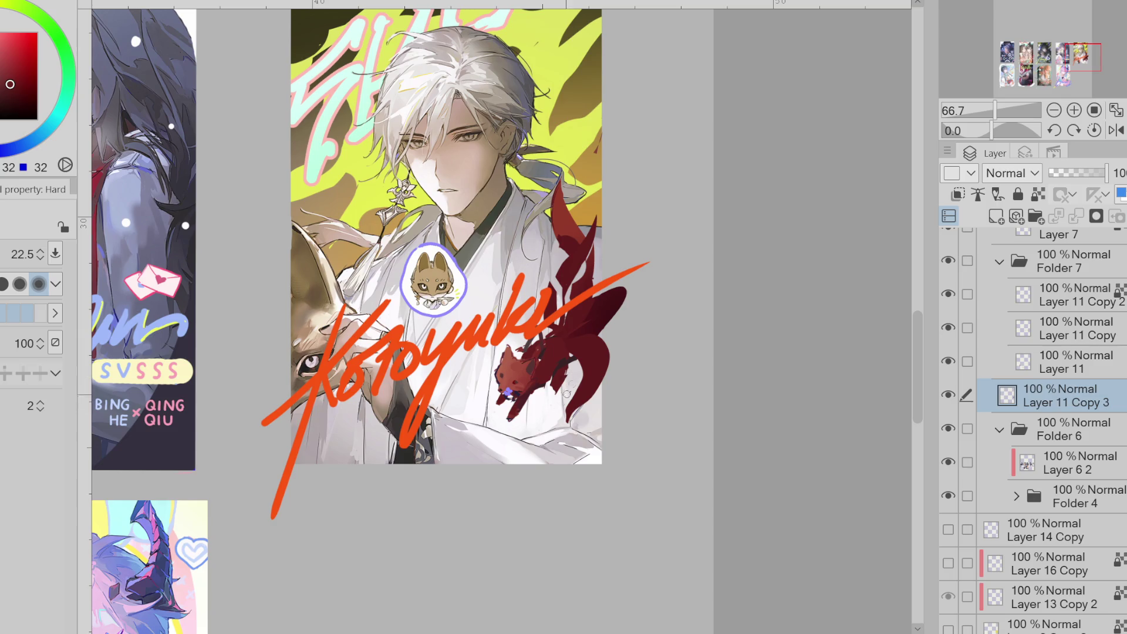
key("m")
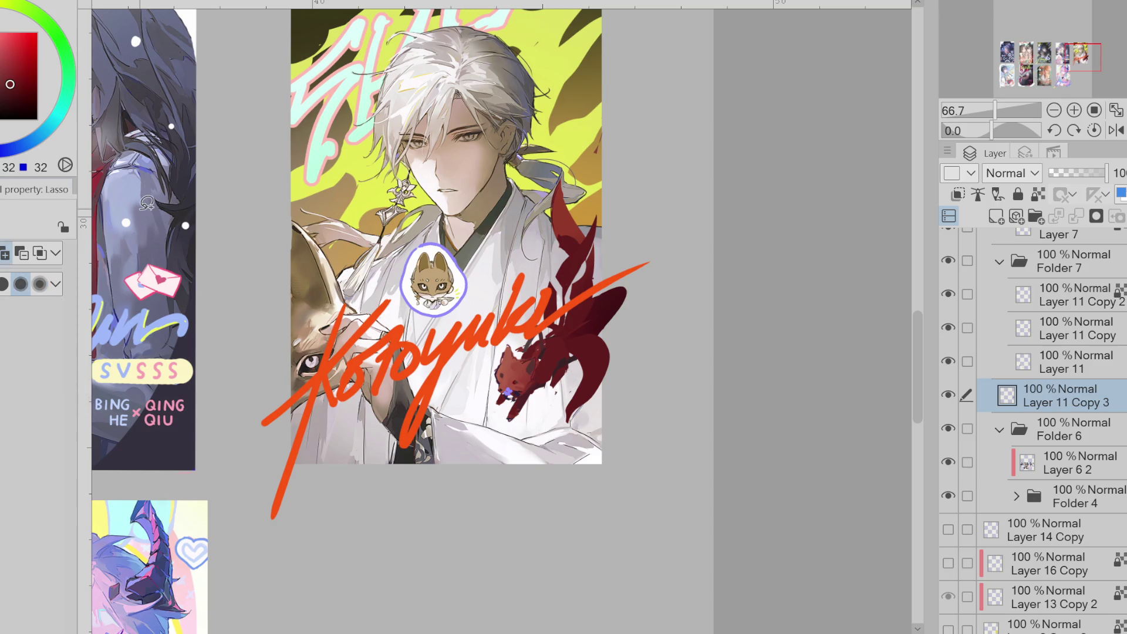
key("m")
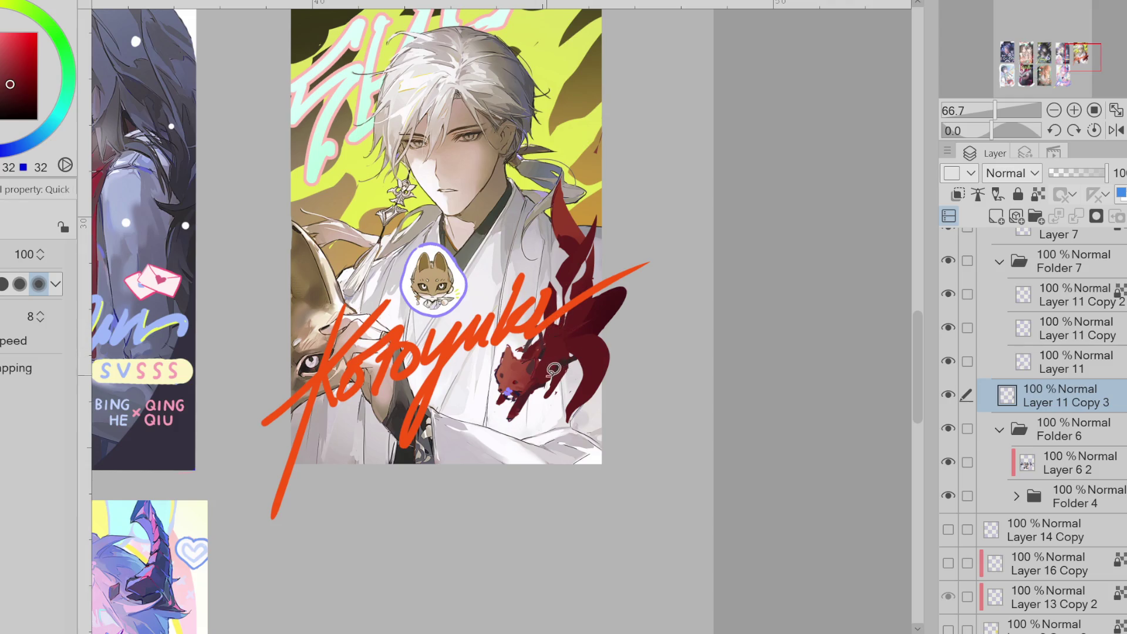
- Sample the fox's dark red, stroke its lower body, then undo that stroke
left_click(573, 352, "alt")
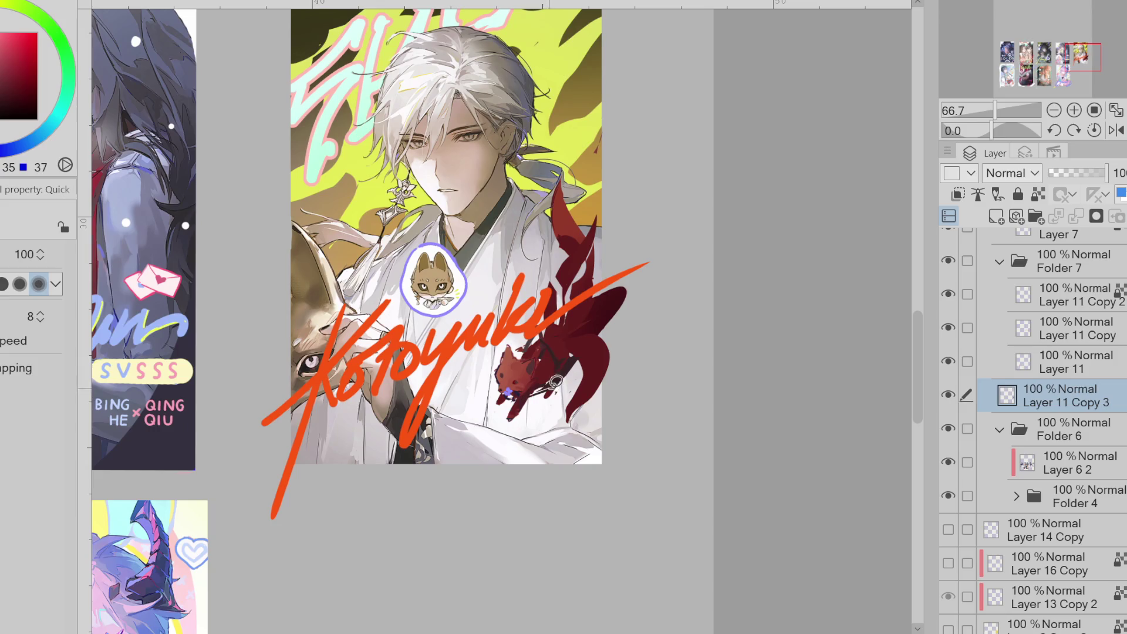
key("b")
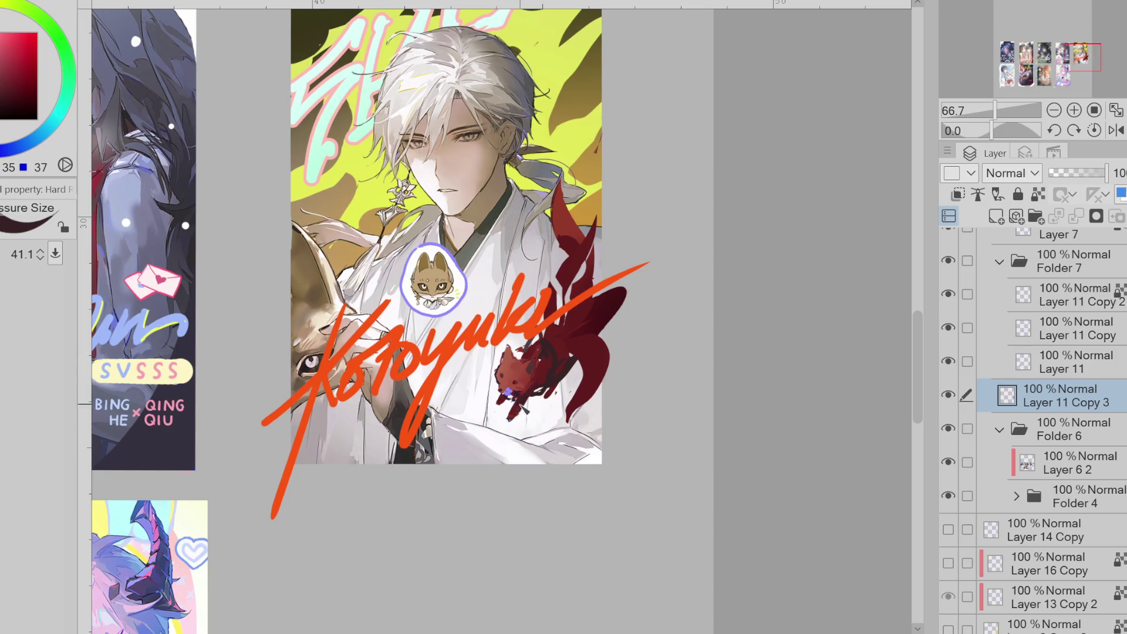
left_click(517, 406, "alt")
left_click_drag(520, 410, 516, 429)
key("ctrl+z")
scroll(552, 351, "up", 3)
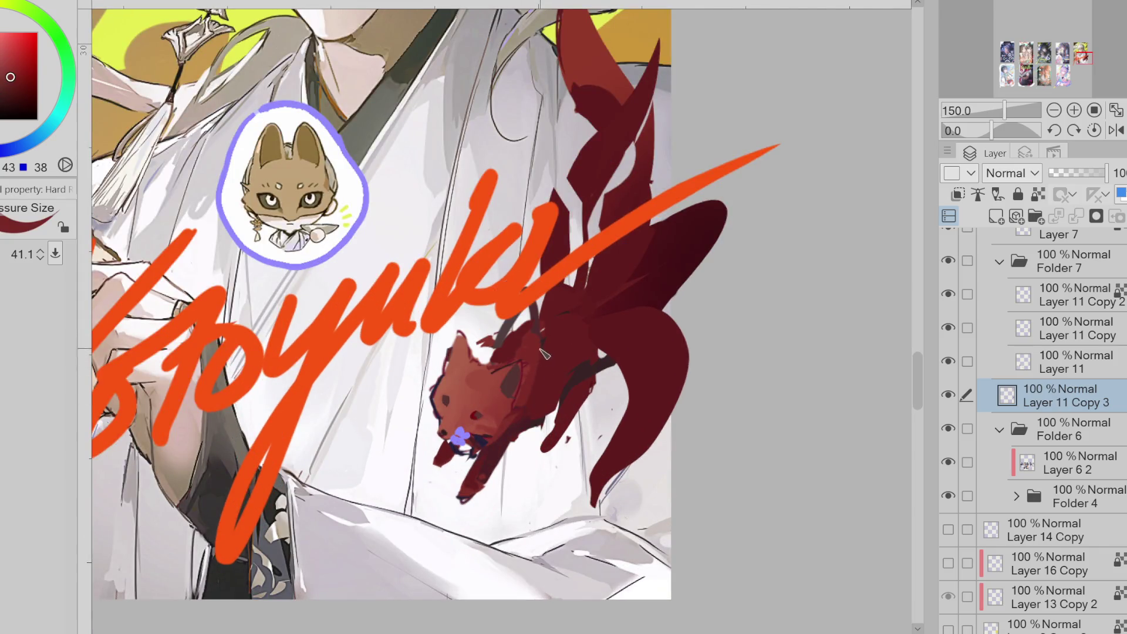
- Merge Layer 11 down into Layer 11 Copy 3
key("e")
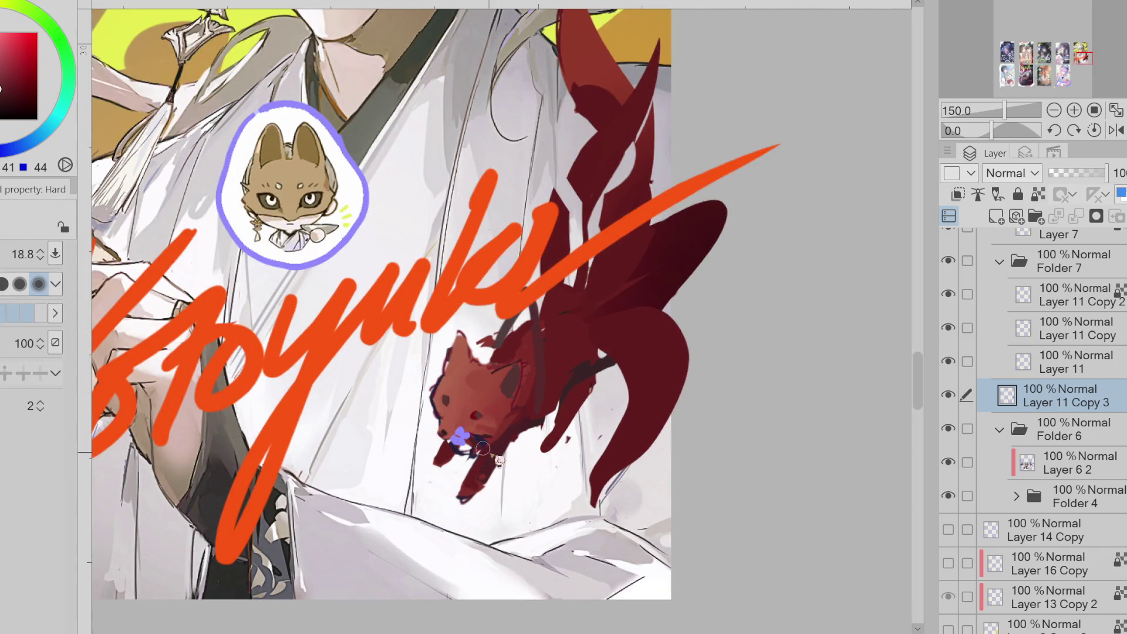
left_click(471, 456, "alt")
key("b")
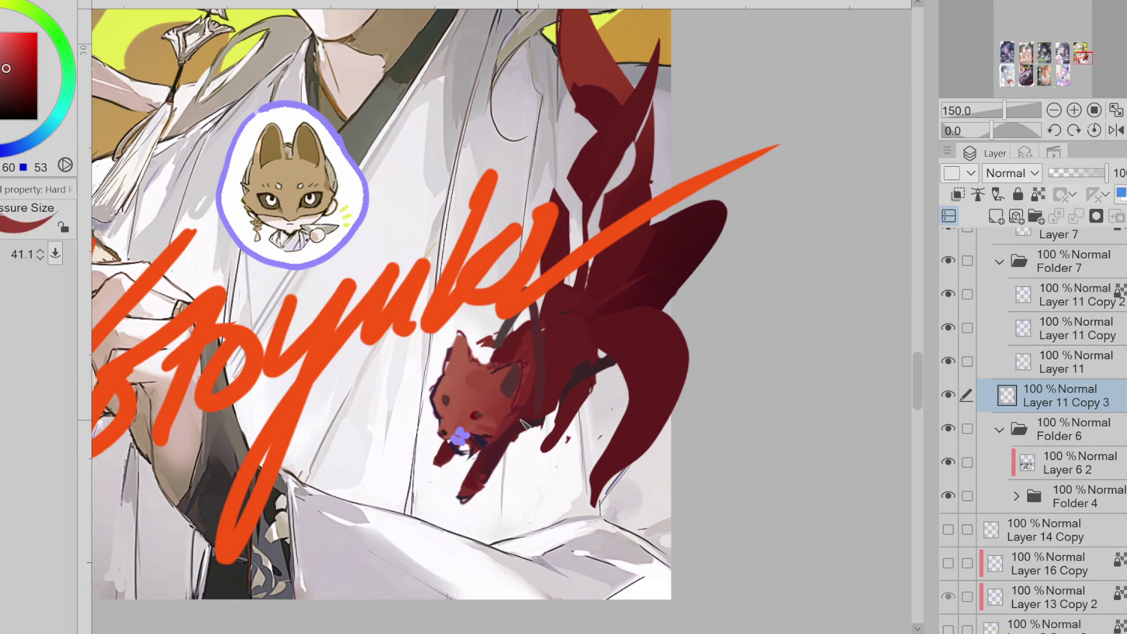
left_click(1075, 362)
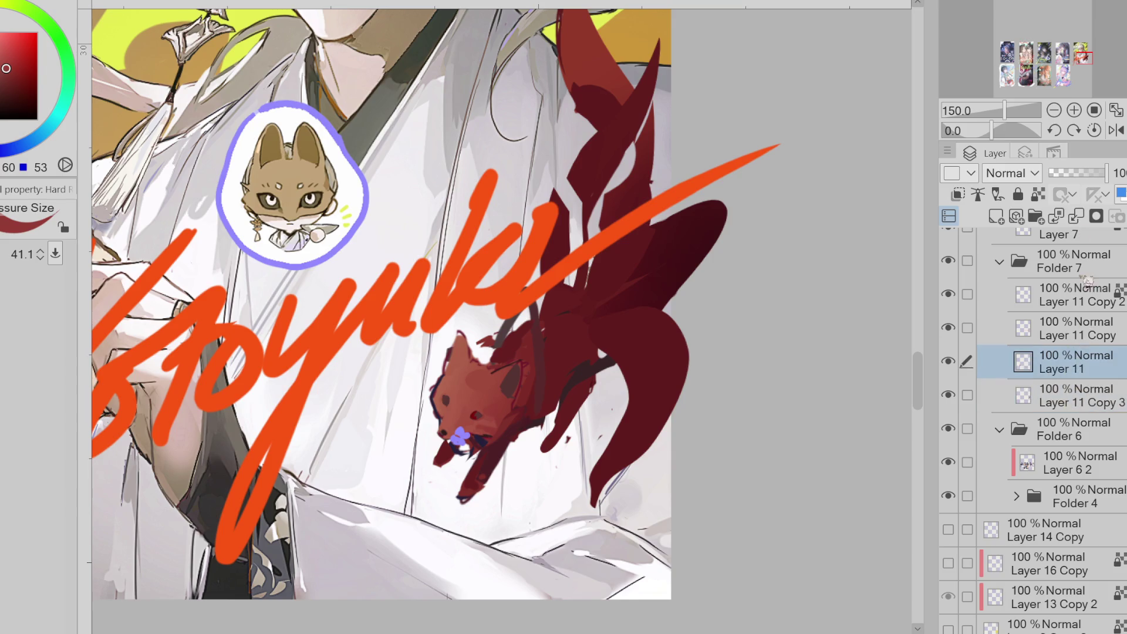
key("ctrl+e")
- Shrink the brush, sample darker fox reds and repaint the fox's eye
left_click(482, 425, "alt")
mouse_move(505, 437)
left_mouse_down()
mouse_move(492, 442)
mouse_move(453, 408)
mouse_move(453, 392)
left_mouse_up()
left_click(488, 393, "alt")
left_click(3, 85)
scroll(470, 382, "up", 1)
left_click(448, 398, "alt")
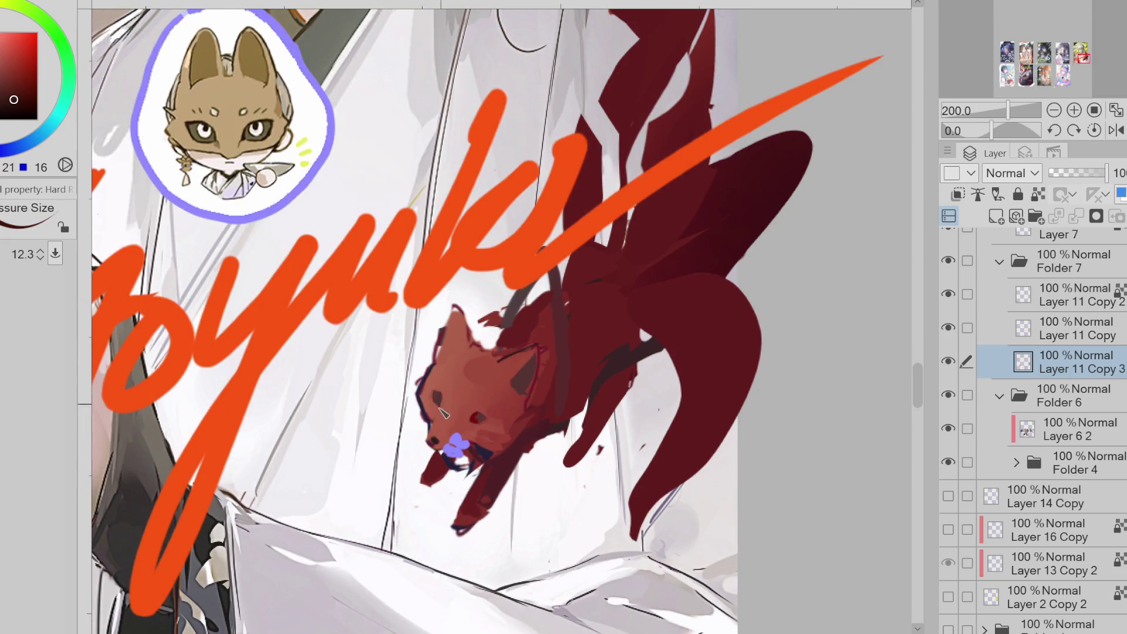
left_click_drag(477, 417, 485, 419)
- Darken under the fox's jaw and lower chest, then hide both orange signature layers
left_click_drag(503, 459, 527, 433)
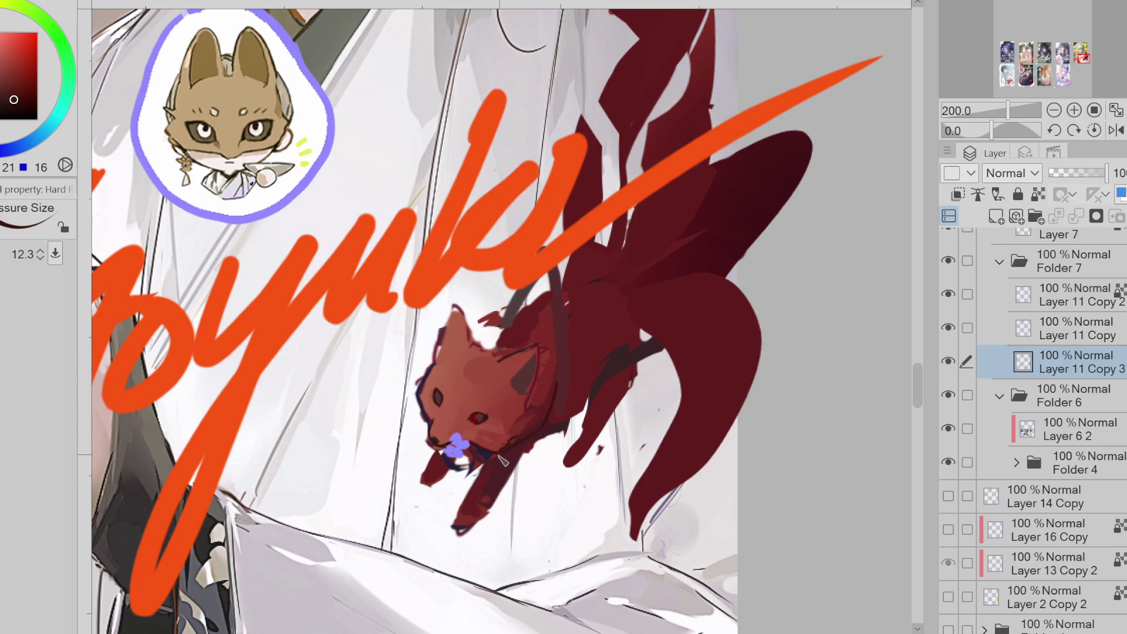
key("e")
left_click_drag(469, 482, 461, 523)
key("e")
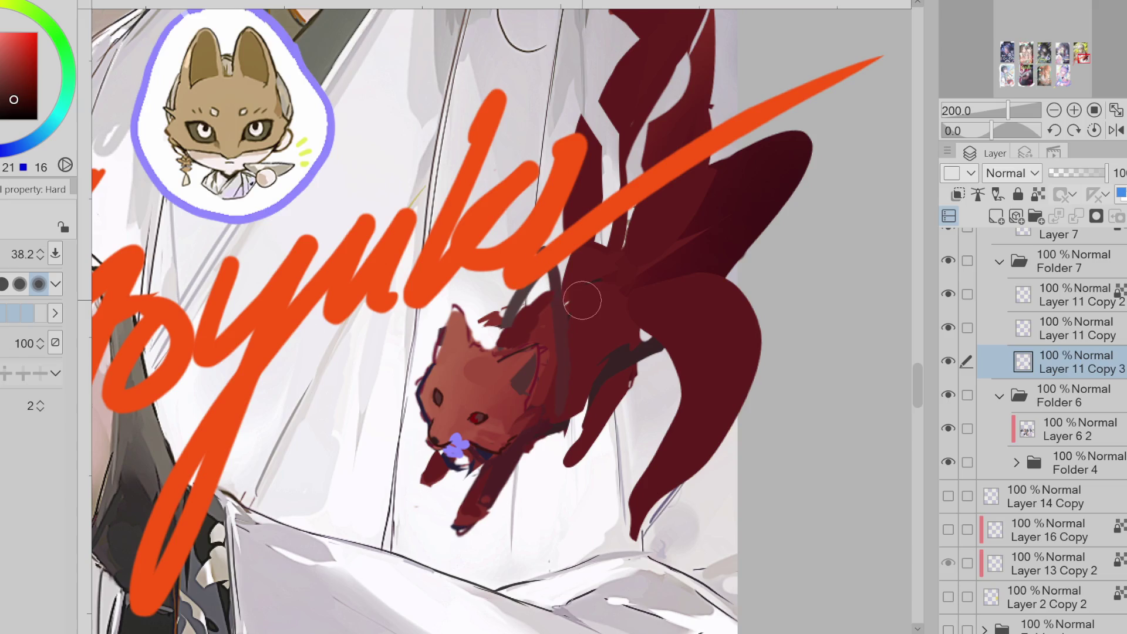
left_click(949, 327)
left_click(949, 294)
- Erase the grey strap over the fox's back and sketch new lines along it
left_click_drag(546, 258, 493, 353)
key("b")
mouse_move(528, 305)
left_mouse_down()
mouse_move(581, 258)
mouse_move(644, 287)
left_mouse_up()
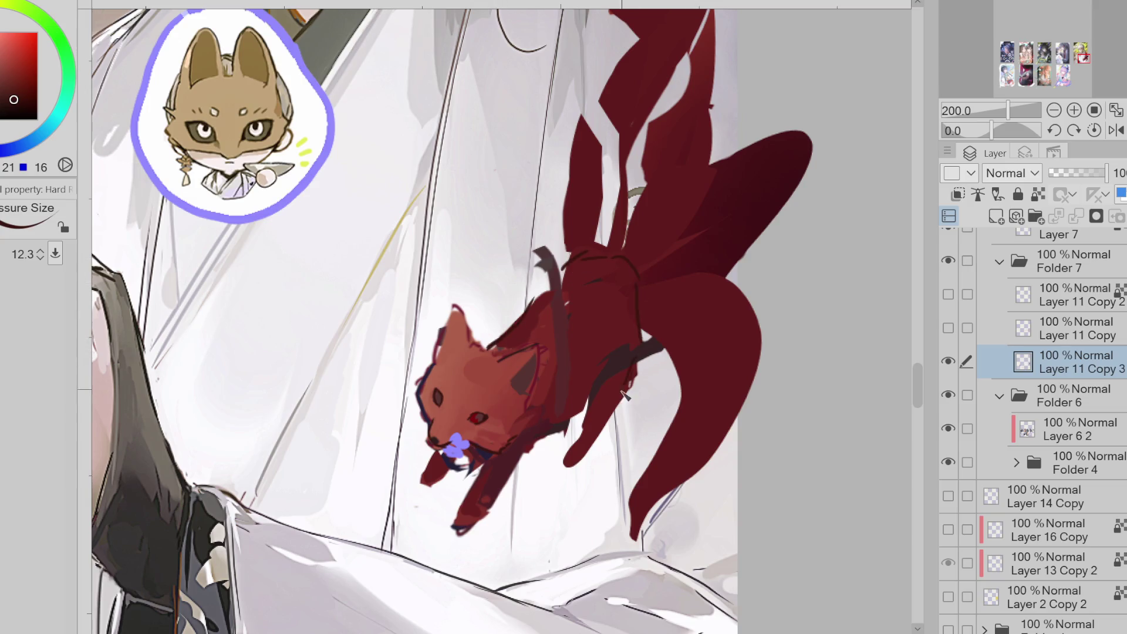
- Redraw the line along the fox's back, extending it toward the tails
key("ctrl+z")
key("ctrl+z")
left_click_drag(524, 333, 564, 273)
left_click_drag(569, 261, 626, 278)
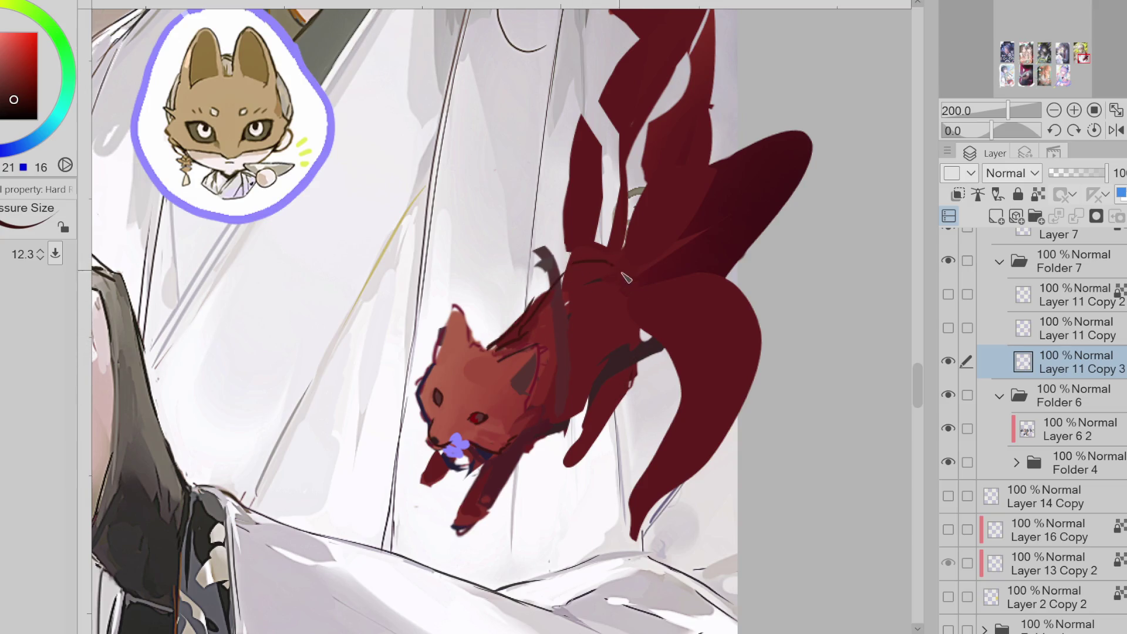
- Erase the fox's lower leg line and the loop under its jaw
key("e")
mouse_move(593, 411)
left_mouse_down()
mouse_move(566, 466)
mouse_move(587, 411)
mouse_move(572, 441)
left_mouse_up()
key("p")
key("e")
mouse_move(440, 464)
left_mouse_down()
mouse_move(428, 468)
mouse_move(455, 494)
mouse_move(447, 499)
left_mouse_up()
key("p")
mouse_move(446, 499)
left_mouse_down()
mouse_move(476, 461)
mouse_move(442, 478)
left_mouse_up()
key("ctrl+z")
- Lasso and clean up the jaw area around the purple flower
left_click(456, 464, "alt")
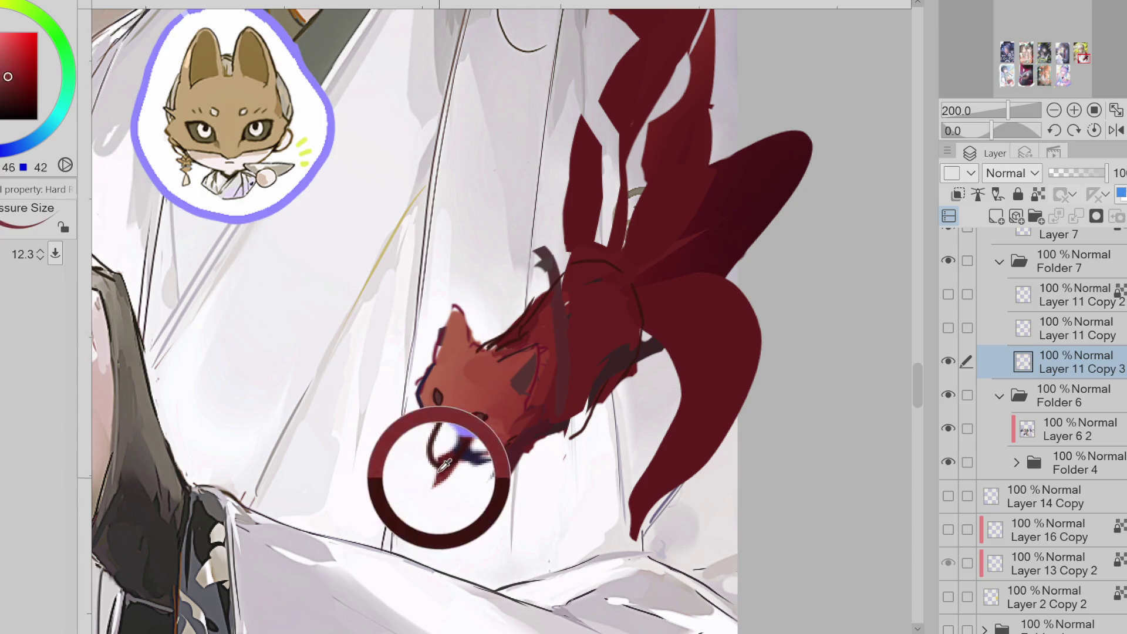
key("m")
mouse_move(452, 445)
left_mouse_down()
mouse_move(451, 461)
mouse_move(478, 464)
mouse_move(469, 505)
left_mouse_up()
key("ctrl+d")
key("e")
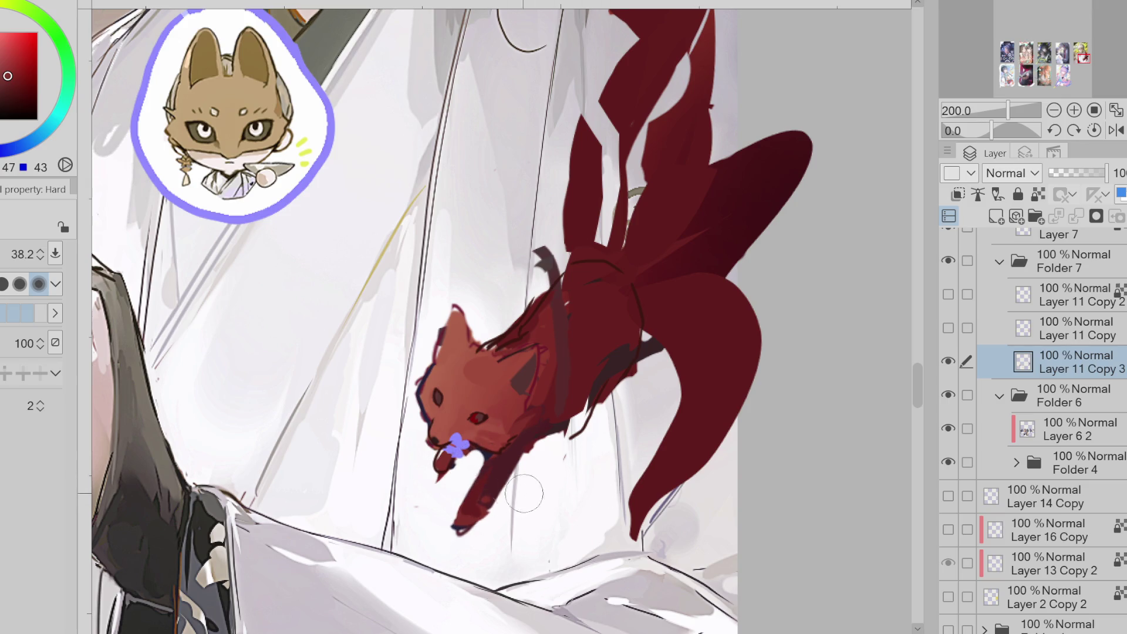
- Draw a near-black line down the fox's front leg
key("x")
key("p")
mouse_move(478, 457)
left_mouse_down()
mouse_move(487, 473)
mouse_move(462, 528)
mouse_move(535, 450)
left_mouse_up()
left_click(465, 511, "alt")
left_click(465, 504, "alt")
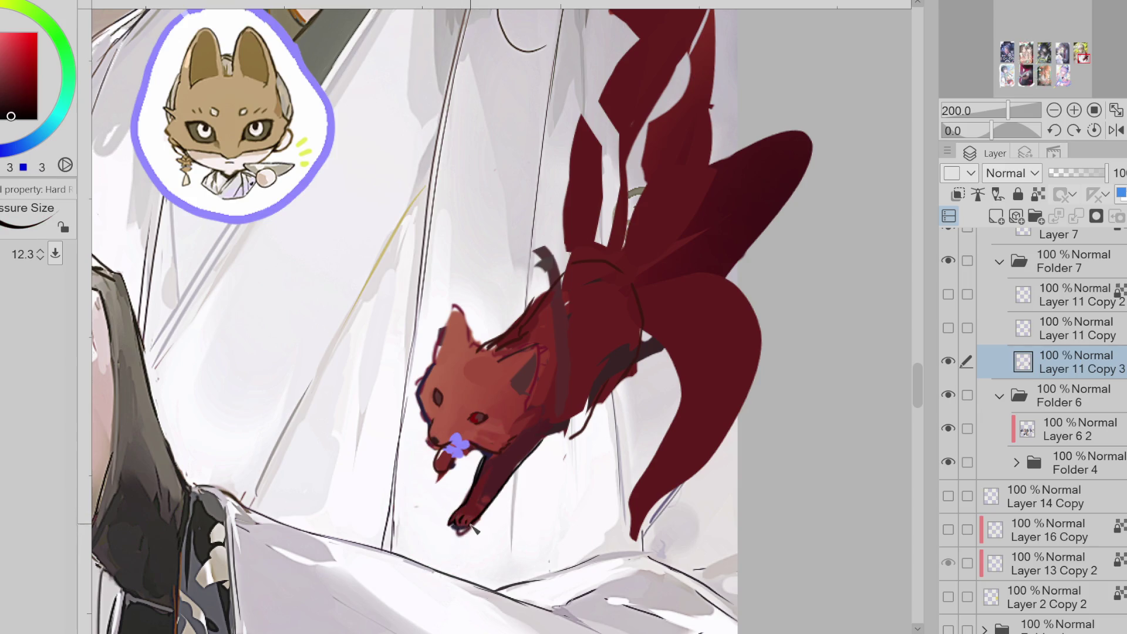
- Darken the fox's jaw and neck with a larger dark-red pen
key("b")
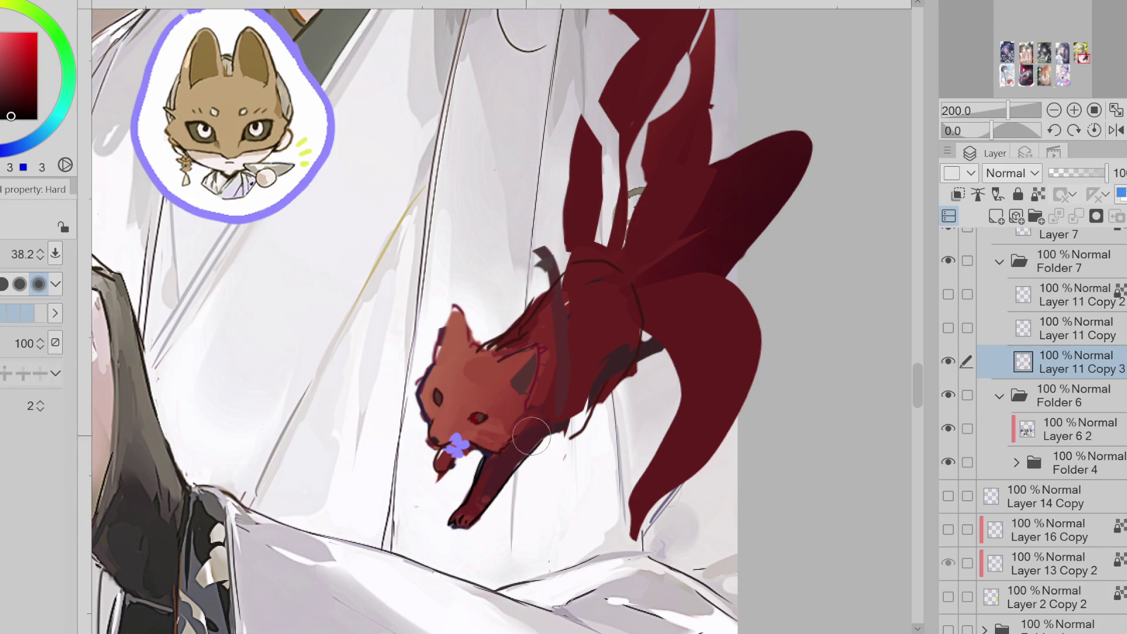
key("p")
key("b")
key("p")
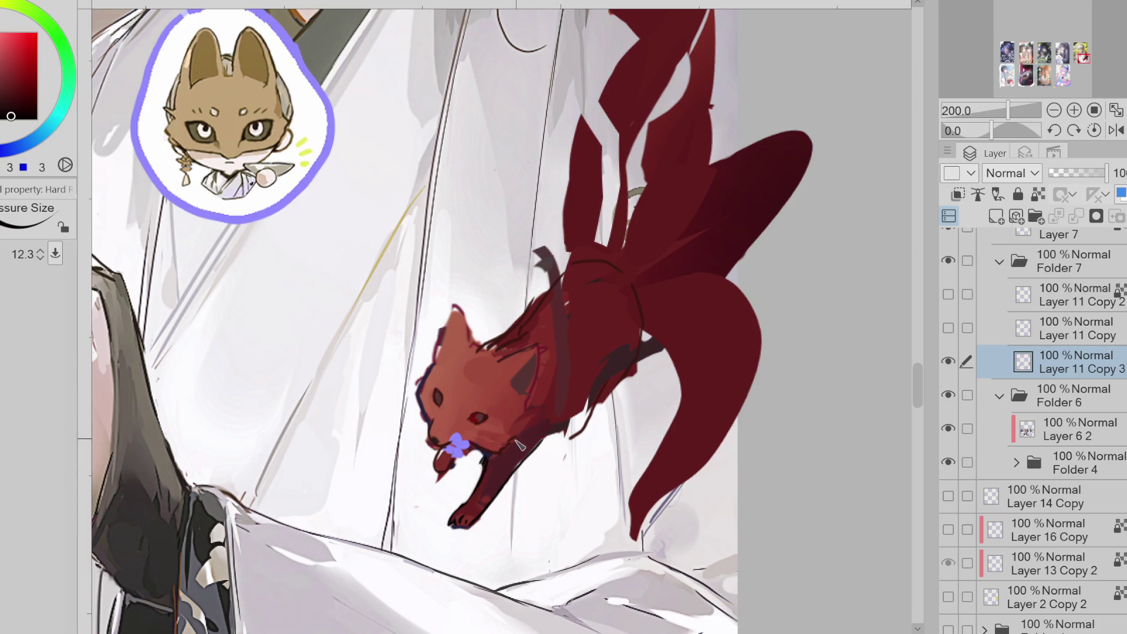
left_click(489, 454, "alt")
key("bracketright")
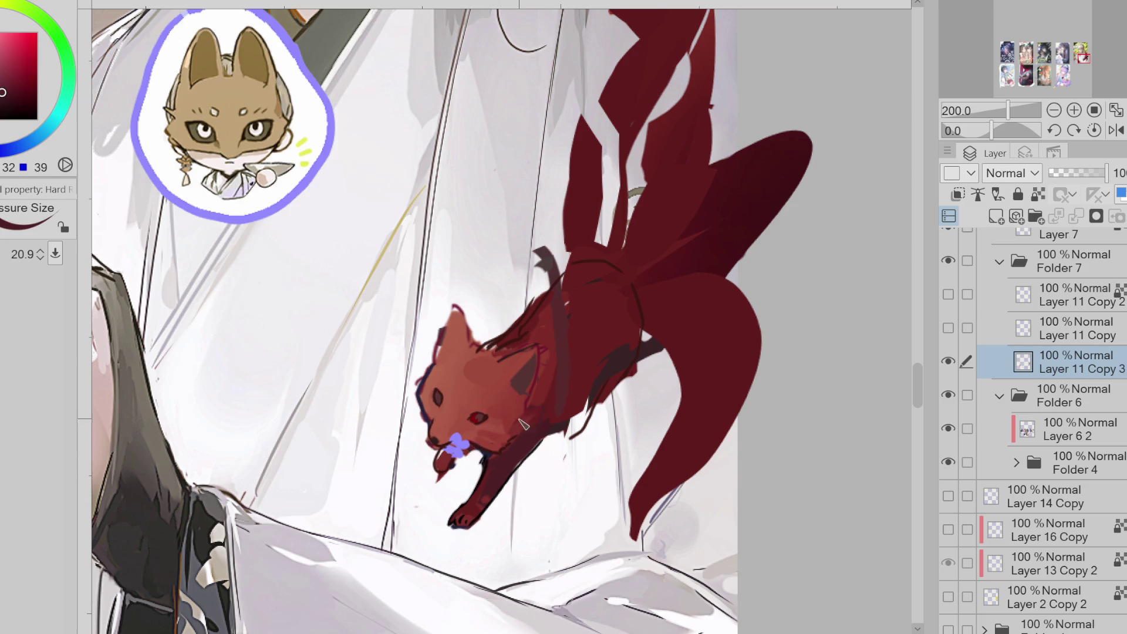
left_click_drag(477, 457, 502, 462)
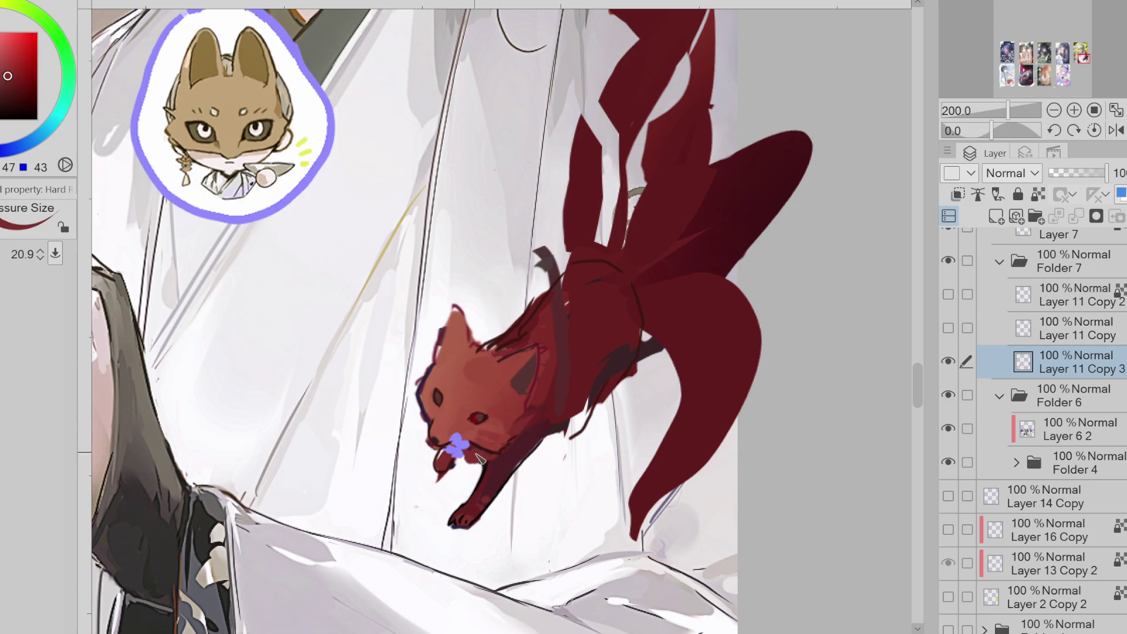
- Erase the red drip under the fox's mouth and return to a small near-black pen
key("e")
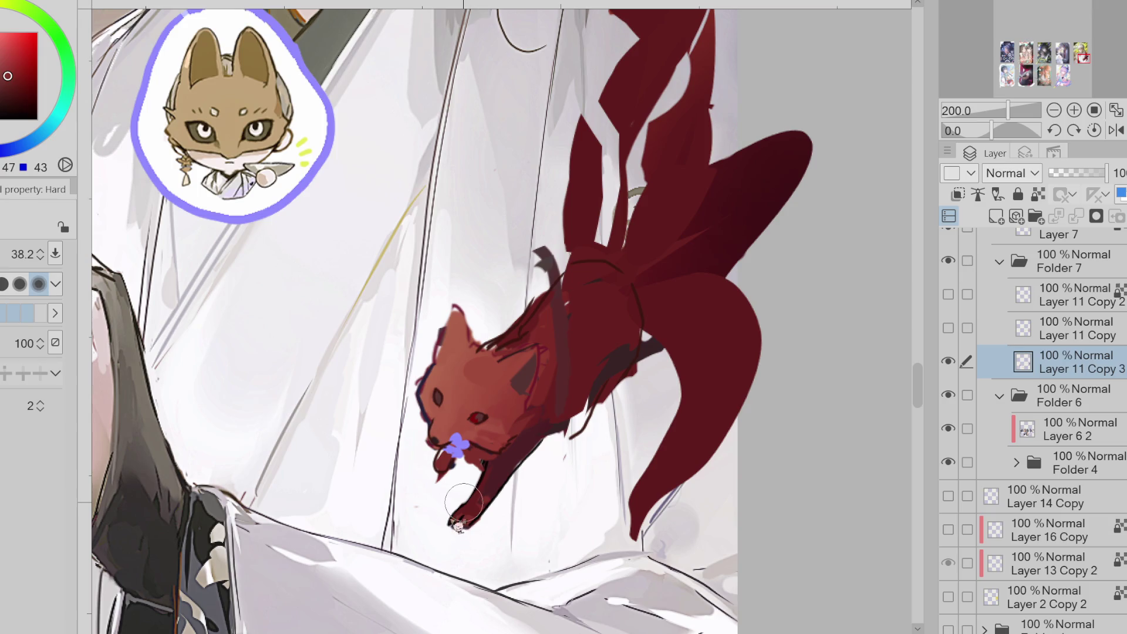
key("p")
key("e")
key("p")
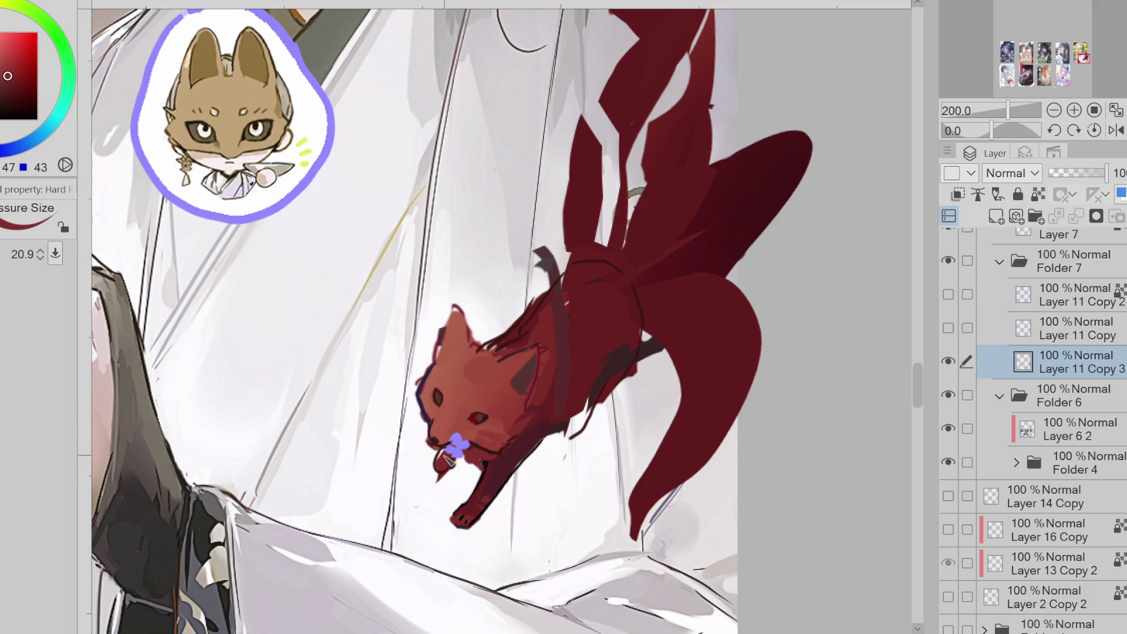
key("e")
left_click_drag(445, 486, 442, 472)
left_click(477, 466, "alt")
key("p")
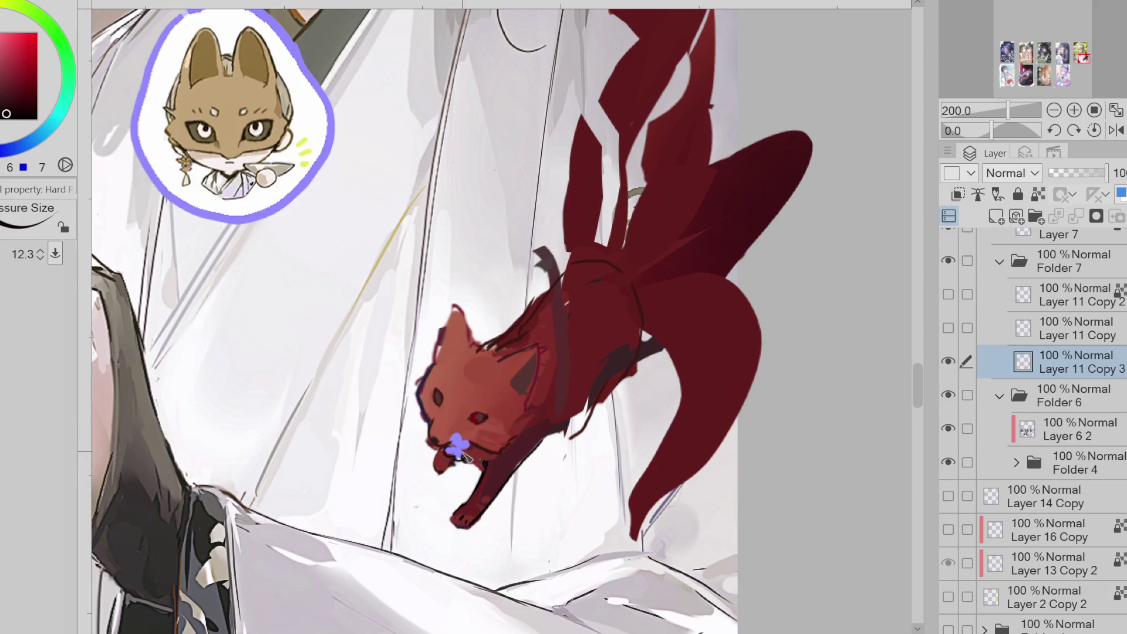
- Sample reds from the fox's head and neck and repaint its ear
left_click(463, 449, "alt")
left_click(462, 451, "alt")
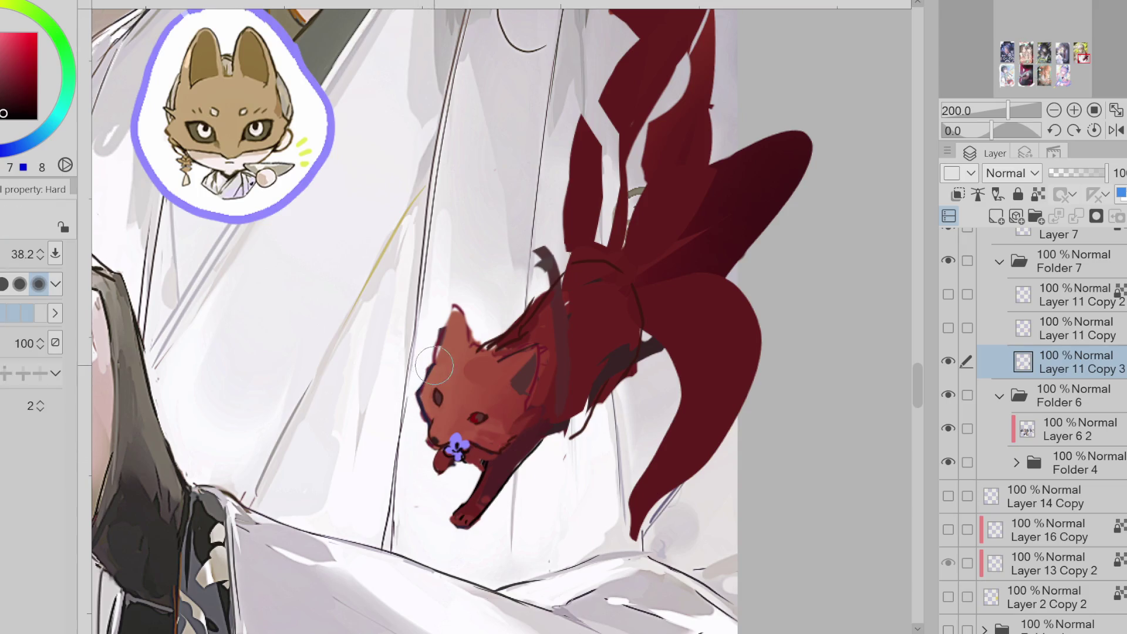
left_click(429, 382, "alt")
left_click(427, 383, "alt")
left_click(508, 441, "alt")
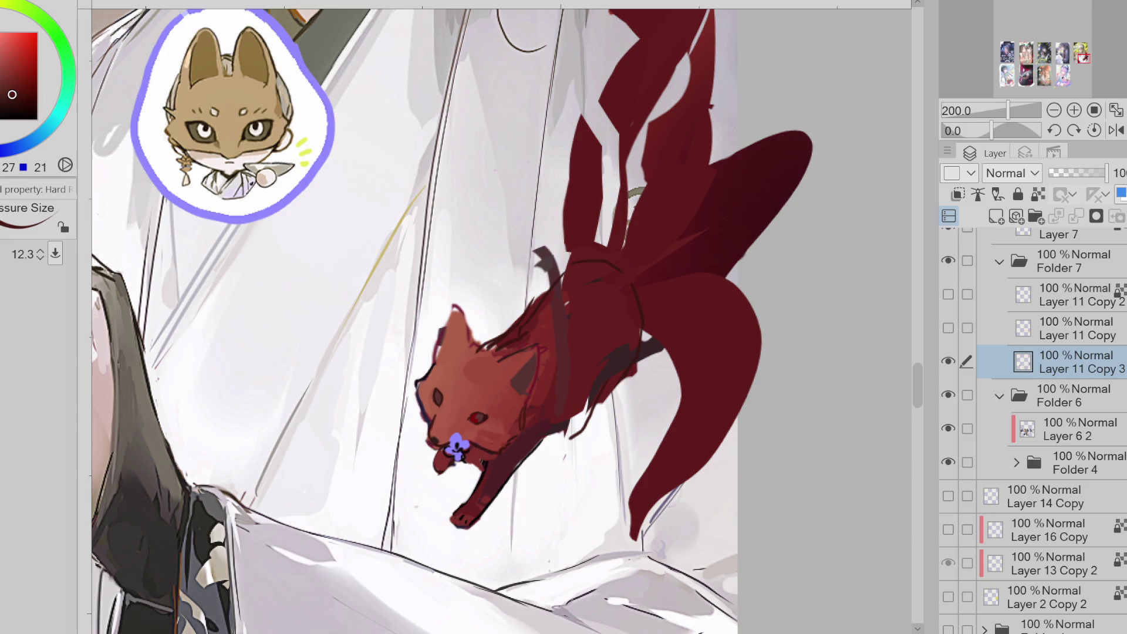
mouse_move(476, 348)
left_mouse_down()
mouse_move(467, 320)
mouse_move(446, 352)
left_mouse_up()
- Resize the brush and sample darker red tones from the fox's head
key("e")
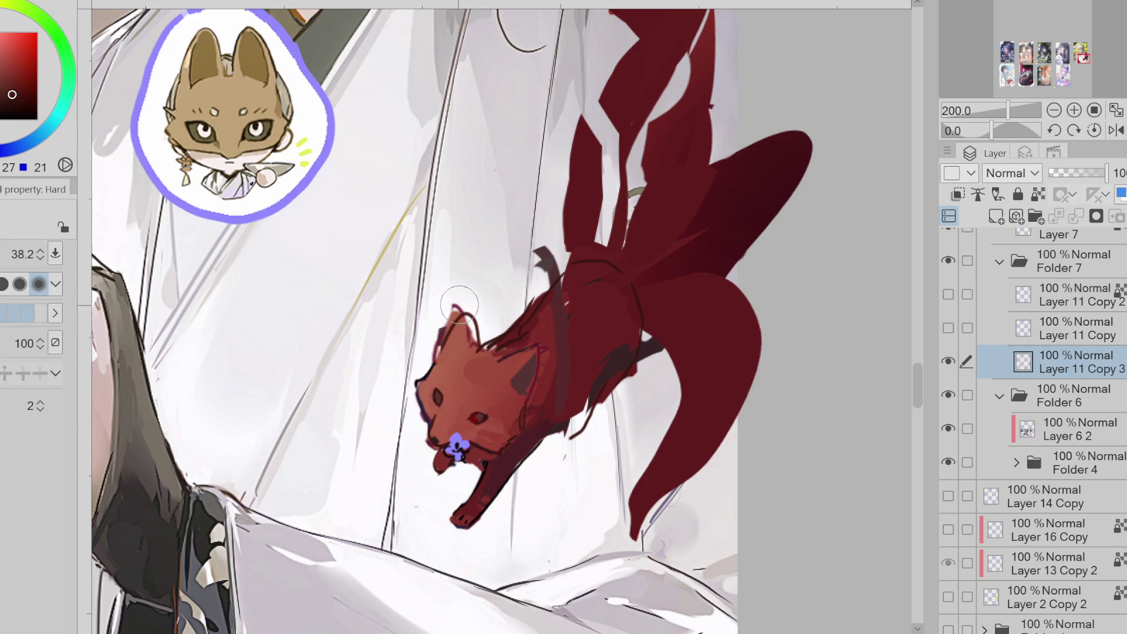
key("b")
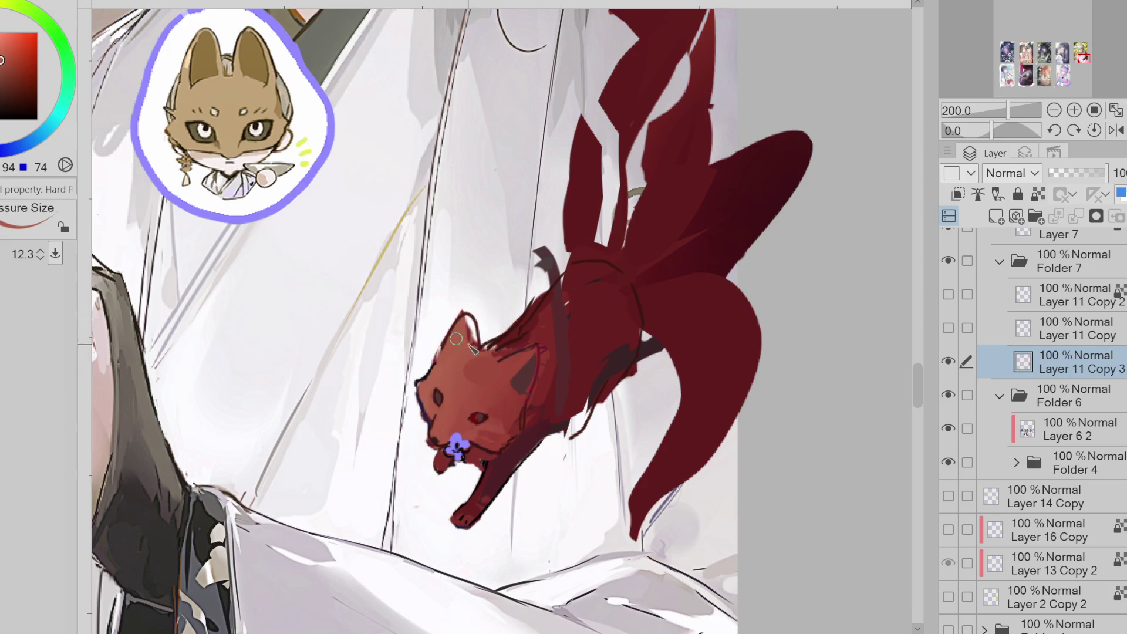
left_click_drag(476, 343, 458, 359)
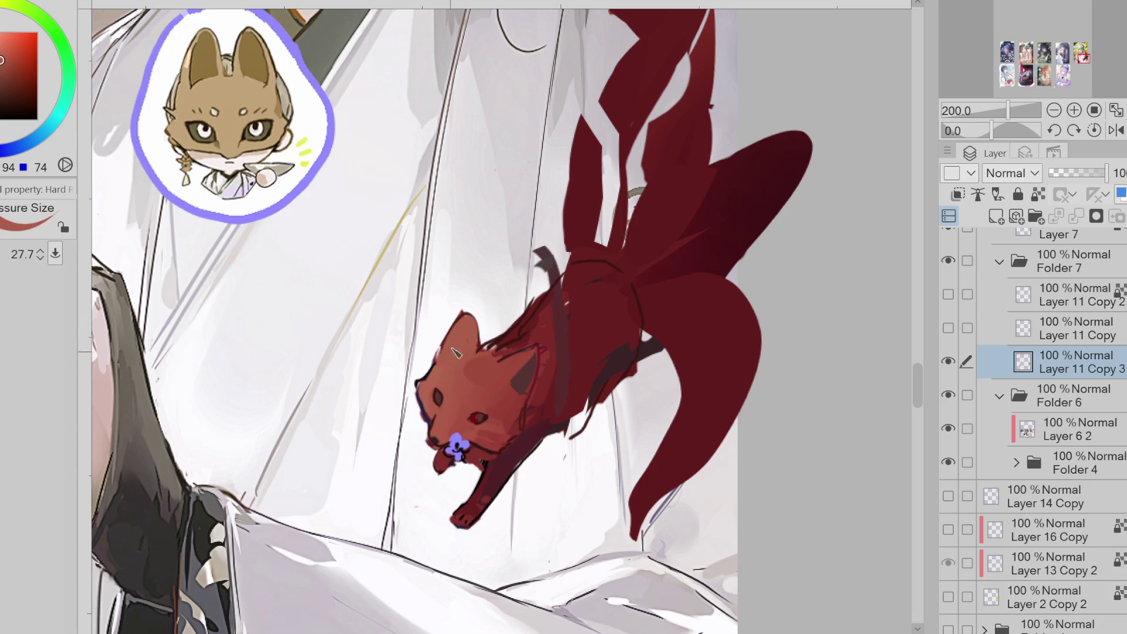
left_click(539, 361, "alt")
left_click(535, 364, "alt")
left_click_drag(536, 364, 531, 372)
left_click(529, 409, "alt")
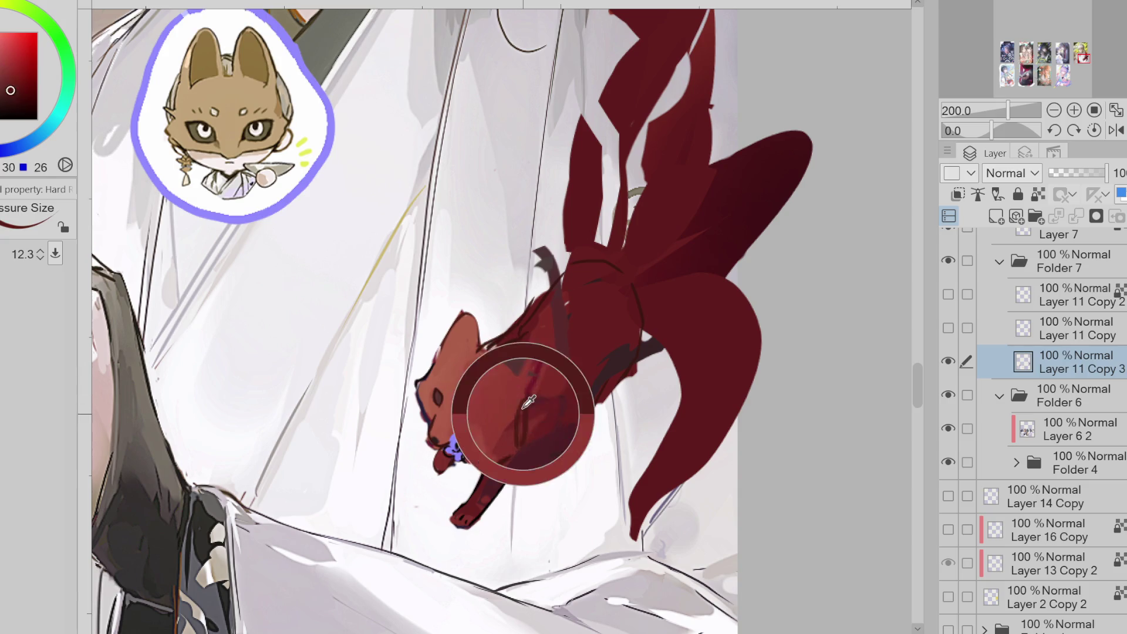
left_click(521, 343, "alt")
left_click_drag(522, 342, 504, 356)
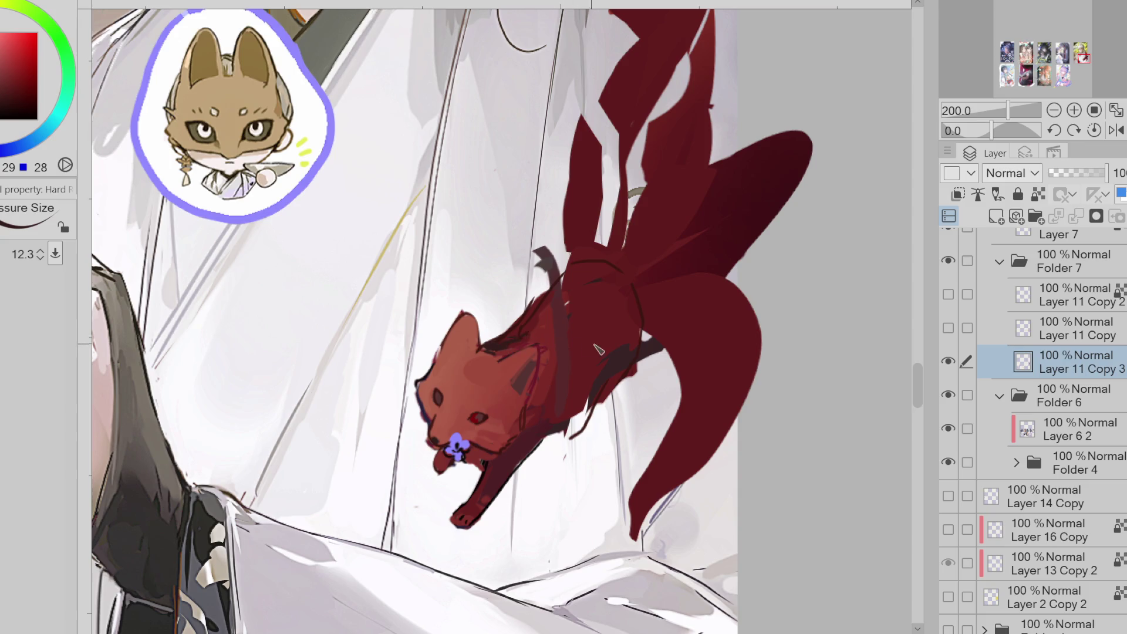
- Add dark marks at the ear and forehead and a dark stroke along the neck
key("e")
left_click_drag(444, 429, 440, 444)
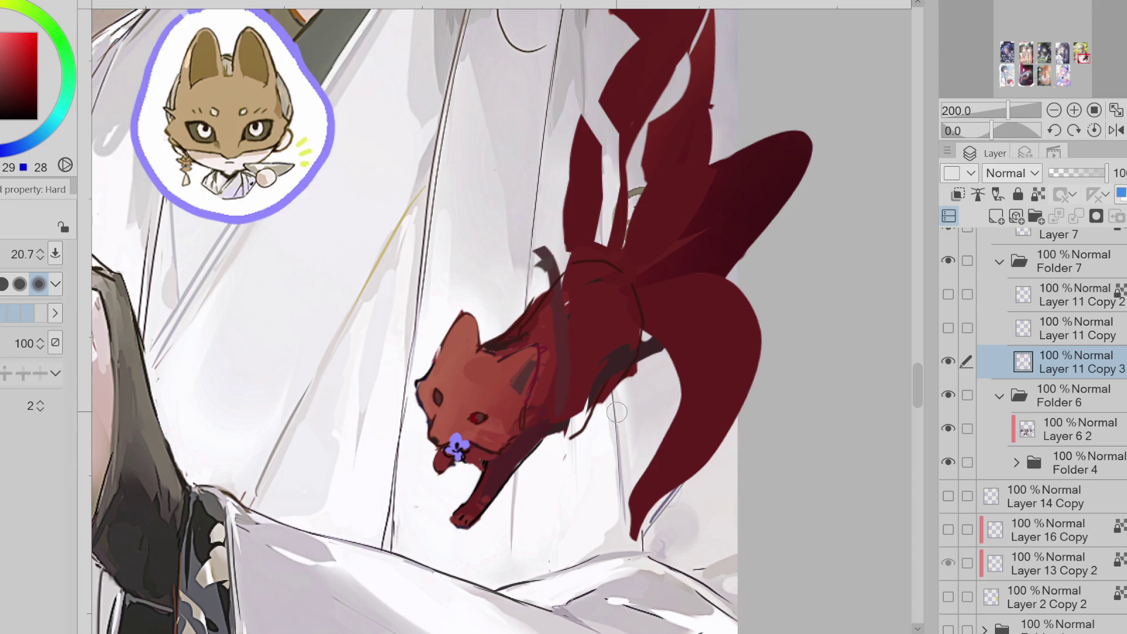
key("p")
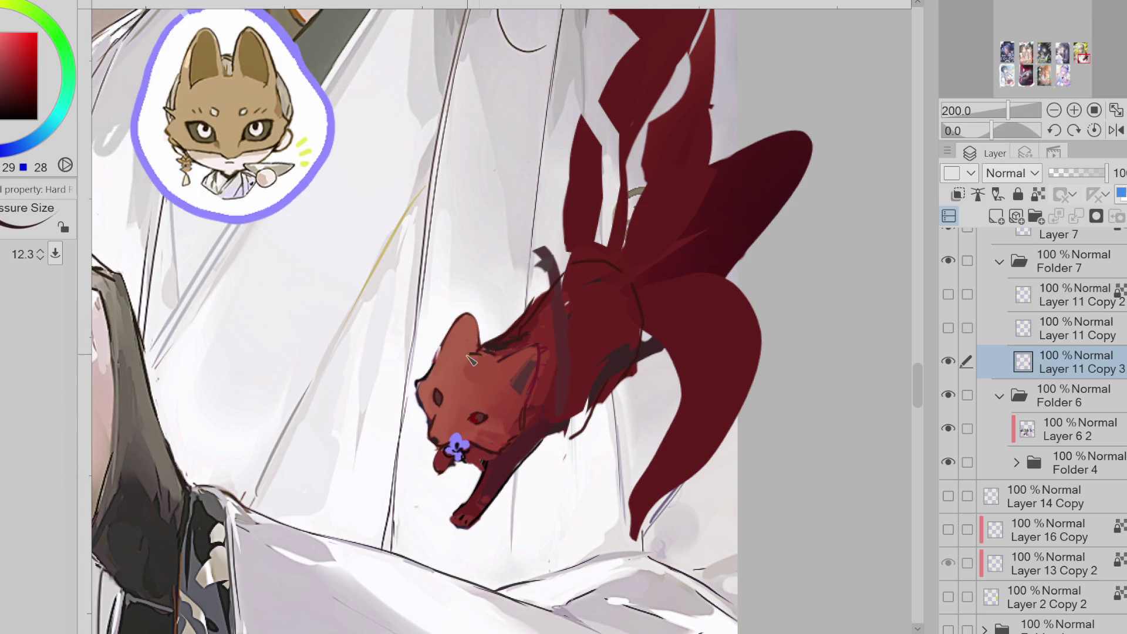
mouse_move(502, 352)
left_mouse_down()
mouse_move(487, 362)
mouse_move(517, 370)
mouse_move(547, 350)
left_mouse_up()
left_click_drag(565, 273, 528, 319)
- Paint a dark-red streak on the fox's back with a progressively smaller brush
left_click(555, 353, "alt")
left_click(535, 415, "alt")
key("bracketleft")
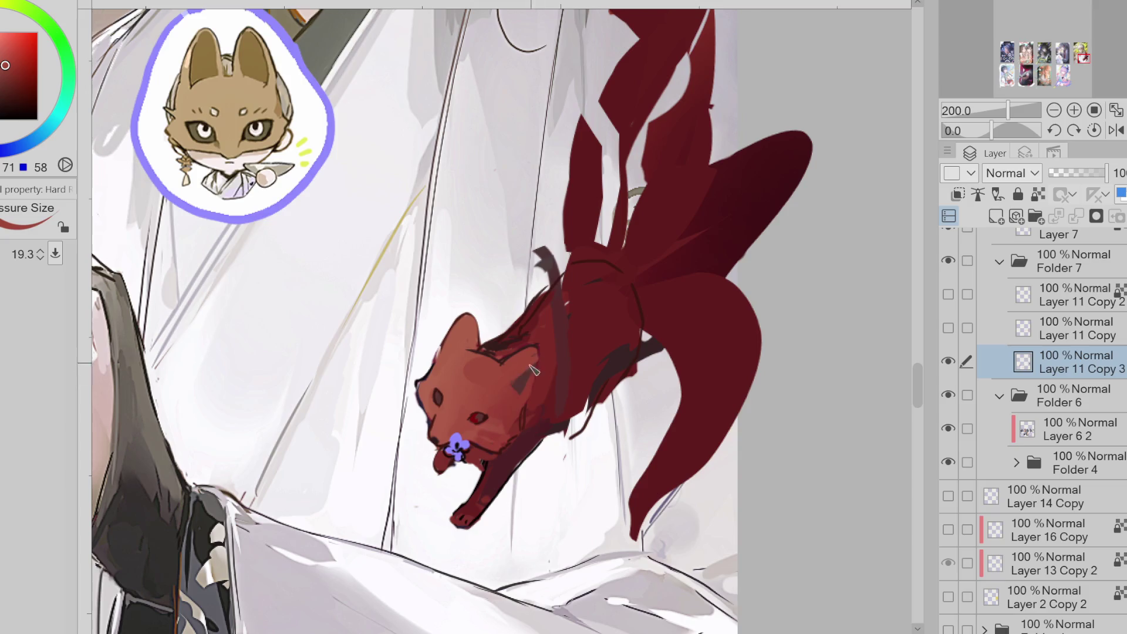
left_click(519, 352, "alt")
mouse_move(496, 352)
left_mouse_down()
mouse_move(538, 355)
mouse_move(506, 356)
mouse_move(465, 314)
left_mouse_up()
key("bracketleft")
key("bracketleft")
left_click(533, 348, "alt")
key("bracketleft")
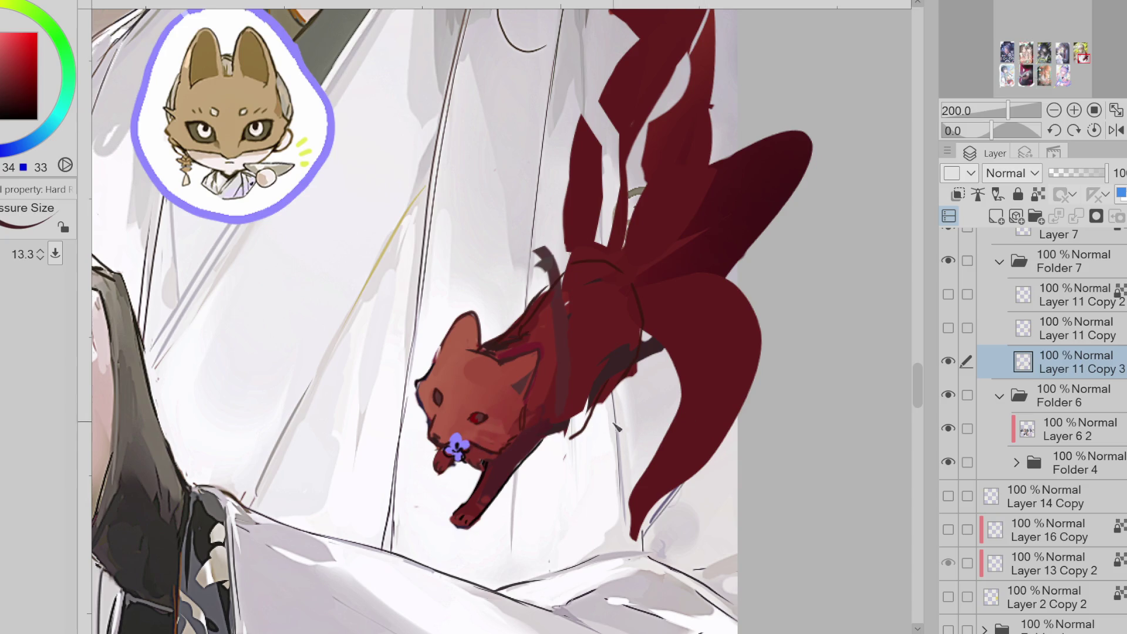
left_click(520, 382, "alt")
- Lasso the dark overpaint on the fox's head, remove it, and sample fresh reds
key("m")
mouse_move(516, 368)
left_mouse_down()
mouse_move(537, 351)
mouse_move(503, 368)
left_mouse_up()
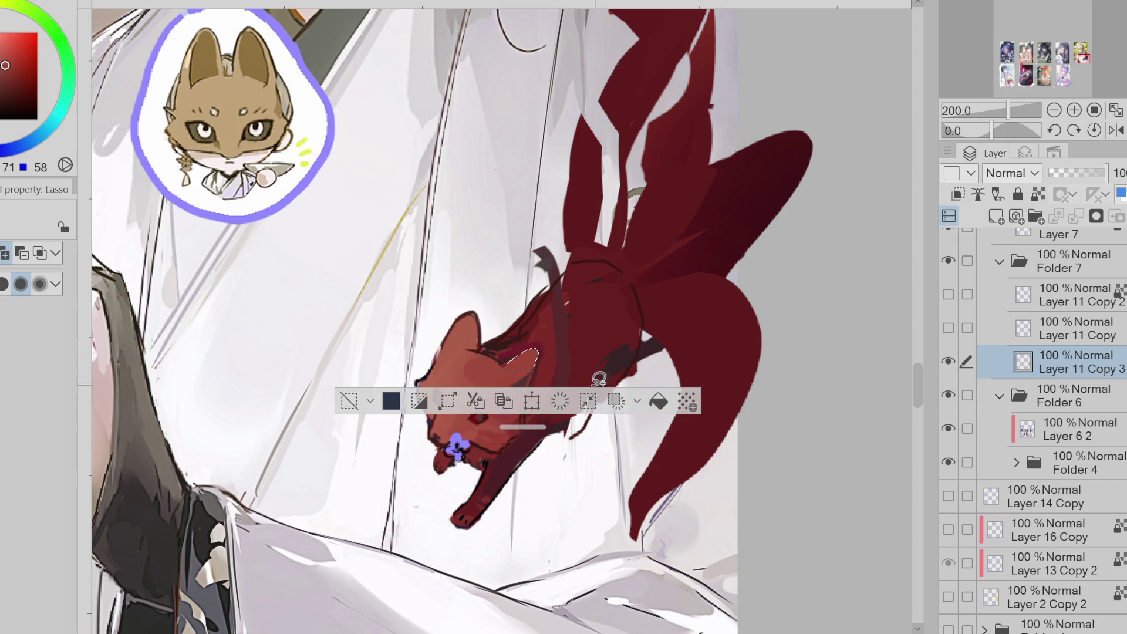
key("ctrl+z")
key("ctrl+z")
key("b")
left_click(597, 364, "alt")
left_click(522, 367, "alt")
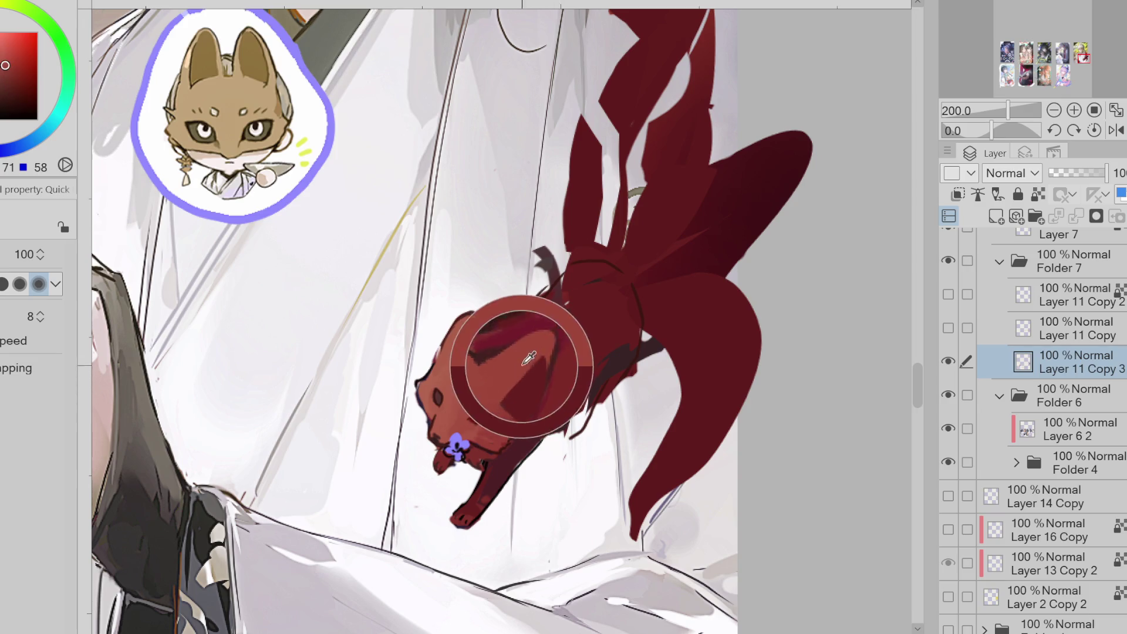
left_click(525, 388, "alt")
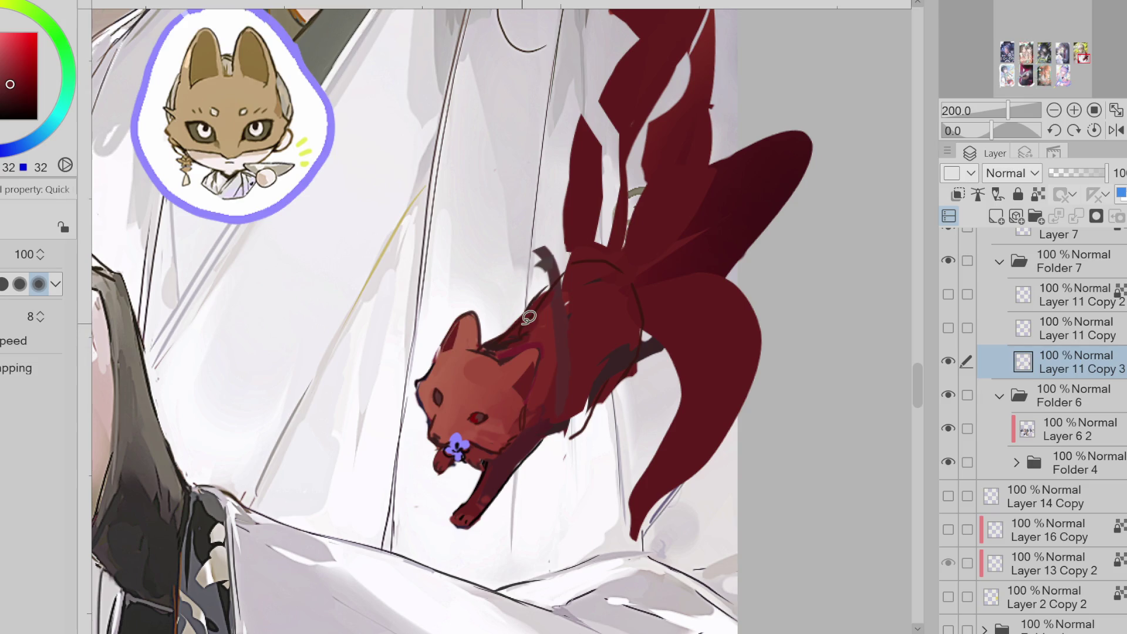
- Repaint the fox's eyes in red with a smaller brush, adding a dark touch near its chest
scroll(529, 317, "down", 1)
key("b")
left_click(493, 308, "alt")
left_click_drag(493, 308, 470, 346)
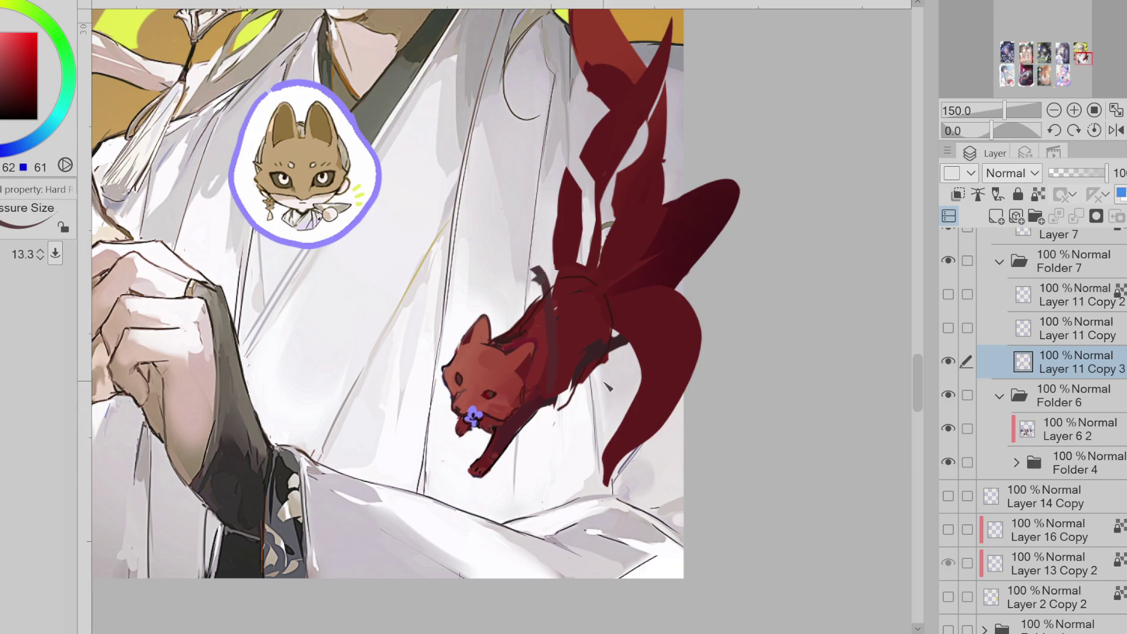
left_click(493, 400, "alt")
key("bracketleft")
left_click(485, 431, "alt")
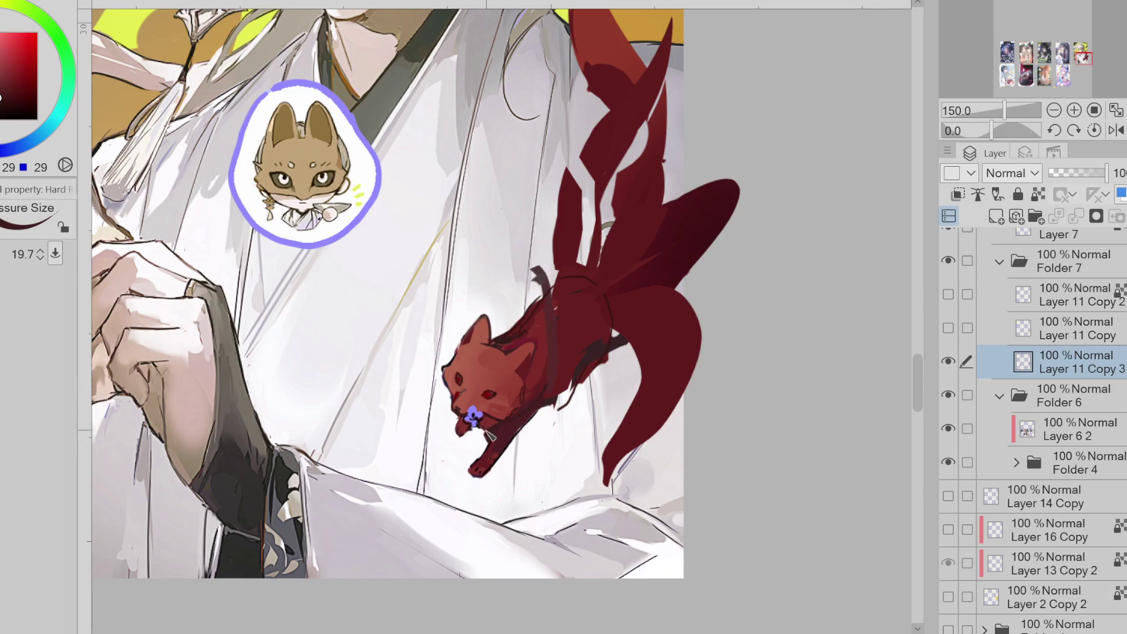
key("e")
scroll(446, 438, "down", 2)
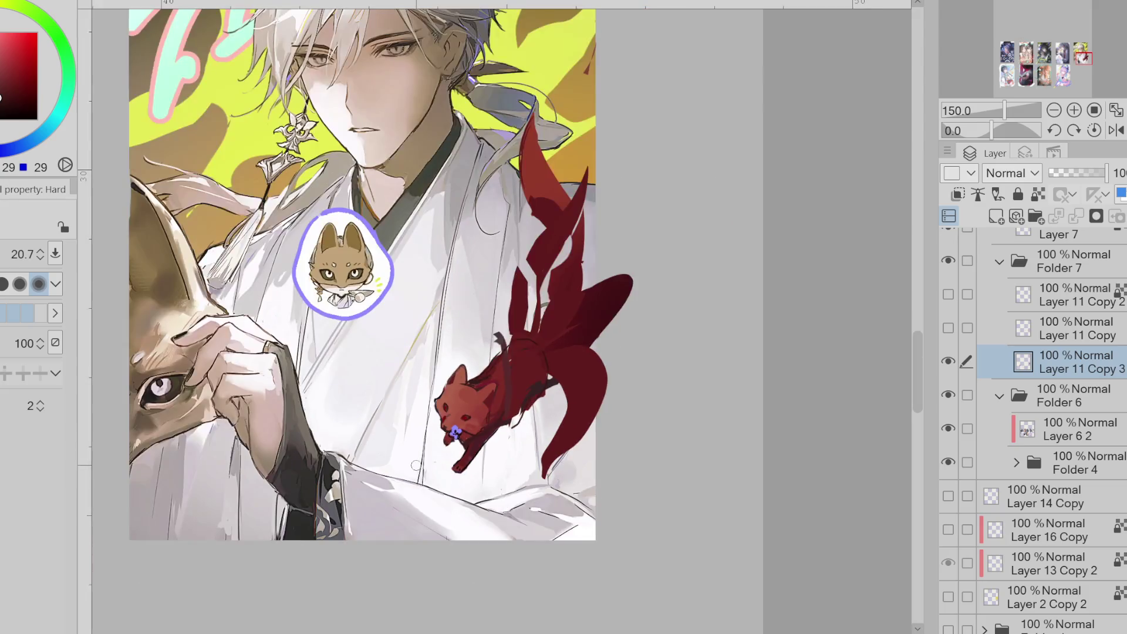
key("p")
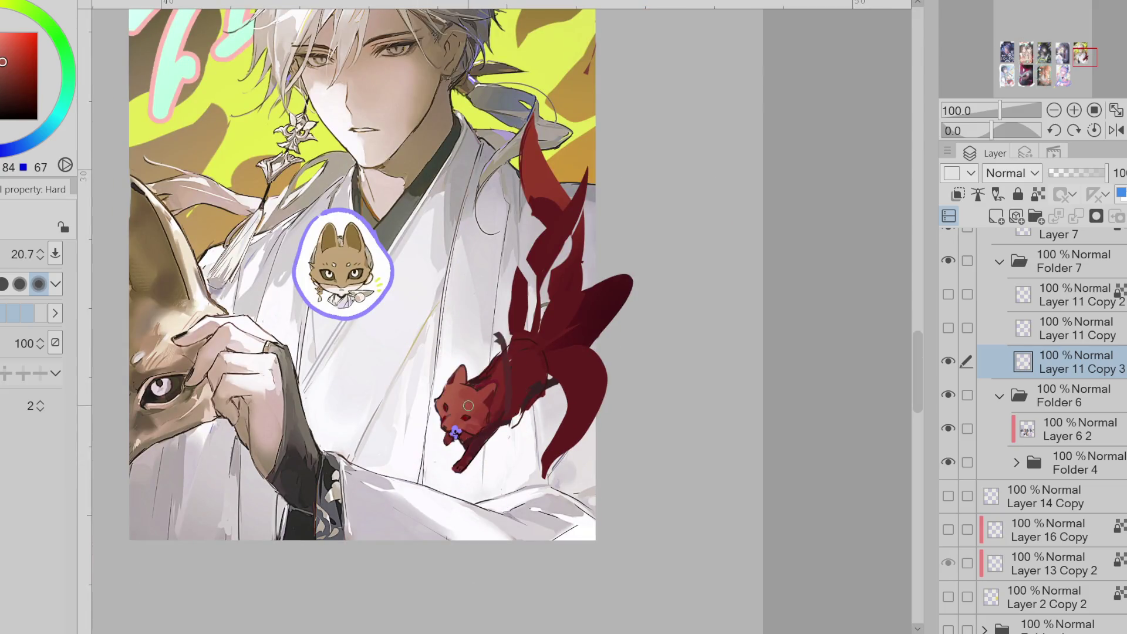
scroll(475, 409, "up", 2)
left_click(467, 428, "alt")
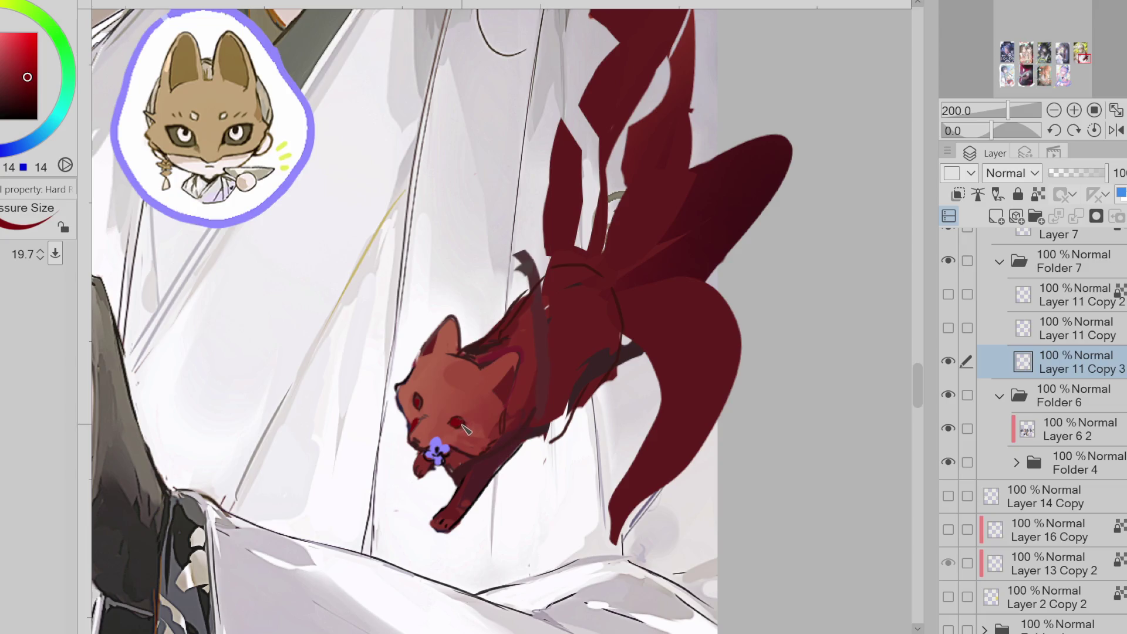
- Sample reds from the fox's face and mouth to touch up its eyes
key("bracketleft")
key("bracketleft")
key("bracketleft")
left_click(474, 424, "alt")
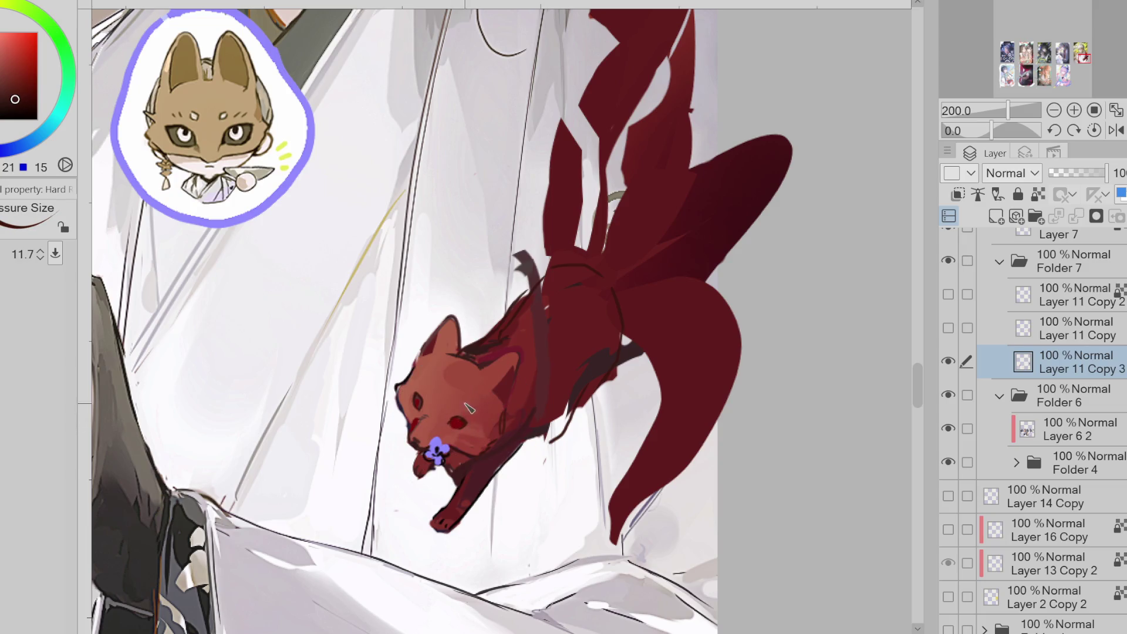
left_click(422, 407, "alt")
left_click(499, 382, "alt")
left_click(494, 401, "alt")
key("e")
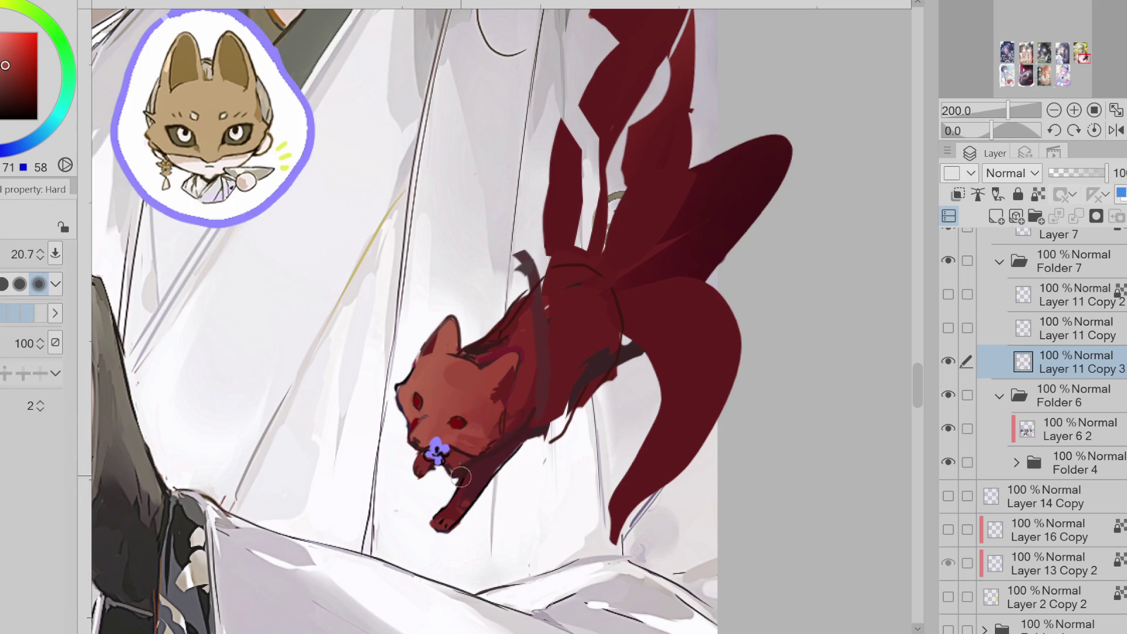
left_click(470, 464, "alt")
key("b")
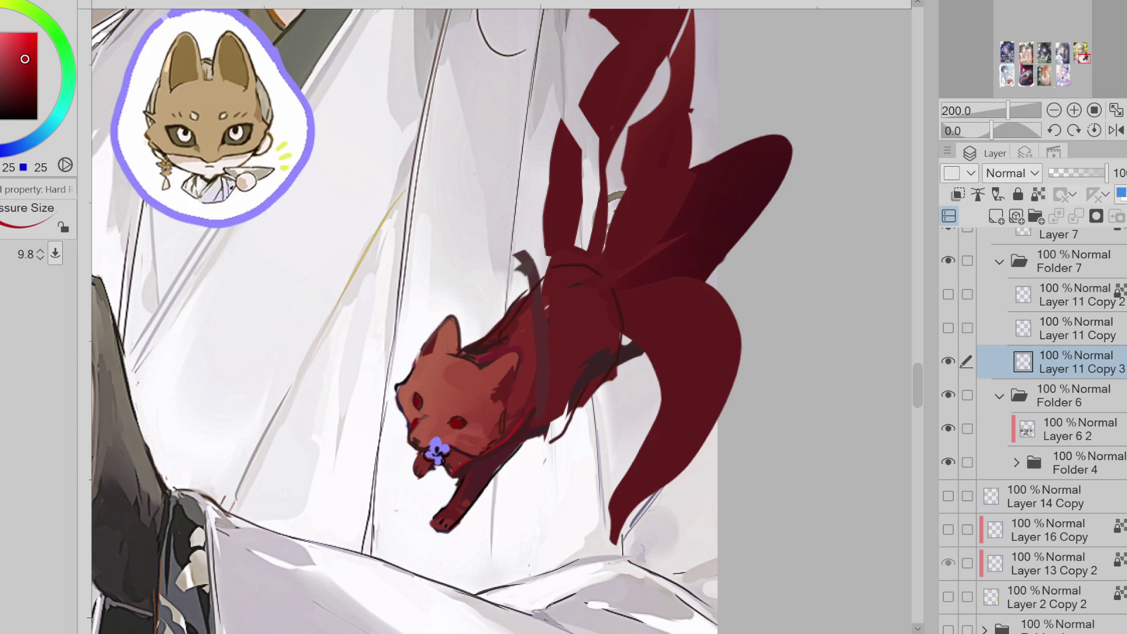
left_click(421, 446, "alt")
left_click(459, 457, "alt")
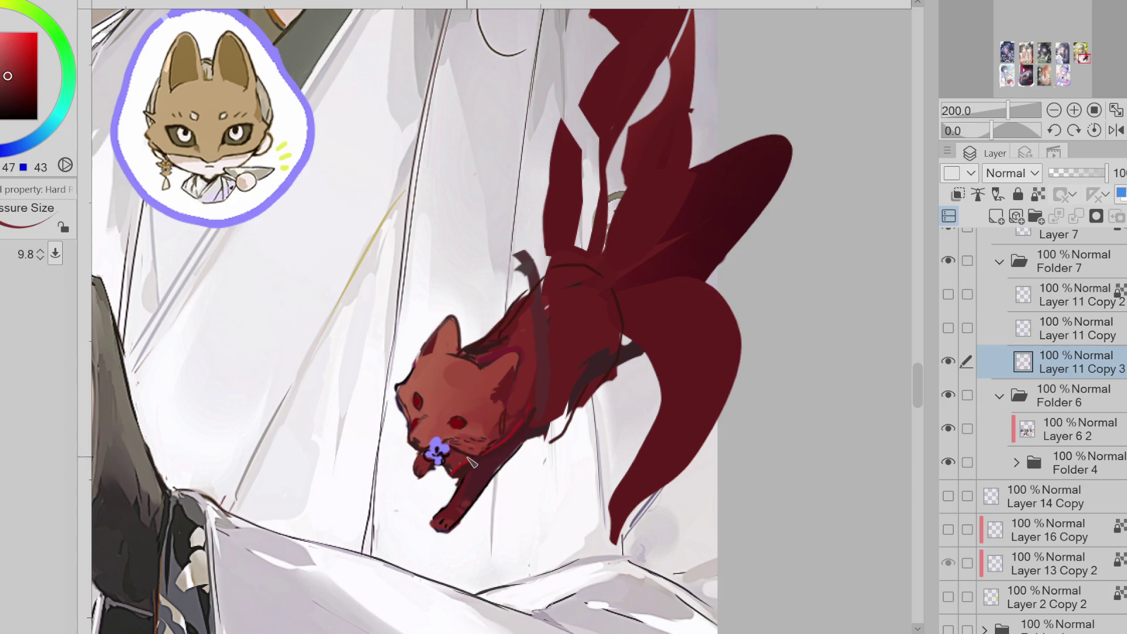
left_click(494, 440, "alt")
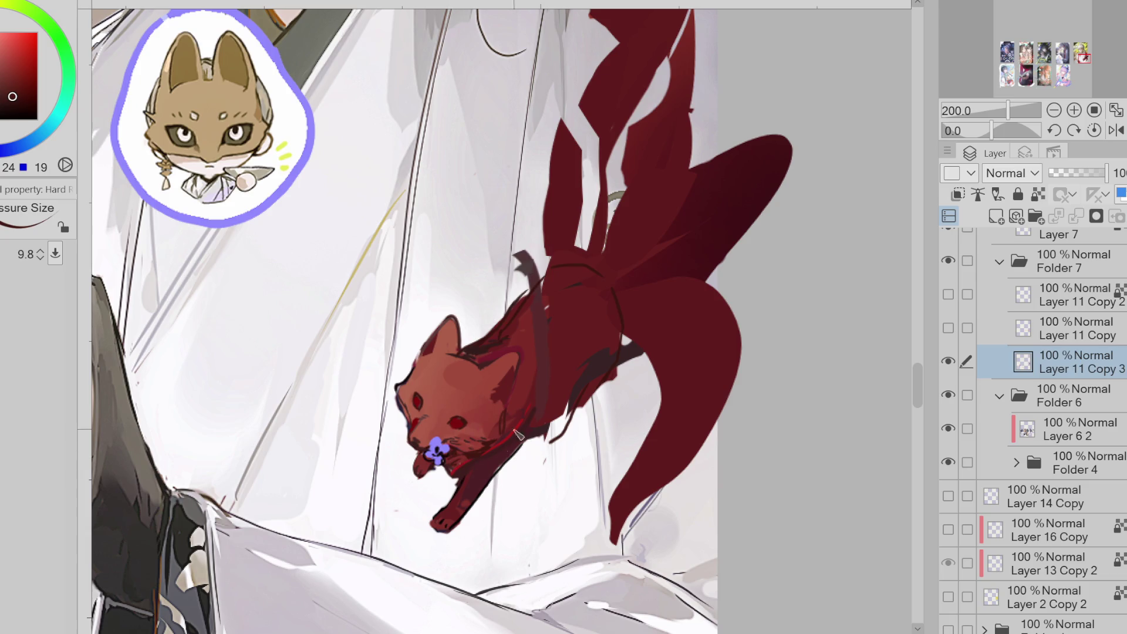
key("b")
- Paint light neck strokes and draw a dark arch over the fox's back, redoing it once
mouse_move(520, 252)
left_mouse_down()
mouse_move(532, 302)
mouse_move(473, 297)
left_mouse_up()
left_click(540, 404, "alt")
left_click(486, 340, "alt")
mouse_move(463, 353)
left_mouse_down()
mouse_move(502, 294)
mouse_move(552, 376)
mouse_move(538, 423)
left_mouse_up()
left_click_drag(564, 328, 490, 292)
key("ctrl+z")
mouse_move(461, 338)
left_mouse_down()
mouse_move(493, 287)
mouse_move(574, 363)
mouse_move(527, 429)
mouse_move(580, 327)
left_mouse_up()
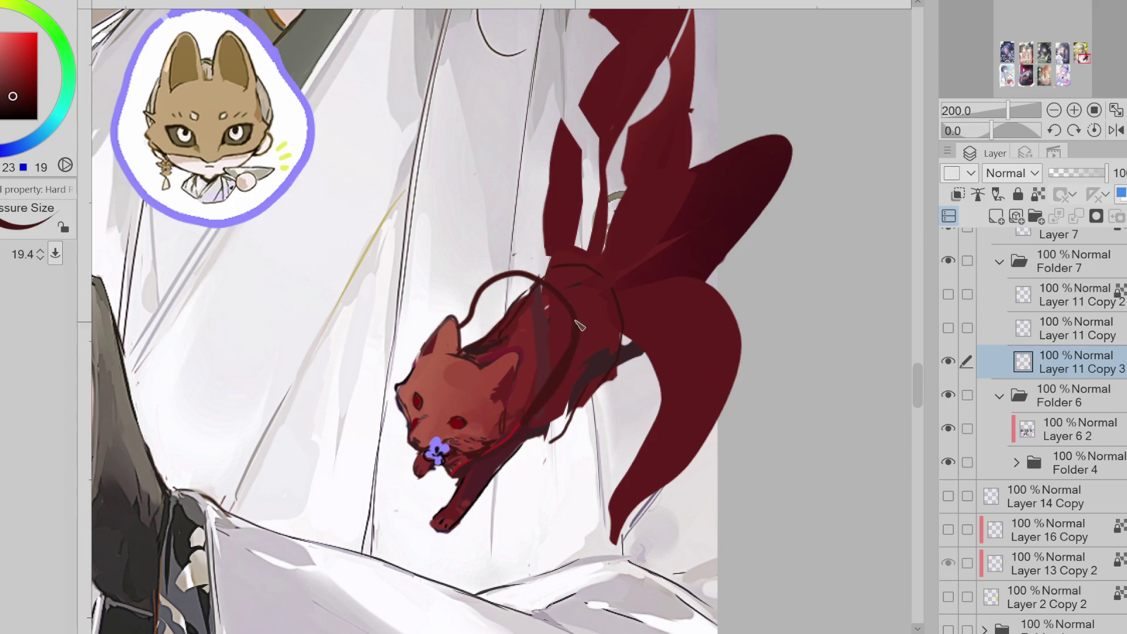
left_click(477, 322, "alt")
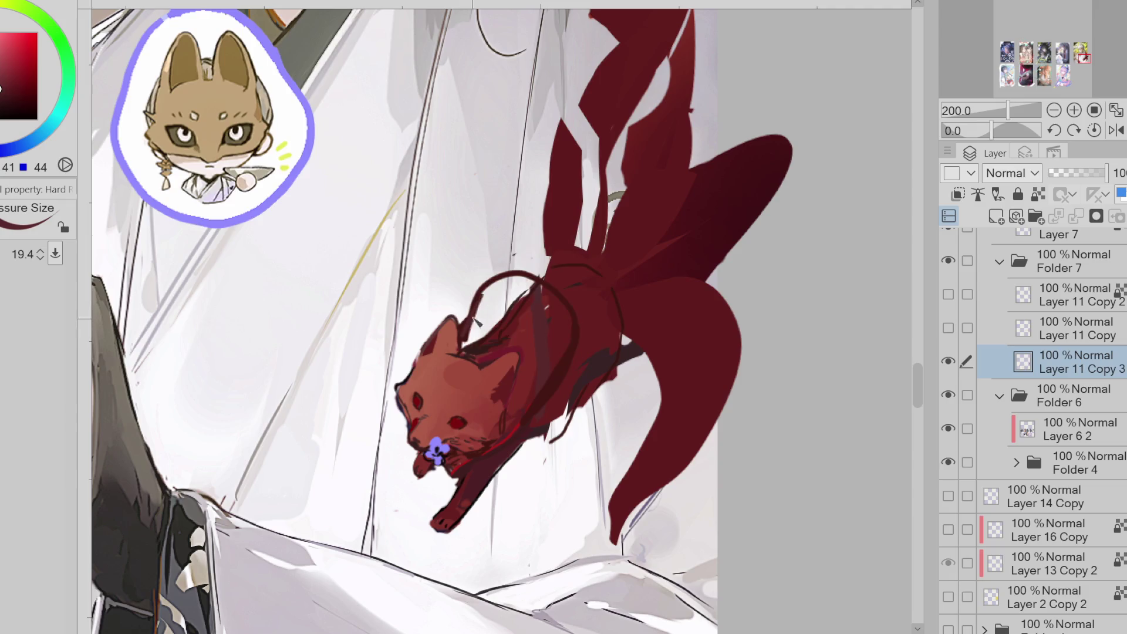
left_click(561, 318, "alt")
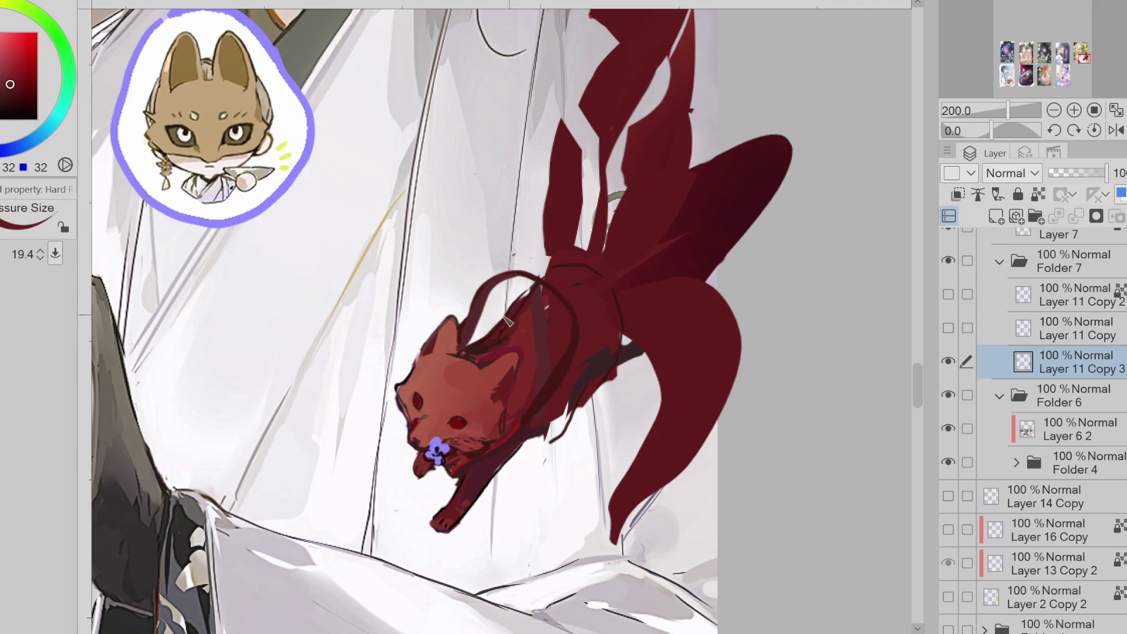
- Fill dark red patches across the fox's back and shoulder with the freehand fill
key("g")
left_click(518, 334, "alt")
mouse_move(532, 296)
left_mouse_down()
mouse_move(569, 329)
mouse_move(519, 405)
left_mouse_up()
mouse_move(555, 361)
left_mouse_down()
mouse_move(558, 297)
mouse_move(537, 291)
left_mouse_up()
left_click(564, 301, "alt")
left_click(536, 333, "alt")
left_click(588, 262, "alt")
mouse_move(587, 262)
left_mouse_down()
mouse_move(593, 285)
mouse_move(557, 276)
mouse_move(587, 258)
left_mouse_up()
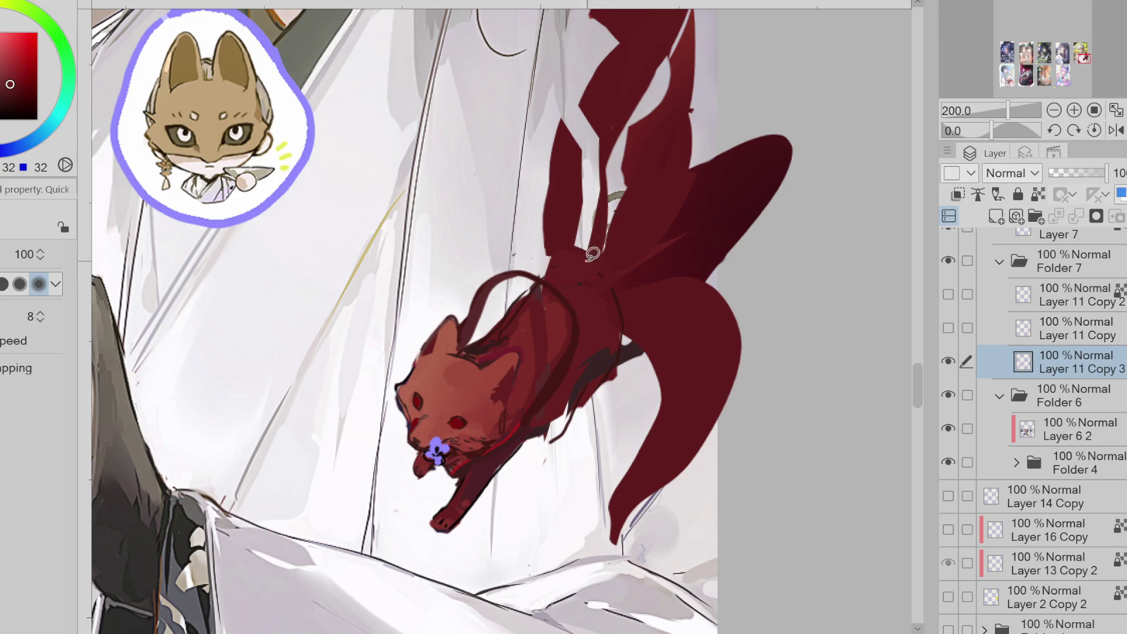
- Go back to a smaller painting brush loaded with the fox's dark body red
key("e")
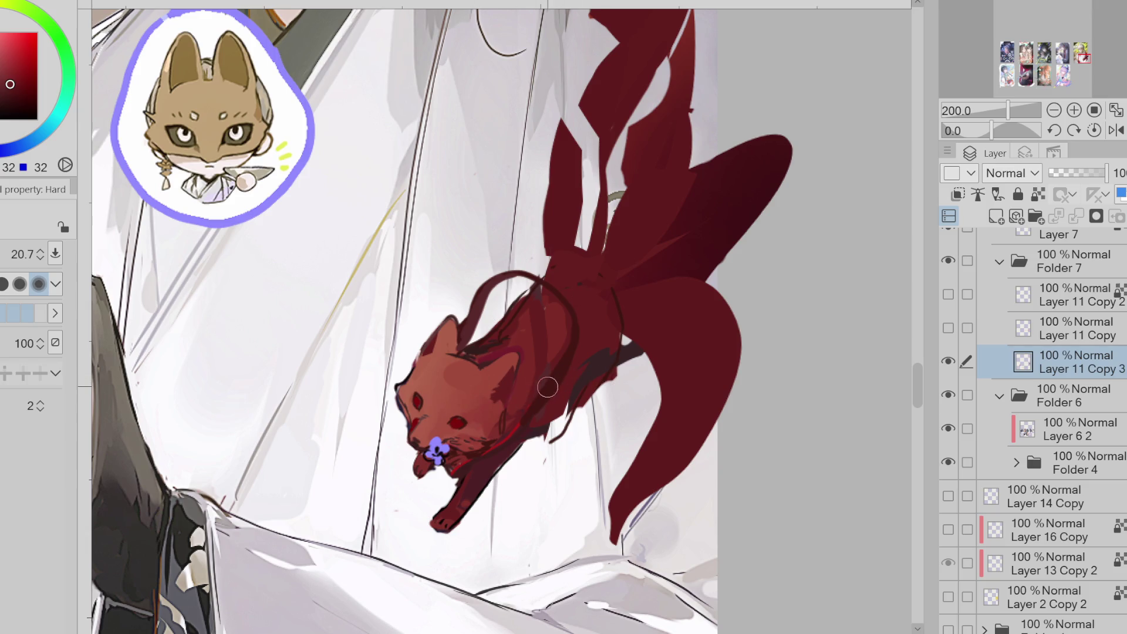
left_click(453, 364, "alt")
left_click(456, 367, "alt")
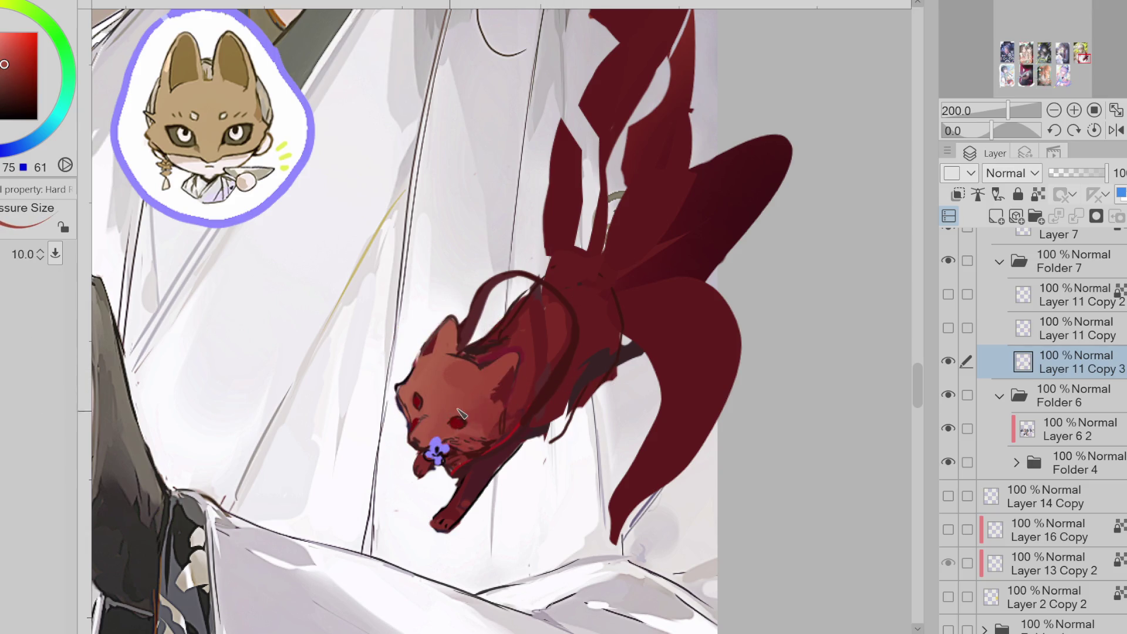
left_click(498, 394, "alt")
left_click_drag(457, 435, 446, 431)
left_click(144, 153, "alt")
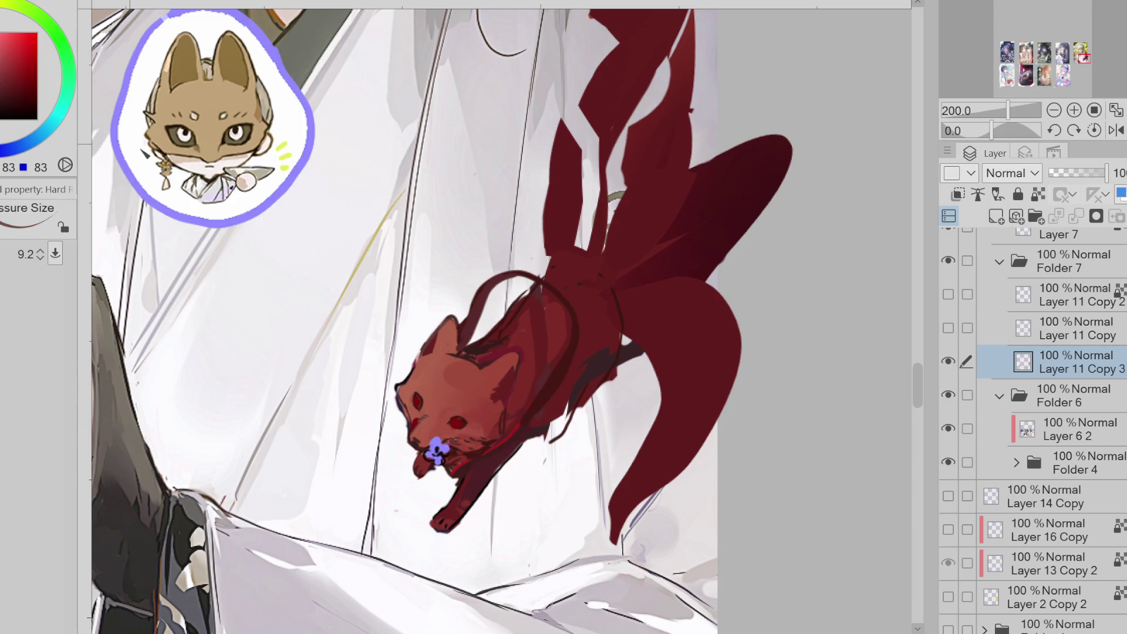
left_click(468, 414, "alt")
- Fill the fox's belly edge with dark red and paint a tapered dark stroke along its body
key("m")
left_click_drag(611, 367, 605, 376)
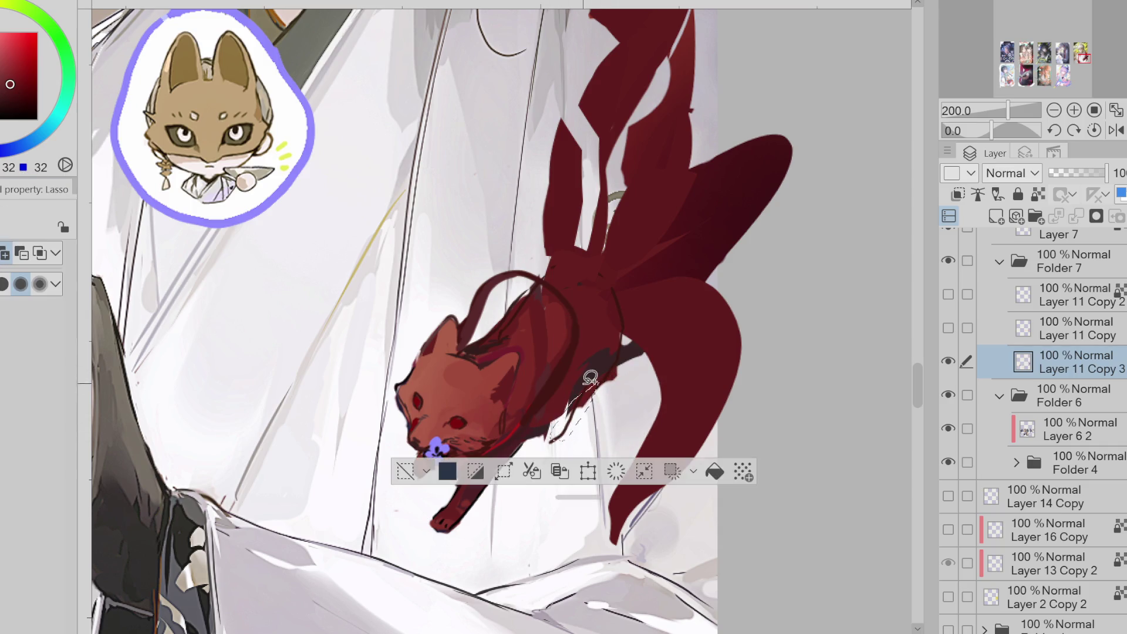
key("b")
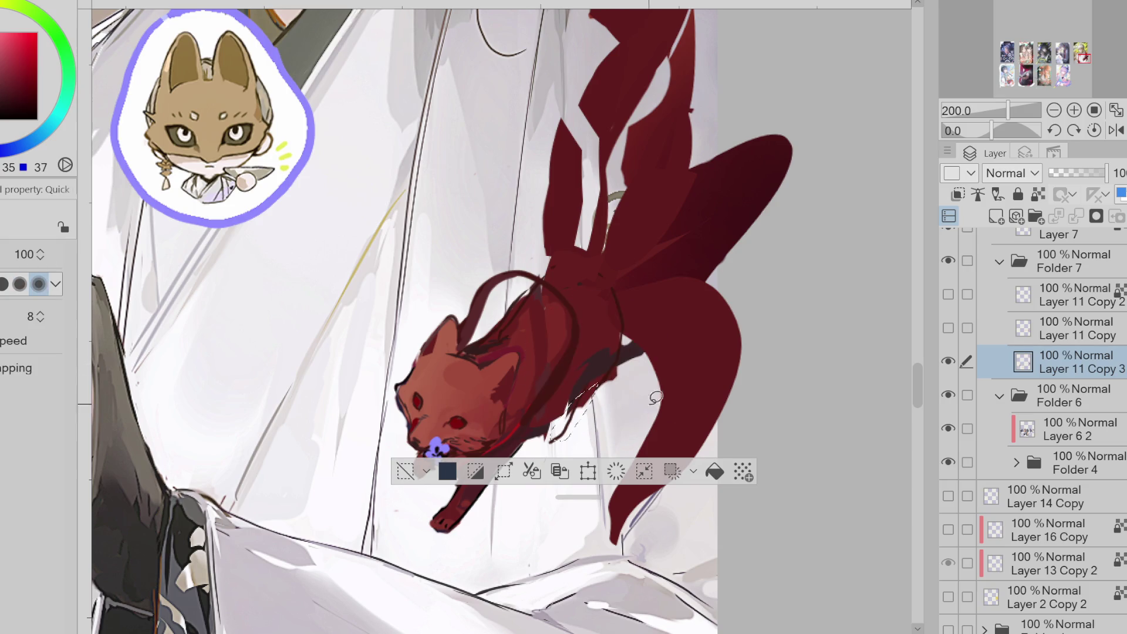
left_click(717, 473)
left_click(405, 472)
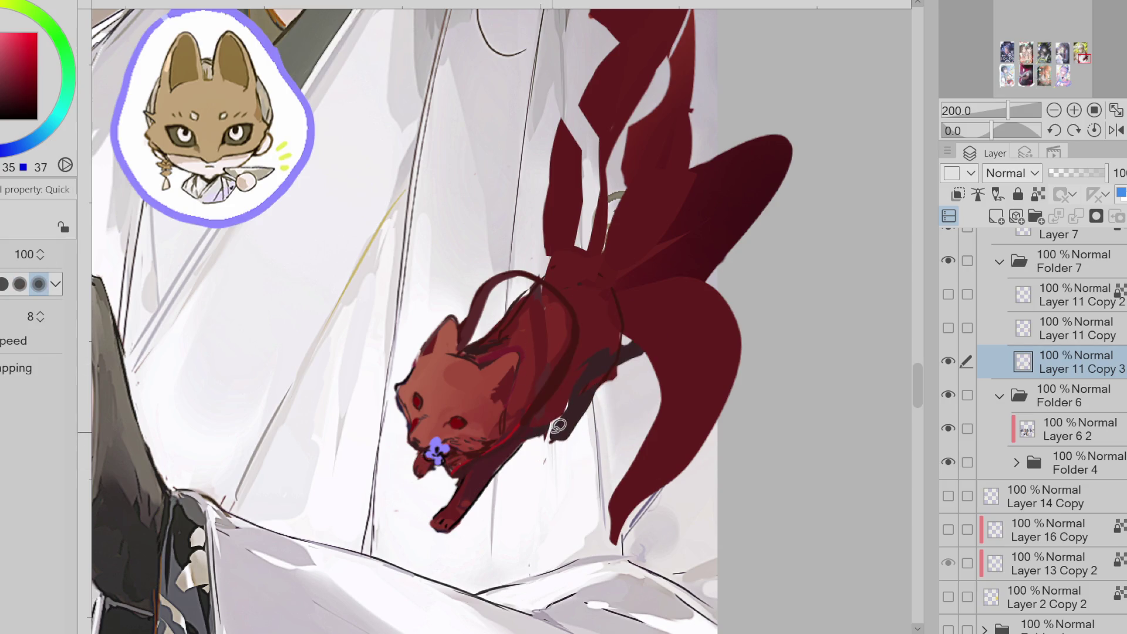
key("e")
key("p")
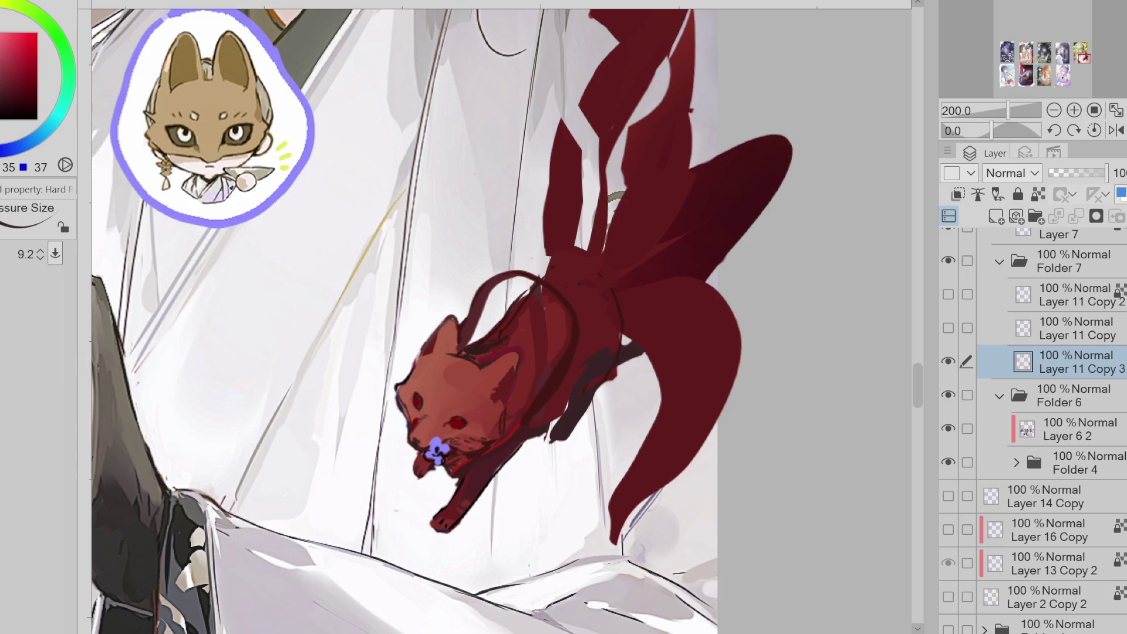
mouse_move(616, 353)
left_mouse_down()
mouse_move(675, 321)
mouse_move(549, 440)
left_mouse_up()
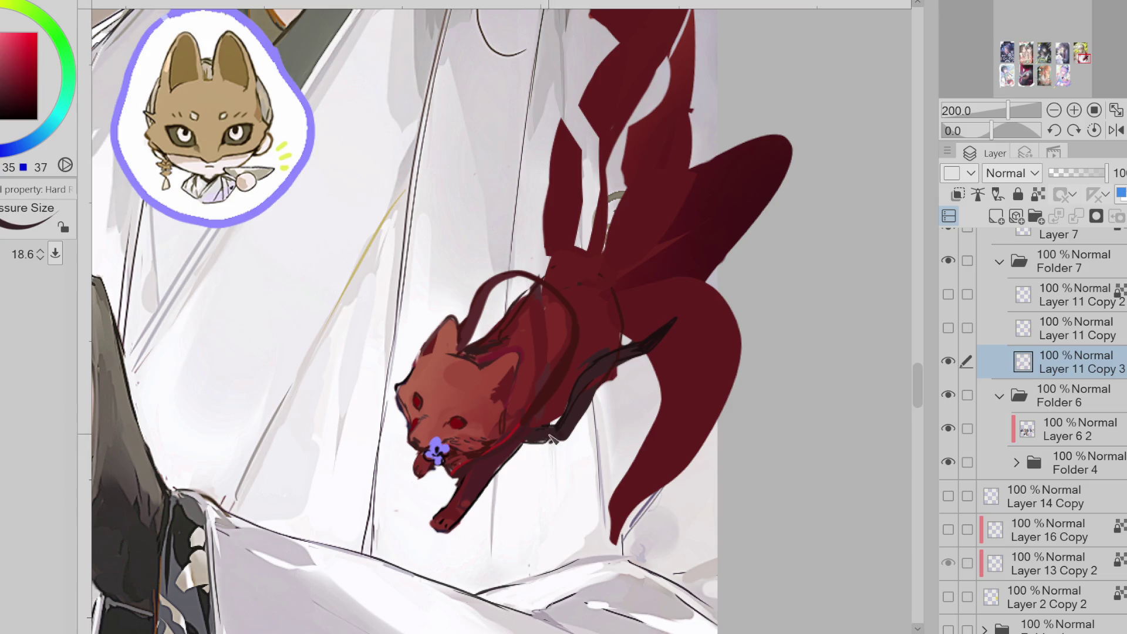
left_click_drag(561, 414, 540, 420, "ctrl+alt")
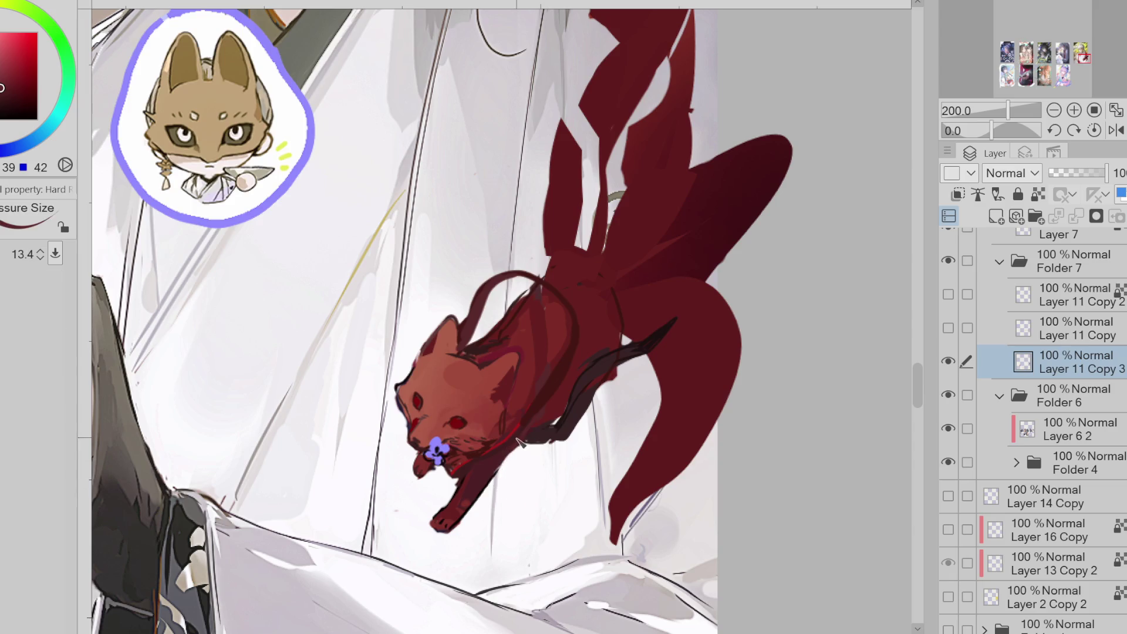
left_click_drag(413, 464, 406, 462, "ctrl+alt")
- Draw very dark red strokes from the fox's back up into its tail
left_click(602, 389, "alt")
left_click(610, 380, "alt")
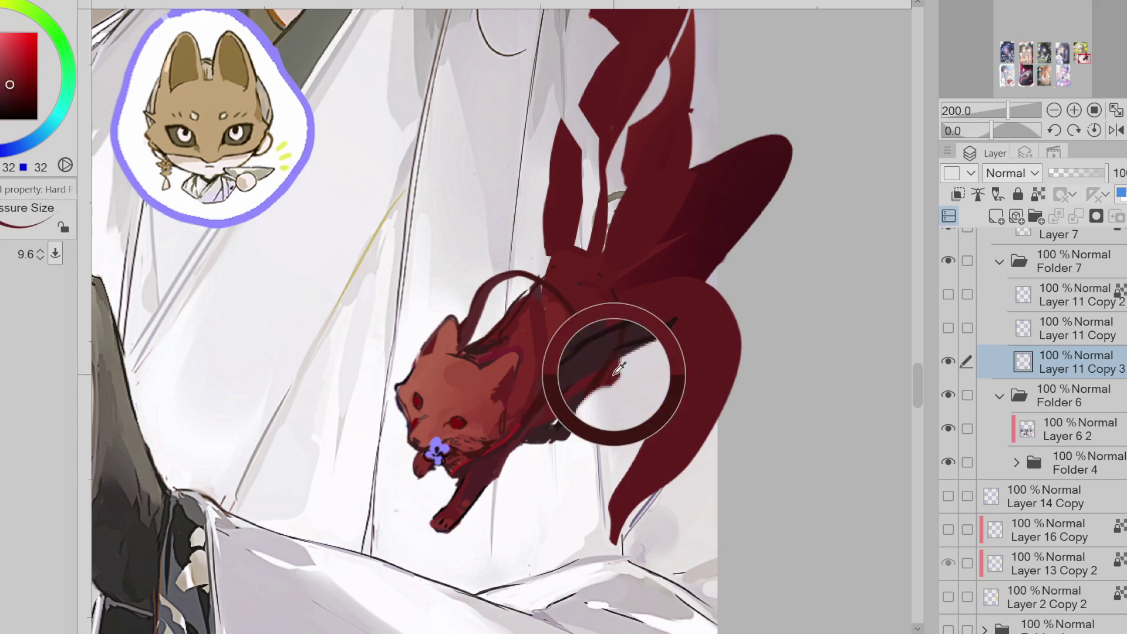
left_click_drag(609, 383, 643, 365, "ctrl+alt")
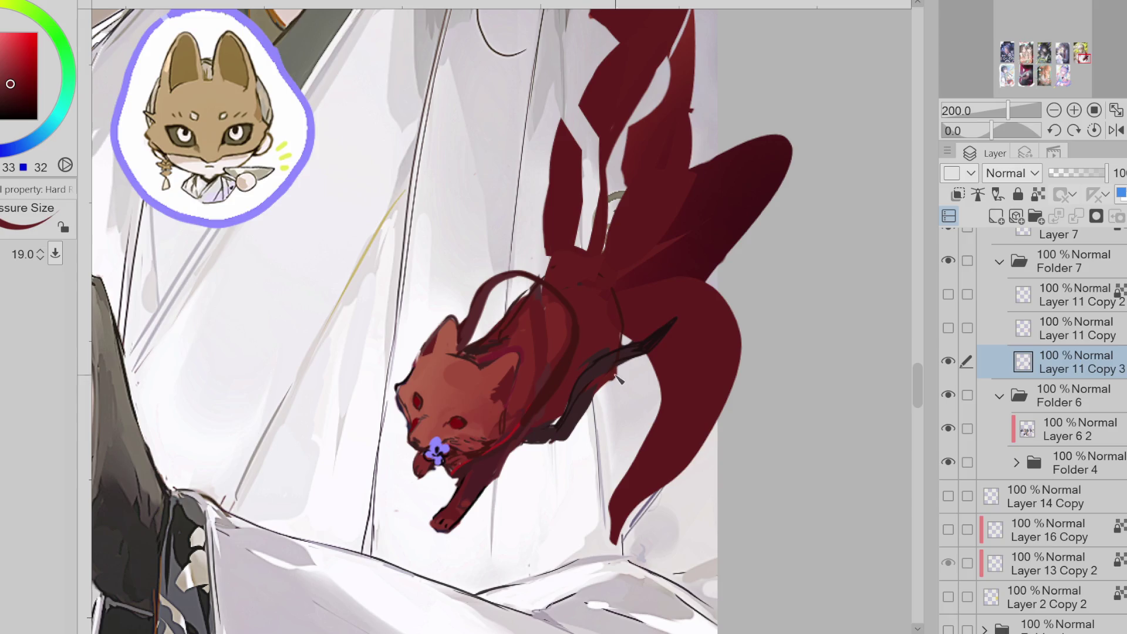
left_click(577, 414, "alt")
left_click(514, 458, "alt")
key("b")
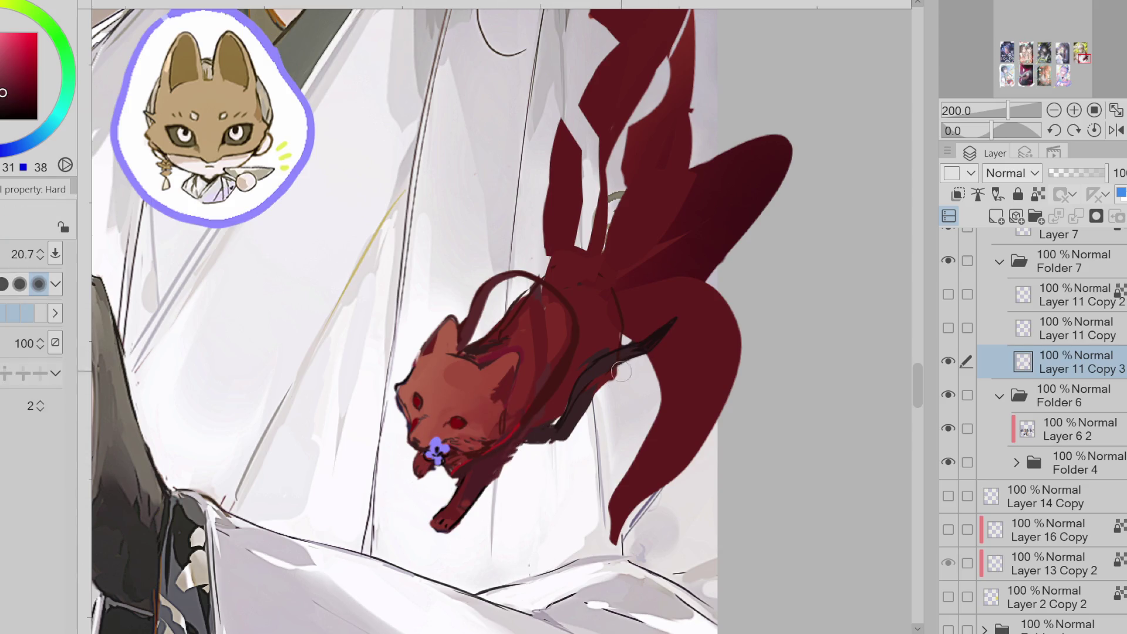
left_click(675, 323, "alt")
key("b")
left_click_drag(676, 322, 699, 282)
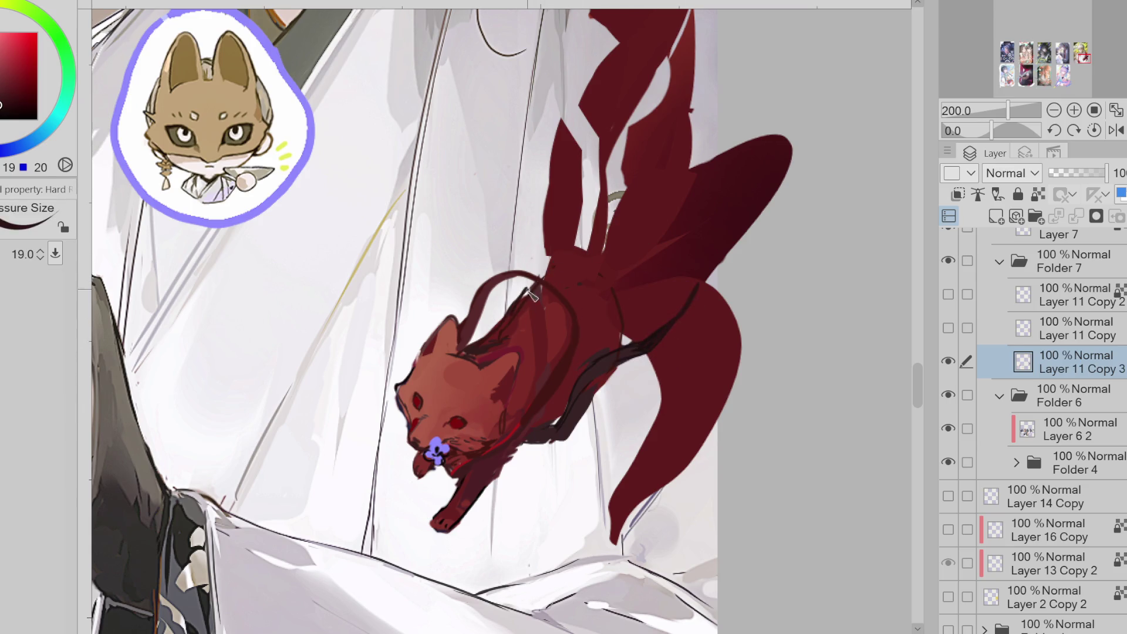
mouse_move(541, 282)
left_mouse_down()
mouse_move(608, 208)
mouse_move(549, 270)
mouse_move(624, 166)
left_mouse_up()
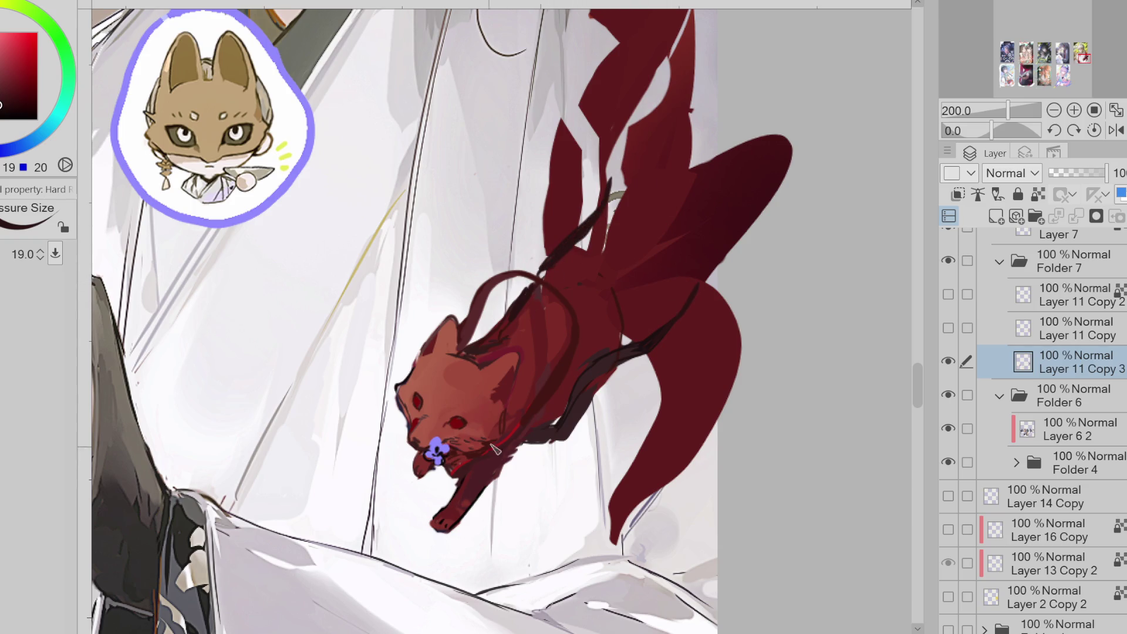
- Pick a darker, duller red and fill the gap in the red tail
left_click(452, 422, "alt")
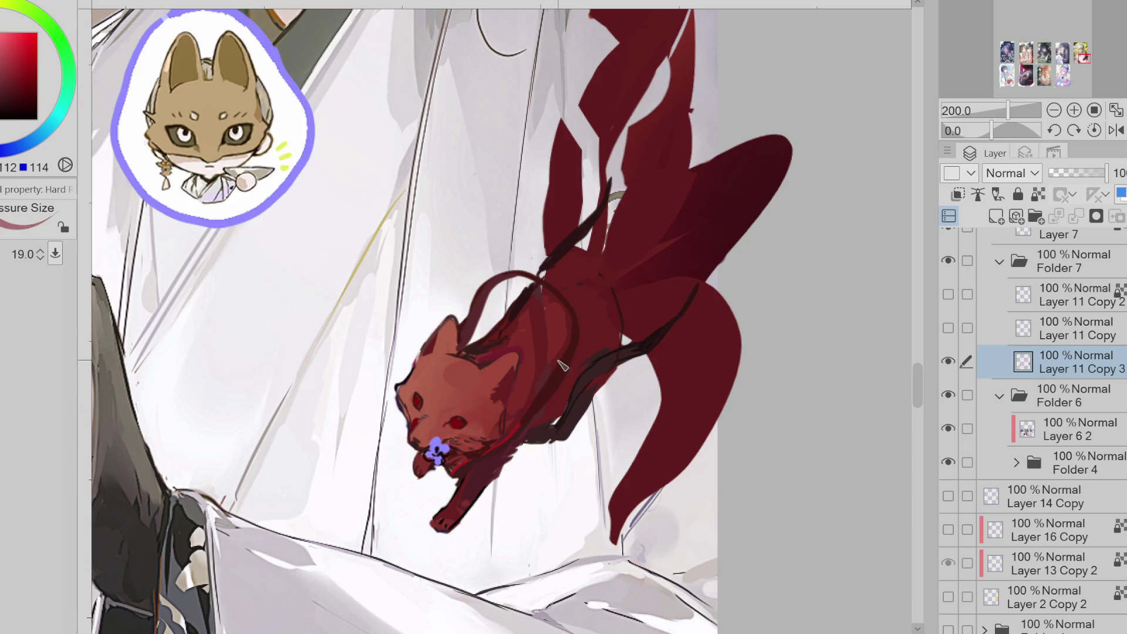
left_click(508, 430, "alt")
left_click(521, 421, "alt")
left_click(509, 329, "alt")
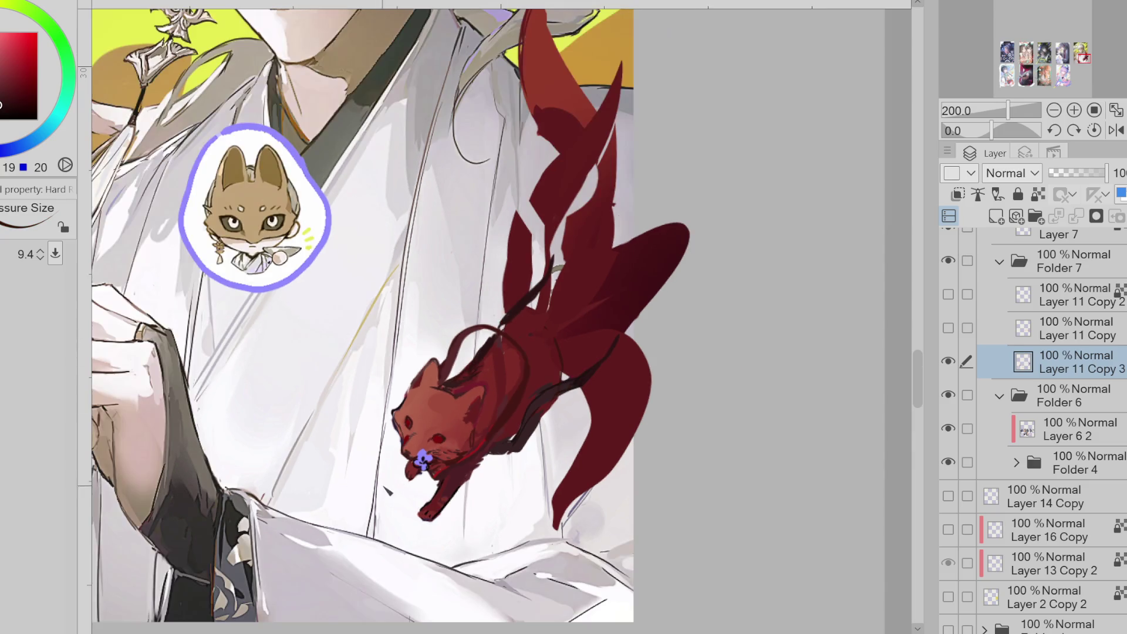
scroll(472, 407, "down", 2)
scroll(472, 407, "down", 2)
left_click(540, 242, "alt")
scroll(498, 332, "up", 2)
scroll(496, 333, "up", 1)
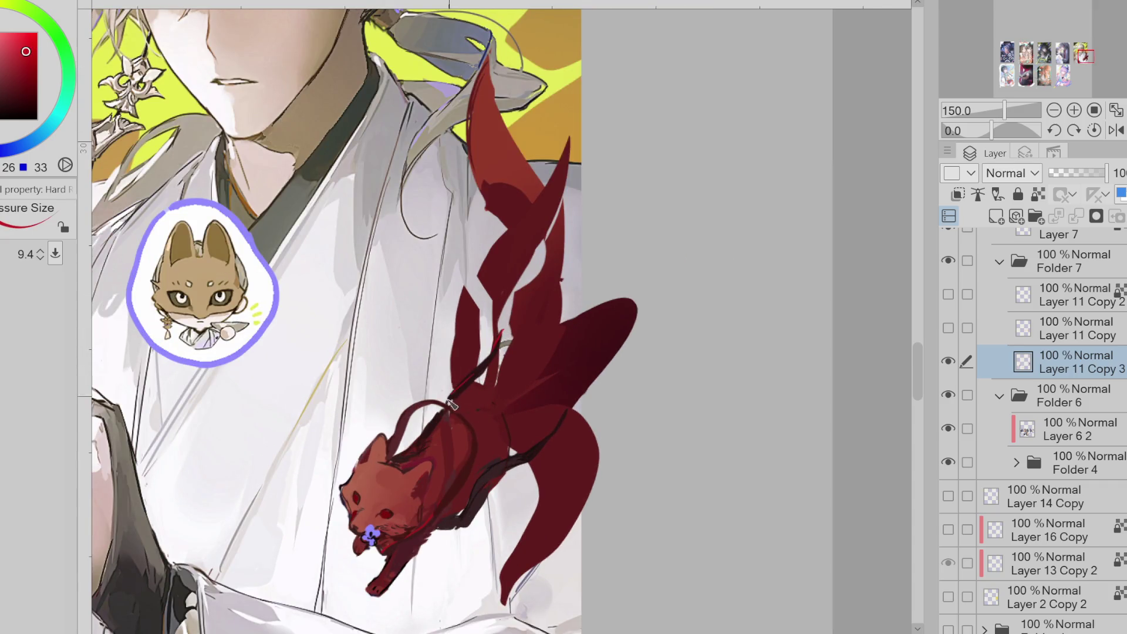
left_click(453, 287, "alt")
key("g")
mouse_move(473, 378)
left_mouse_down()
mouse_move(458, 308)
mouse_move(537, 235)
mouse_move(496, 326)
mouse_move(510, 291)
mouse_move(456, 347)
mouse_move(464, 318)
left_mouse_up()
- Repaint and smooth the tail's left edge and darken the strokes between the tails
key("b")
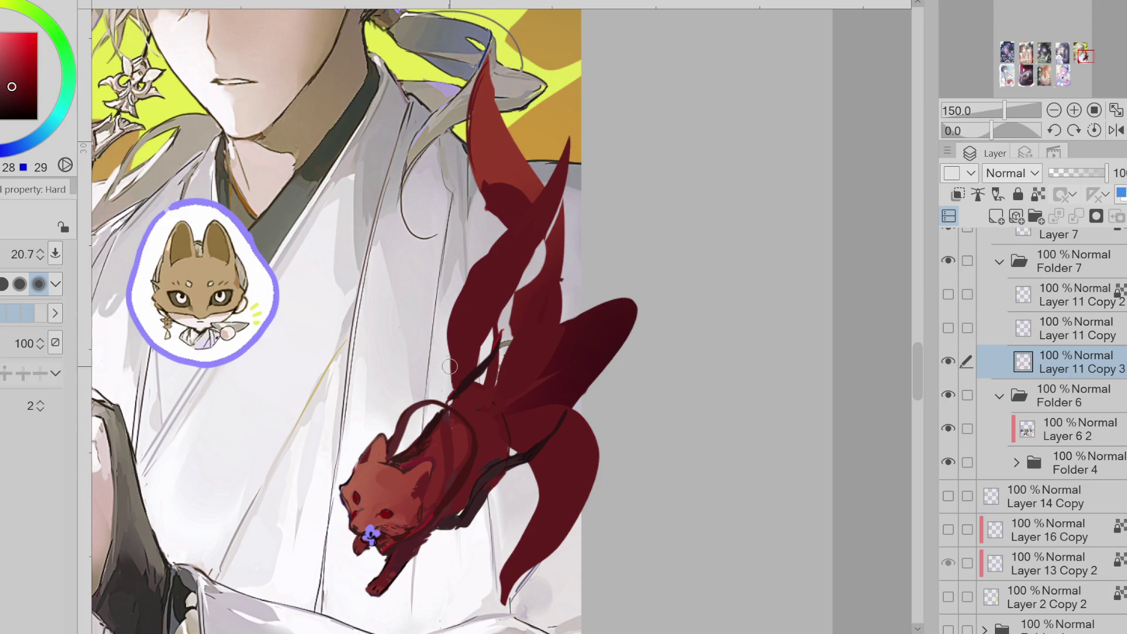
left_click(449, 379, "alt")
mouse_move(455, 376)
left_mouse_down()
mouse_move(452, 338)
mouse_move(461, 384)
left_mouse_up()
left_click_drag(452, 341, 461, 303)
mouse_move(487, 265)
left_mouse_down()
mouse_move(457, 317)
mouse_move(479, 308)
mouse_move(570, 144)
left_mouse_up()
mouse_move(570, 141)
left_mouse_down()
mouse_move(564, 197)
mouse_move(518, 308)
left_mouse_up()
mouse_move(549, 248)
left_mouse_down()
mouse_move(520, 299)
mouse_move(550, 246)
mouse_move(520, 299)
mouse_move(549, 258)
left_mouse_up()
left_click_drag(557, 221, 535, 292)
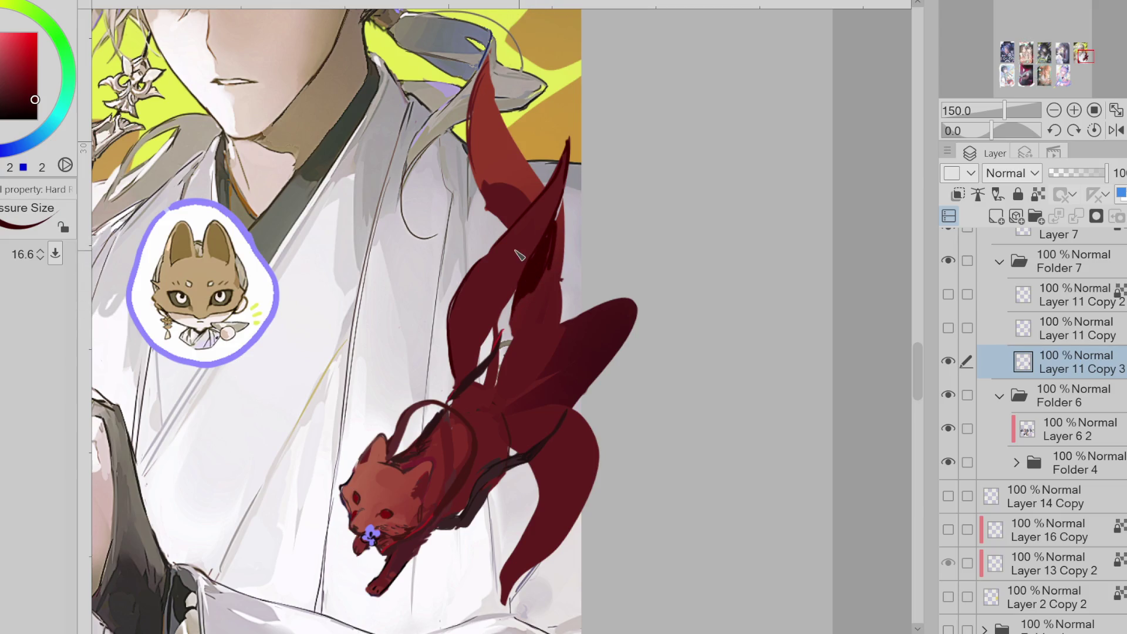
- Fill new dark-red shapes across the fox's upper tails
key("m")
mouse_move(507, 355)
left_mouse_down()
mouse_move(504, 392)
mouse_move(496, 329)
mouse_move(509, 344)
left_mouse_up()
left_click(497, 326, "alt")
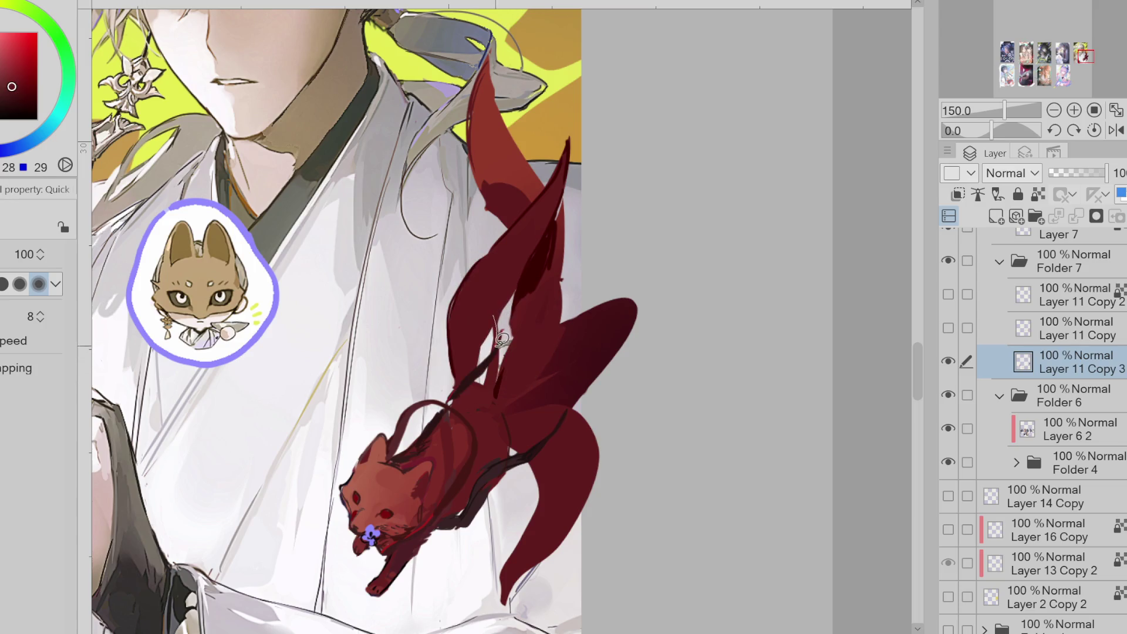
mouse_move(530, 281)
left_mouse_down()
mouse_move(516, 305)
mouse_move(531, 329)
mouse_move(596, 246)
mouse_move(564, 333)
left_mouse_up()
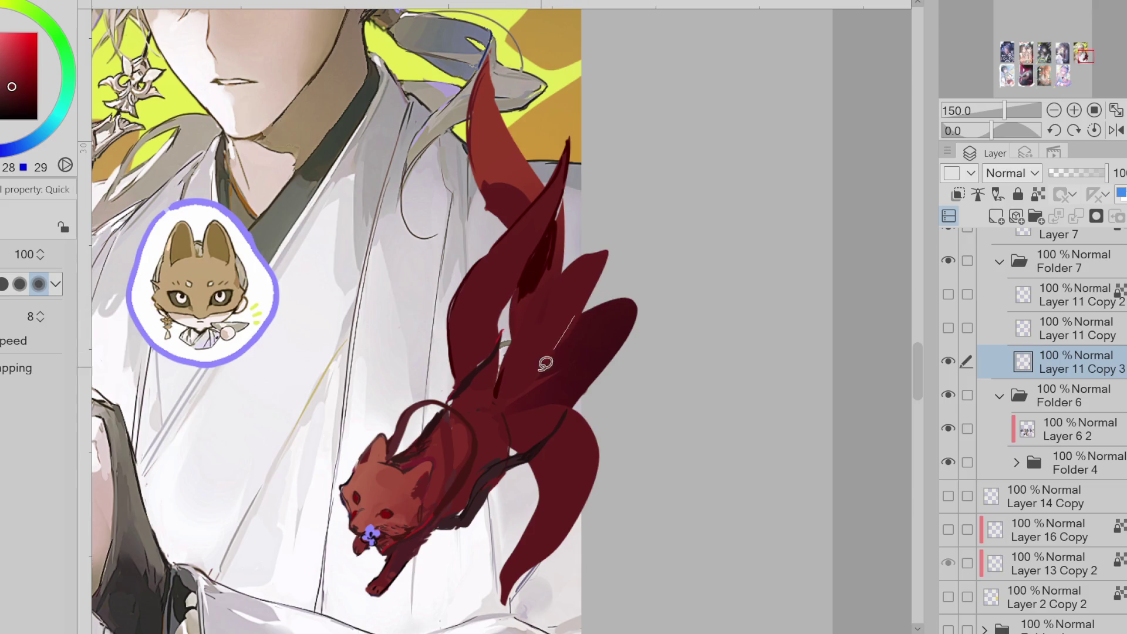
left_click(560, 225, "alt")
left_click_drag(484, 155, 517, 235)
left_click(528, 376, "alt")
scroll(529, 375, "down", 1)
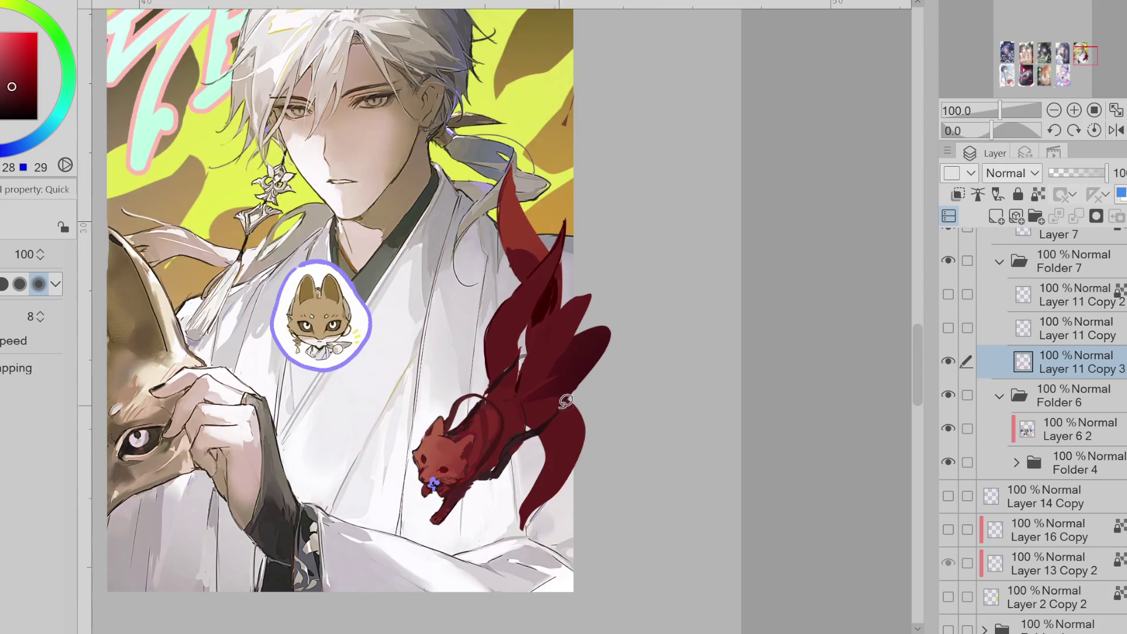
- With a hard brush, sample blue-violet, lavender and yellow for the flower accents, then view the whole figure
key("b")
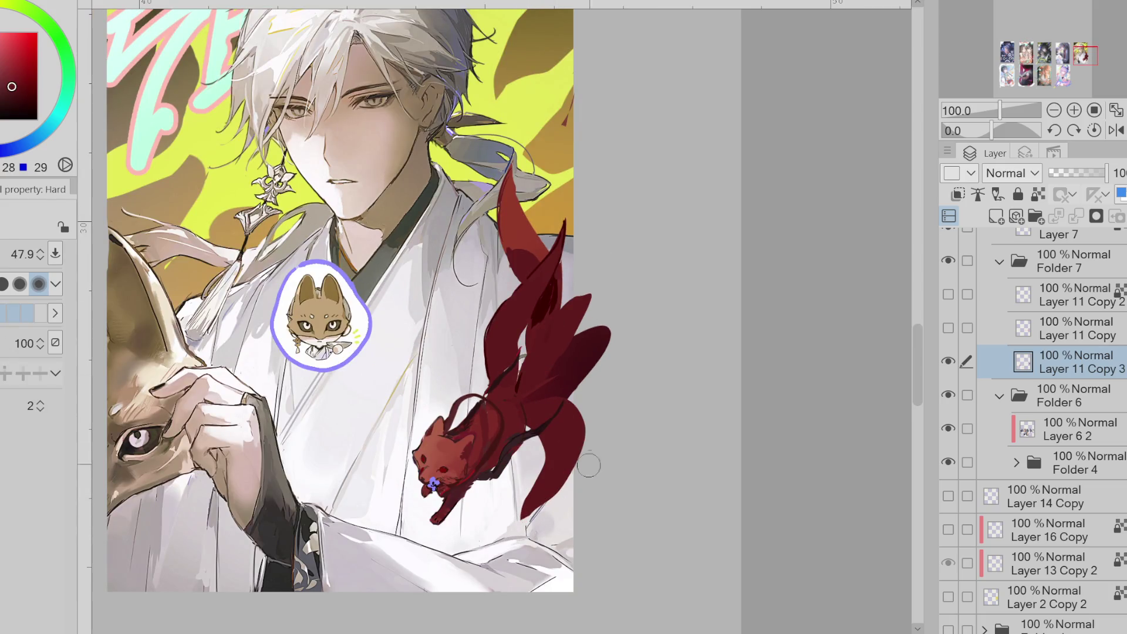
left_click_drag(586, 320, 581, 301)
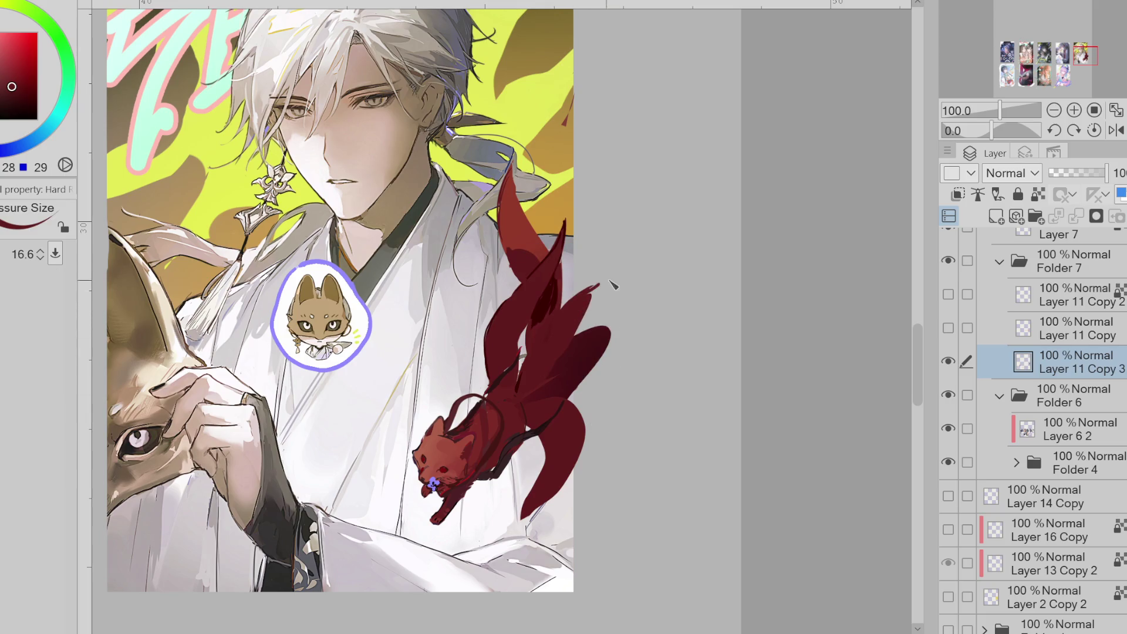
scroll(434, 481, "up", 1)
left_click(435, 483, "alt")
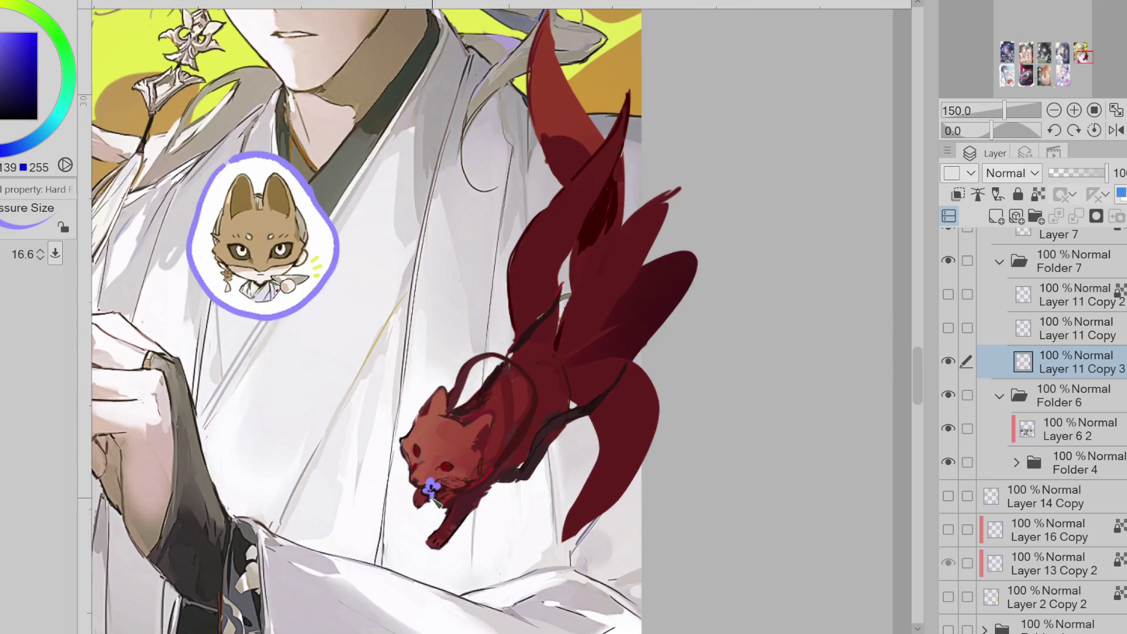
left_click(349, 269, "alt")
left_click(155, 66, "alt")
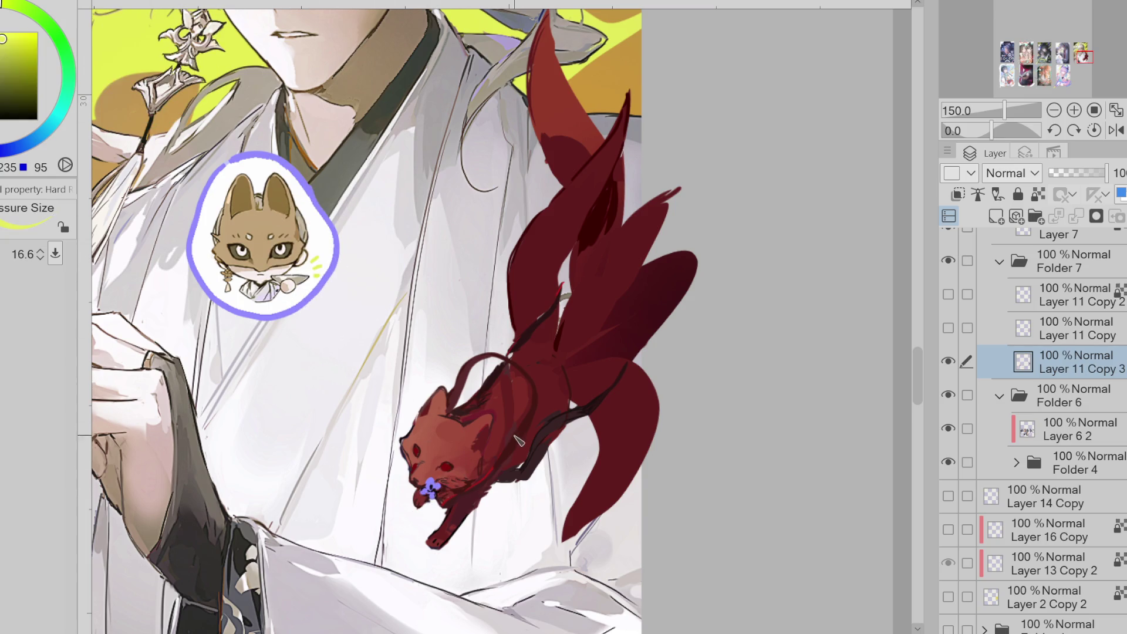
key("ctrl+alt+0")
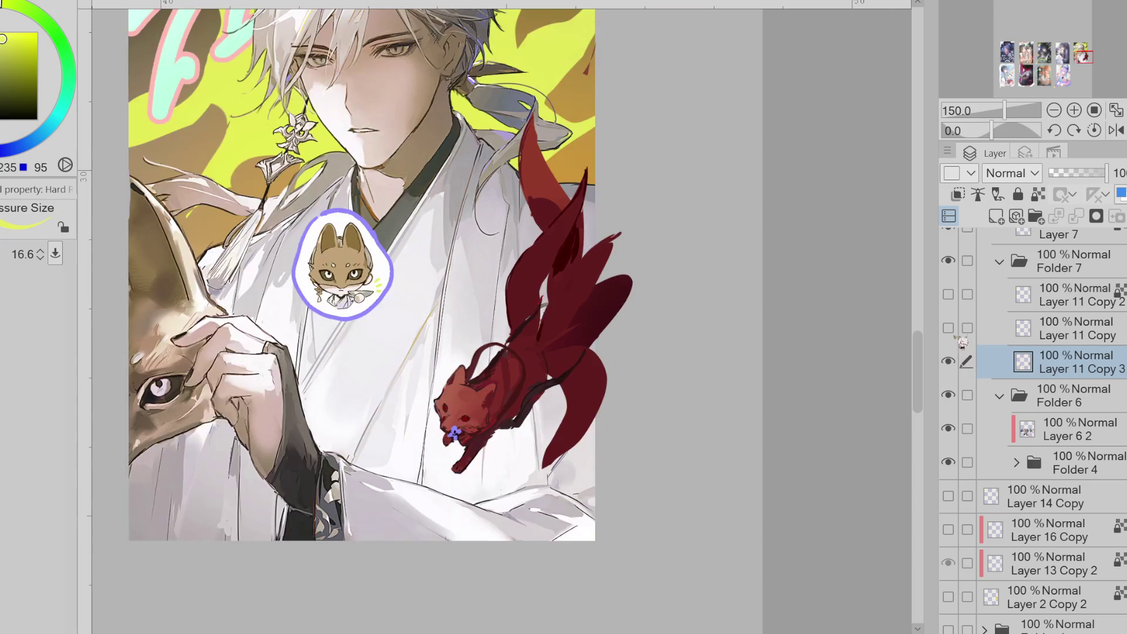
- Toggle the orange Kotoyuki signature layer to compare, leaving it visible
left_click(949, 328)
left_click(949, 329)
key("ctrl+plus")
left_click(961, 326)
left_click(961, 326)
left_click(961, 326)
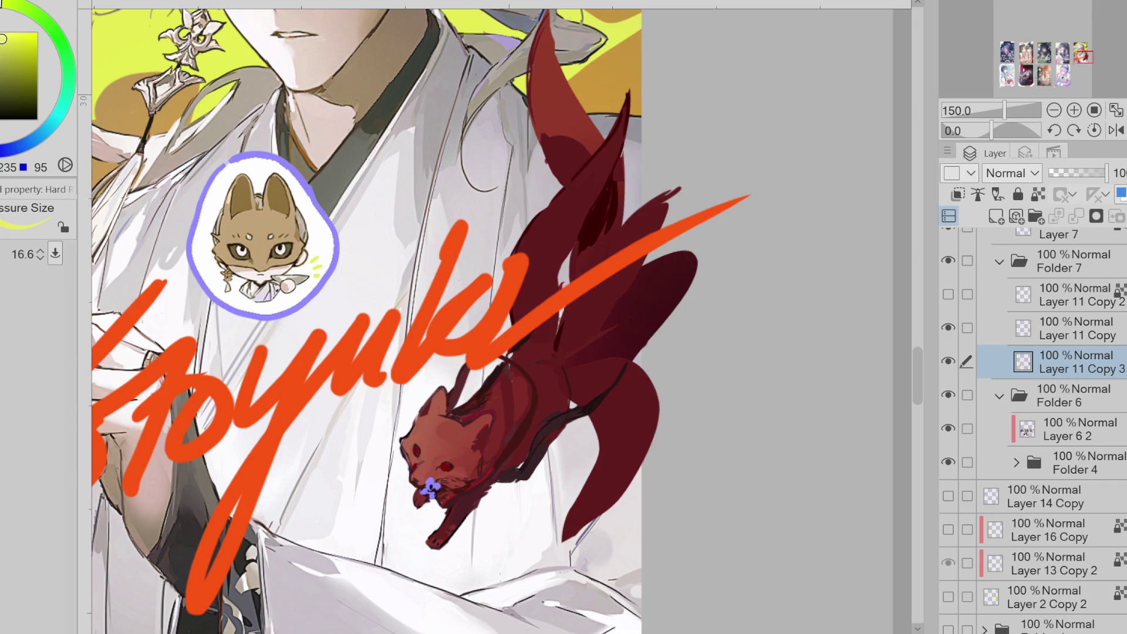
left_click(389, 234, "alt")
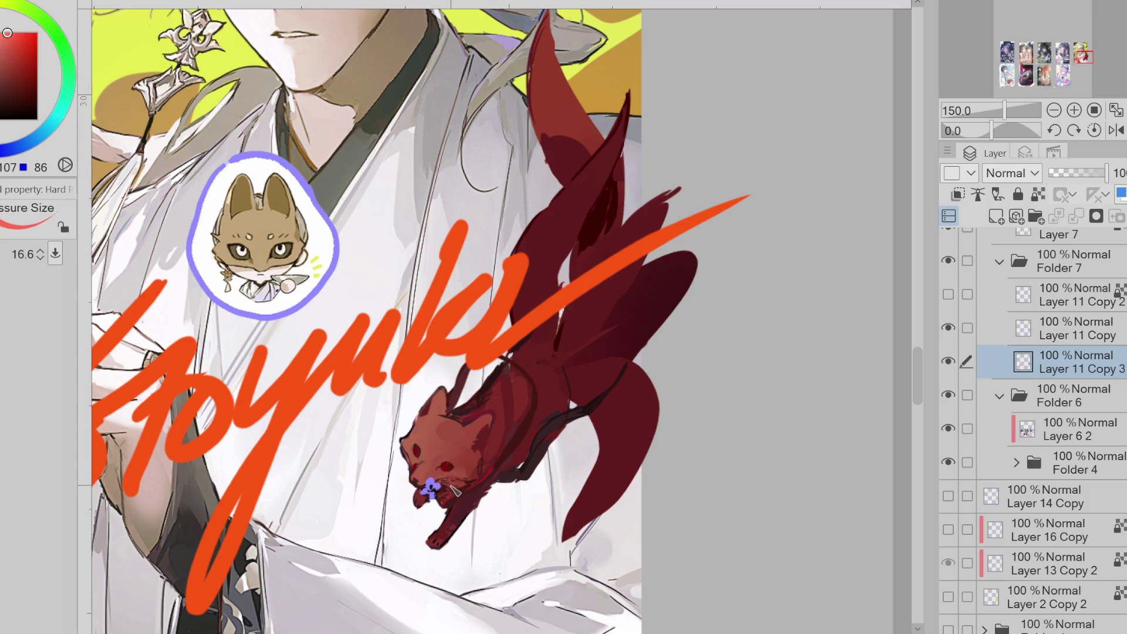
- Lasso the red fox and rotate it slightly clockwise with Ctrl+T
key("m")
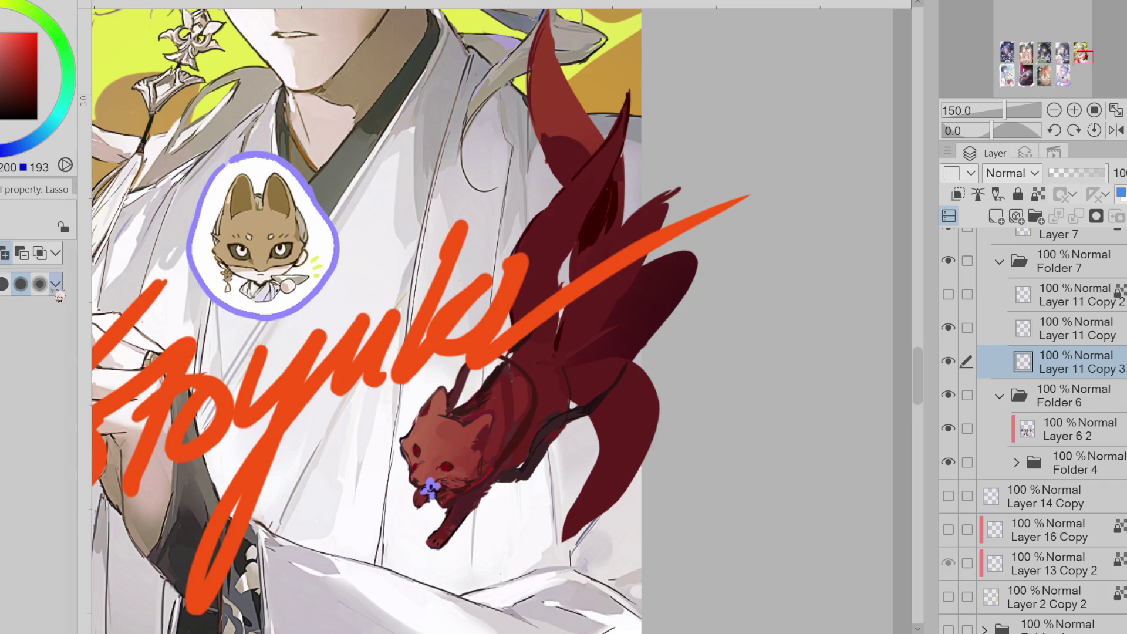
key("ctrl+minus")
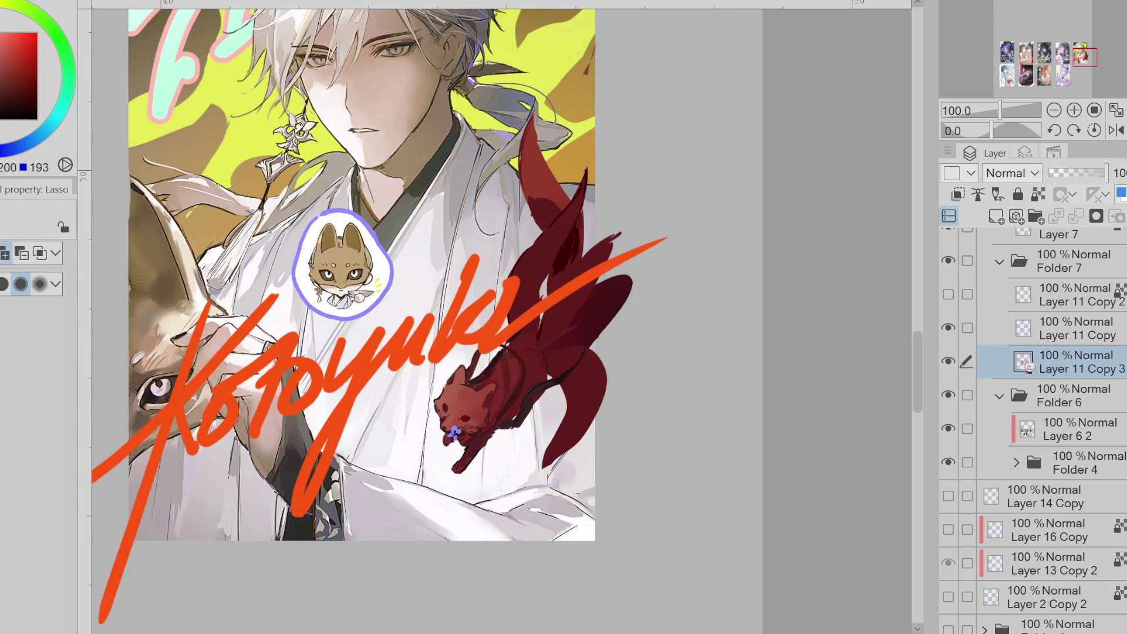
key("ctrl+minus")
mouse_move(529, 165)
left_mouse_down()
mouse_move(447, 370)
mouse_move(657, 235)
left_mouse_up()
key("ctrl+t")
mouse_move(682, 390)
left_mouse_down()
mouse_move(687, 421)
mouse_move(624, 428)
mouse_move(683, 389)
mouse_move(594, 423)
left_mouse_up()
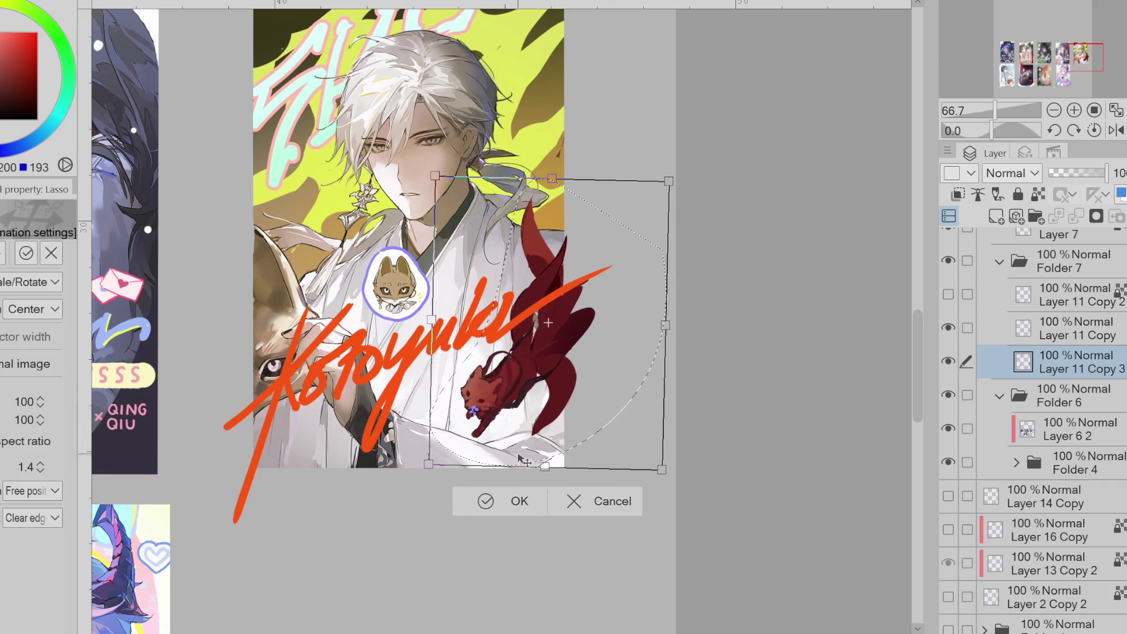
left_click(492, 500)
- Move the fox layer above Layer 11 Copy, deselect, and add a new empty layer
left_click_drag(1089, 370, 1086, 329)
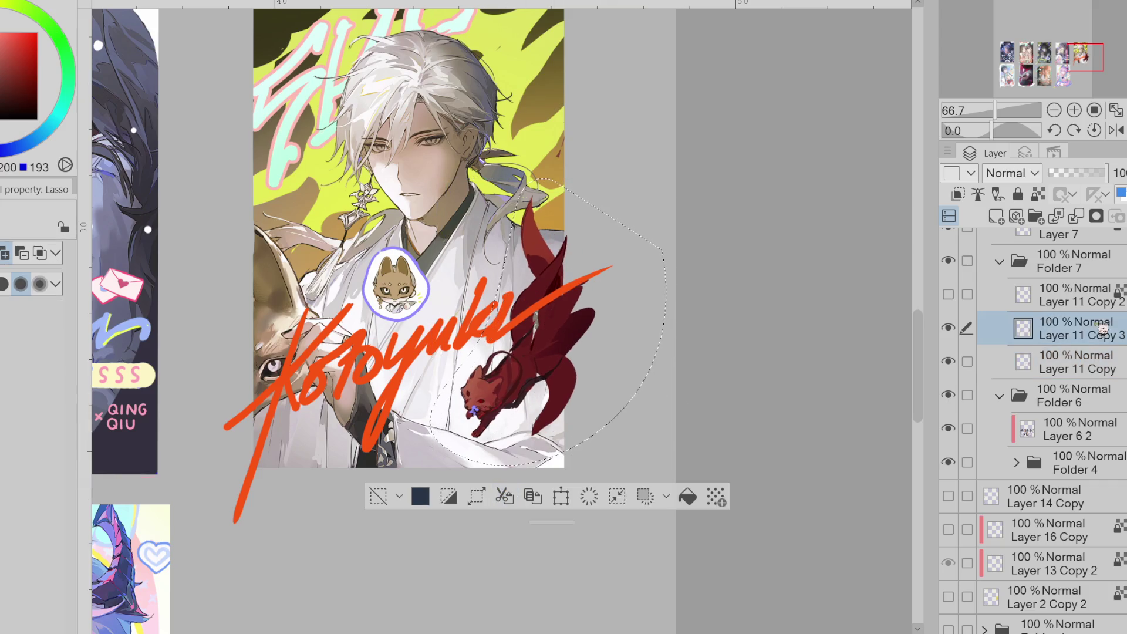
left_click(379, 497)
left_click(567, 245, "alt")
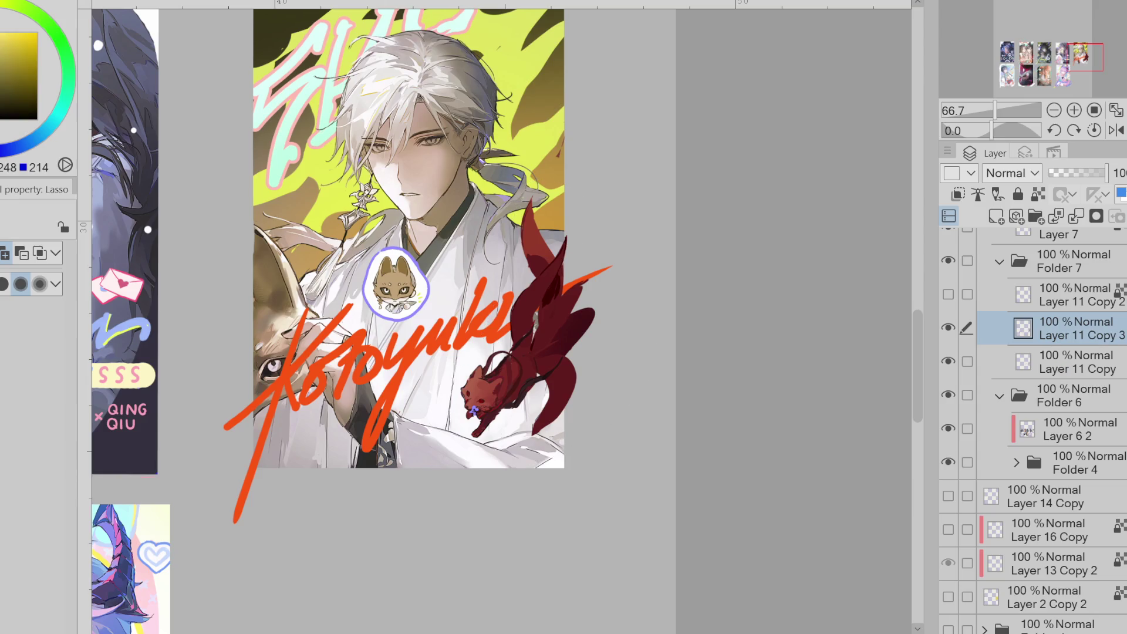
key("b")
left_click(997, 217)
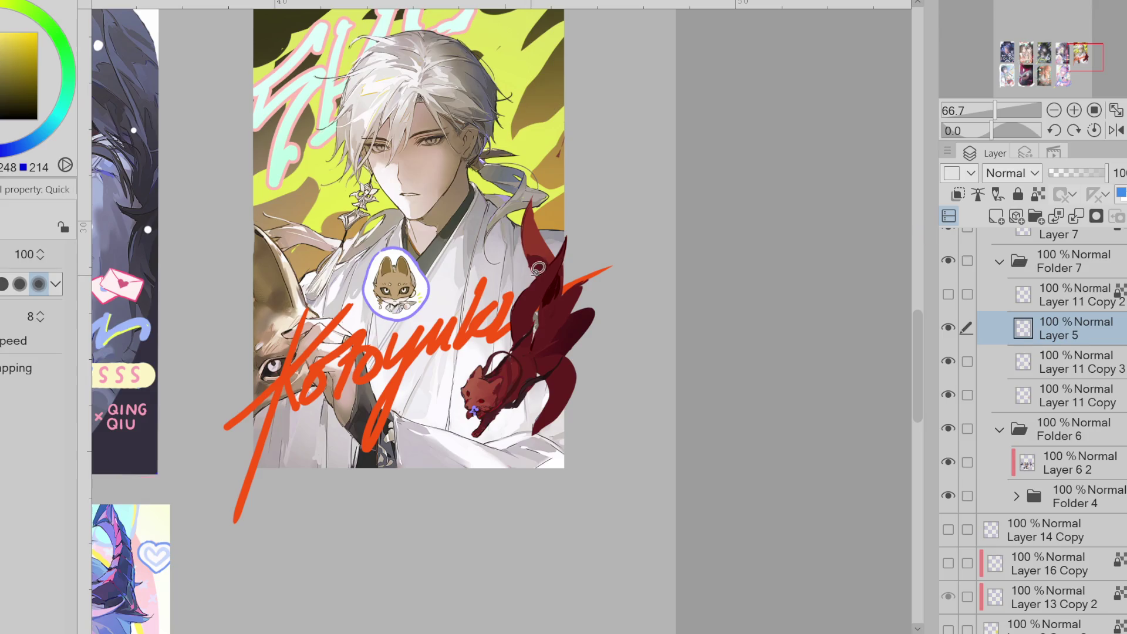
- Stamp near-white flower shapes on the fox's tails and add a small stroke near its leash
left_click(402, 213, "alt")
left_click(548, 340)
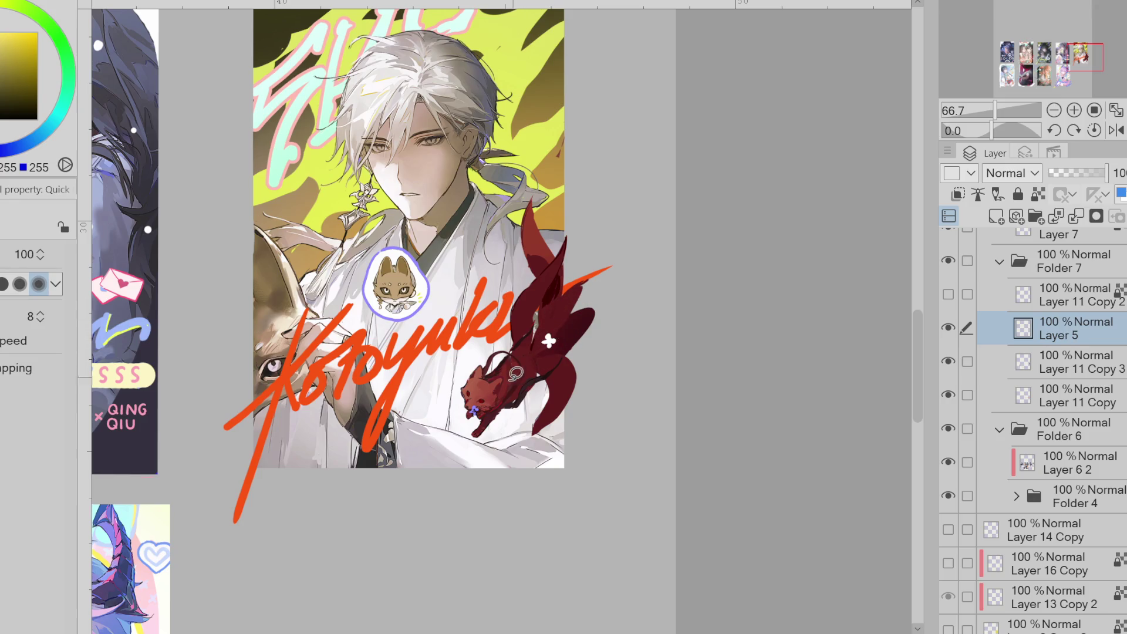
left_click_drag(519, 395, 525, 401)
left_click(535, 265)
- Switch to the hard brush and sample yellow and orange-red colours from the artwork
left_click(554, 206, "alt")
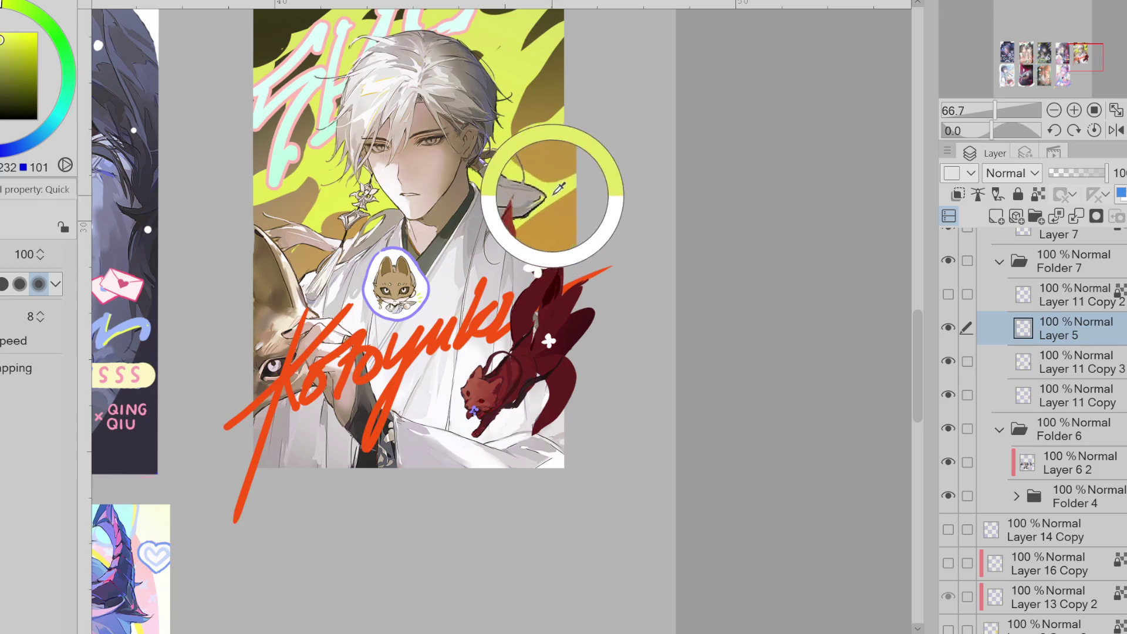
key("b")
scroll(539, 256, "up", 2)
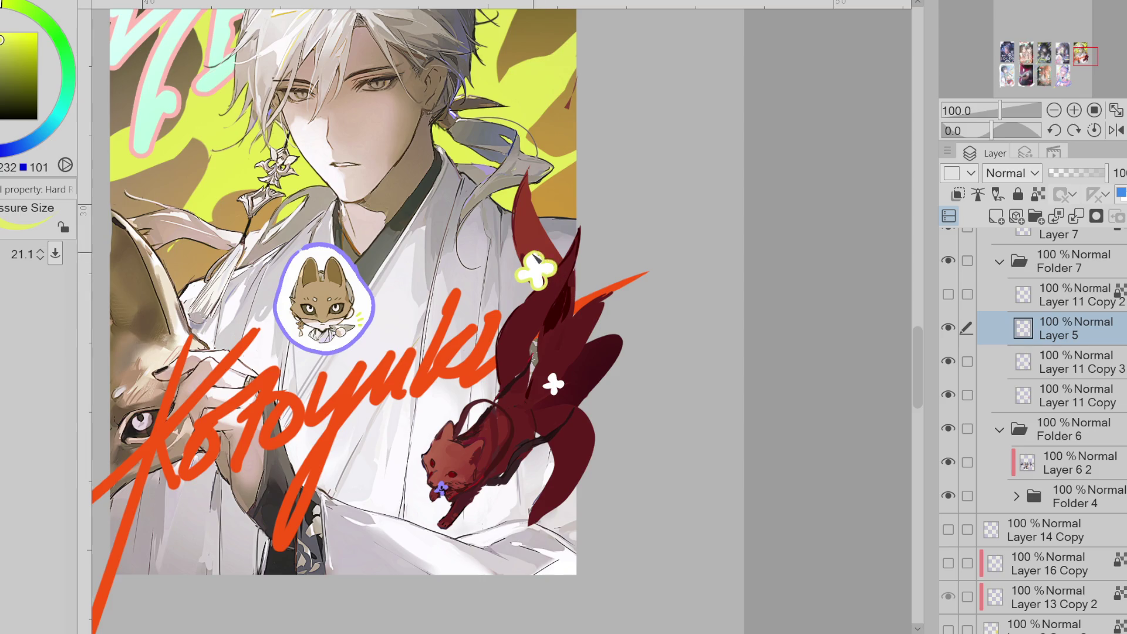
left_click(545, 275, "alt")
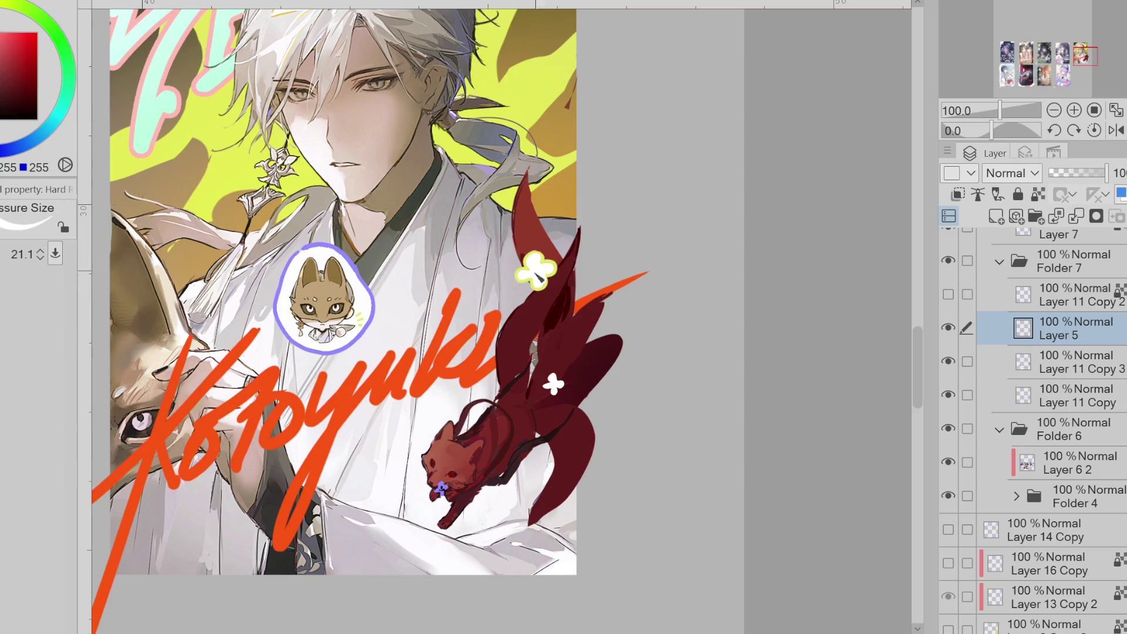
left_click(540, 286, "alt")
left_click(539, 269, "alt")
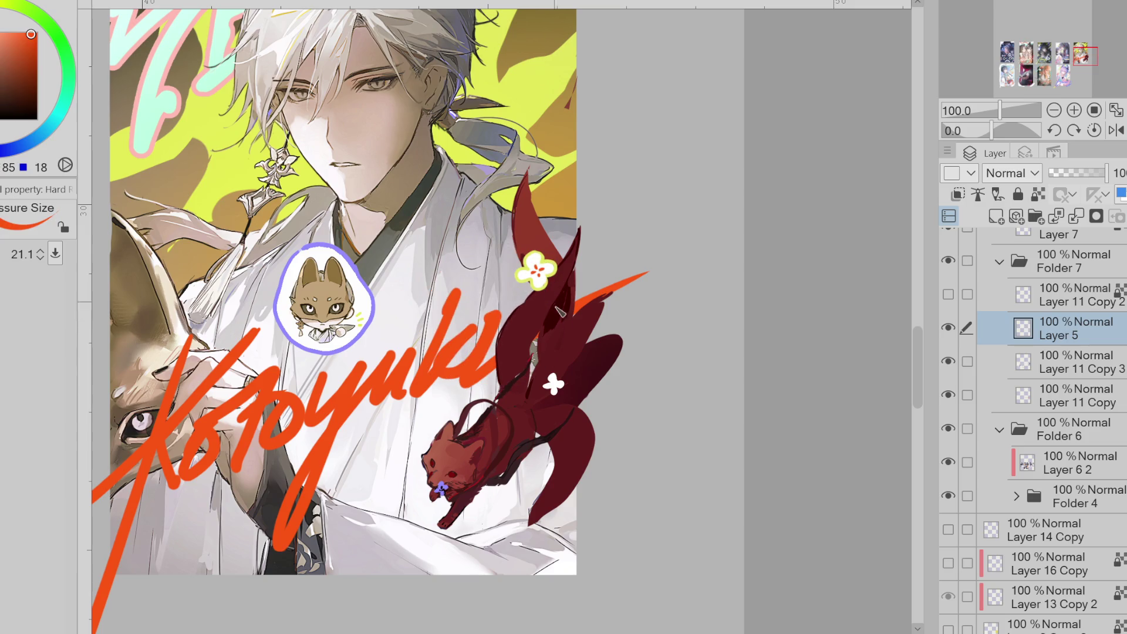
left_click(556, 383, "alt")
- Pick orange-red for the flower centres and yellow for the petals, ending on a dark greyish red
left_click(592, 298, "alt")
left_click(537, 218, "alt")
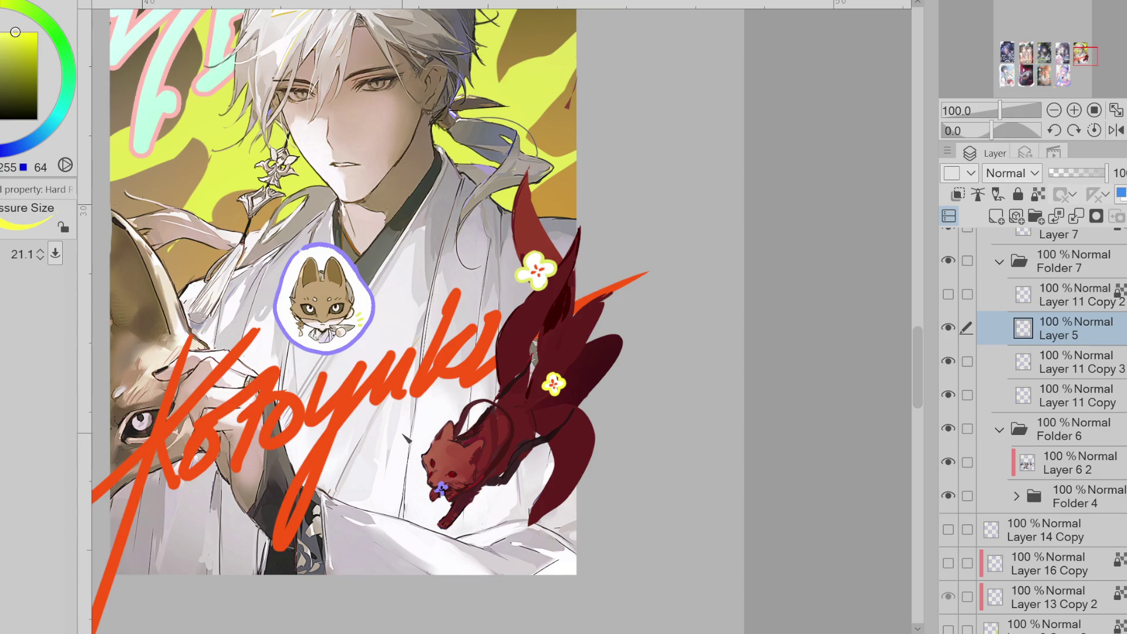
key("ctrl+z")
left_click(435, 371, "alt")
key("x")
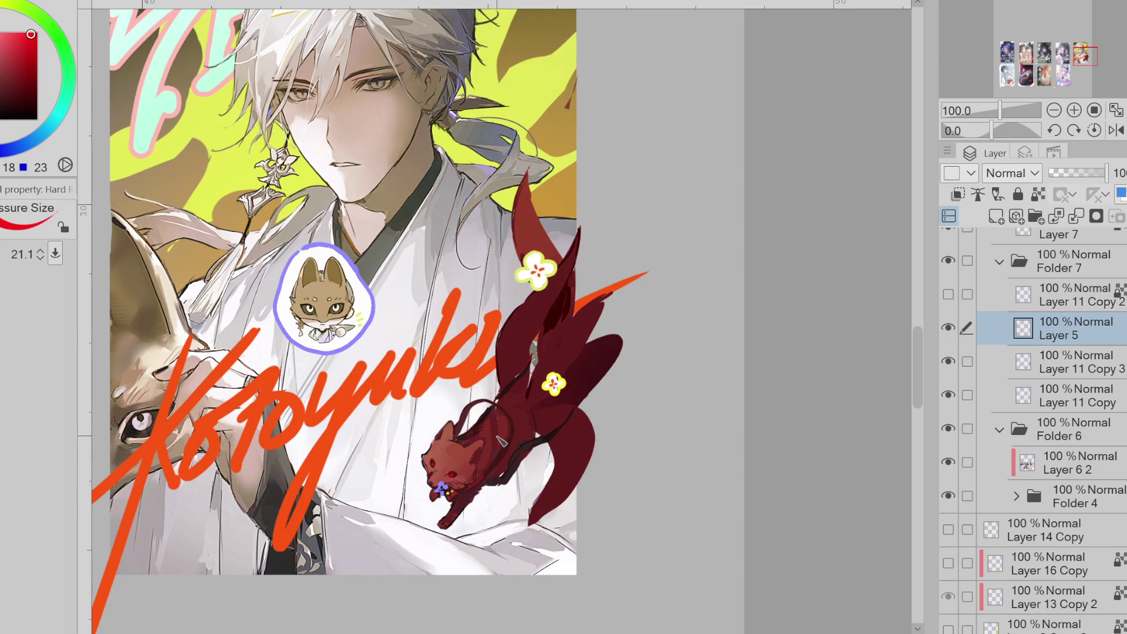
left_click(504, 431, "alt")
- Add a new tint layer for the fox and sample orange from the artwork
key("ctrl+minus")
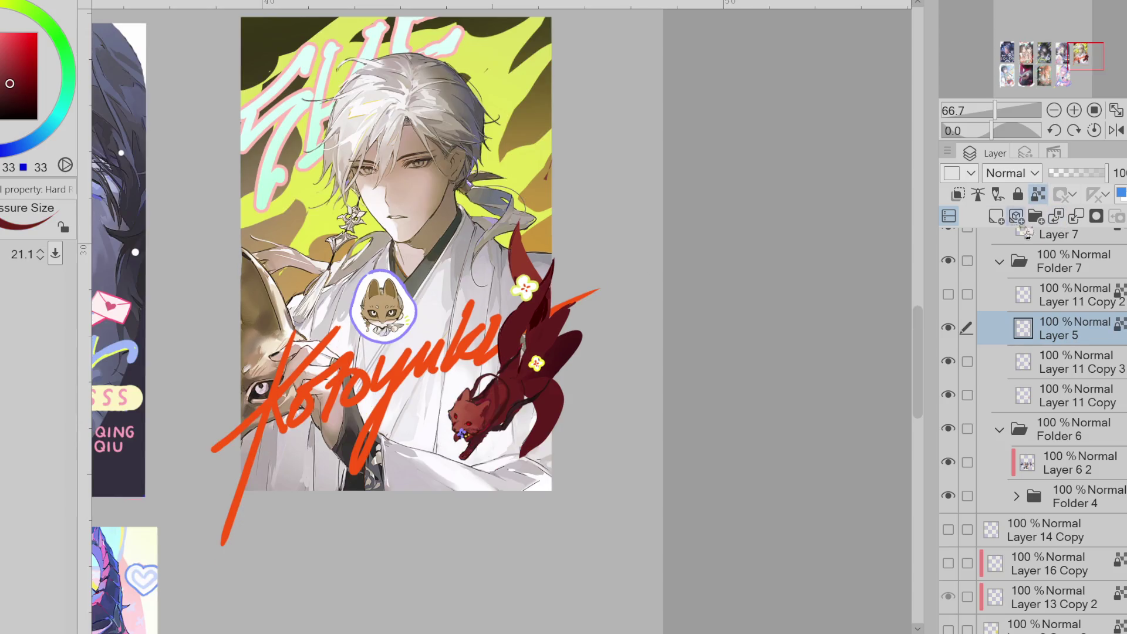
left_click(1008, 220)
left_click(948, 328)
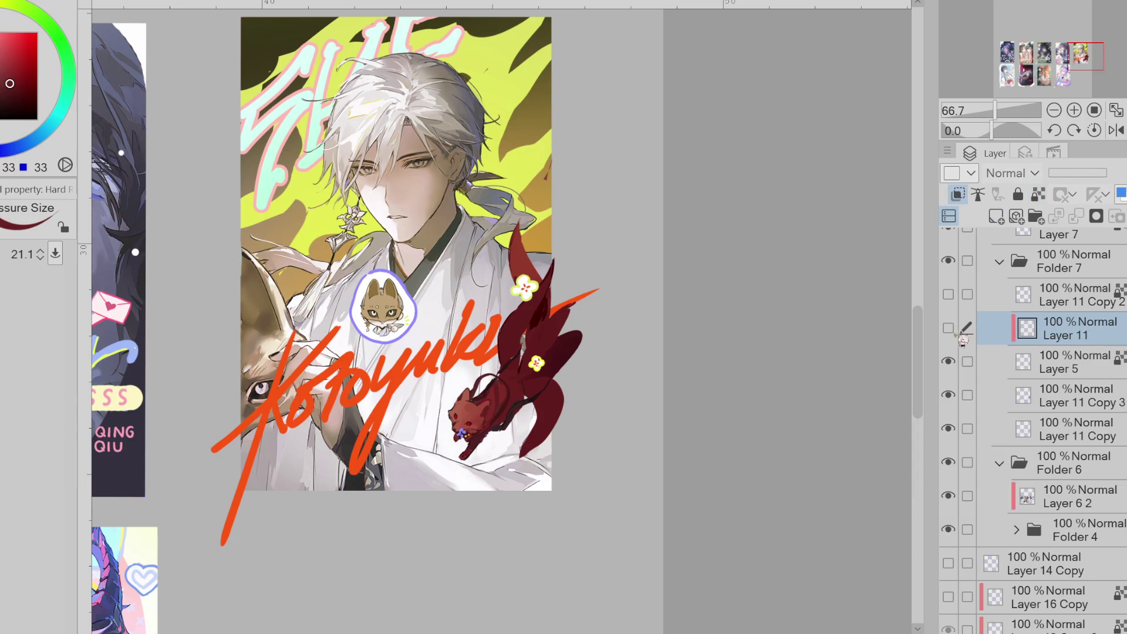
left_click(1079, 371)
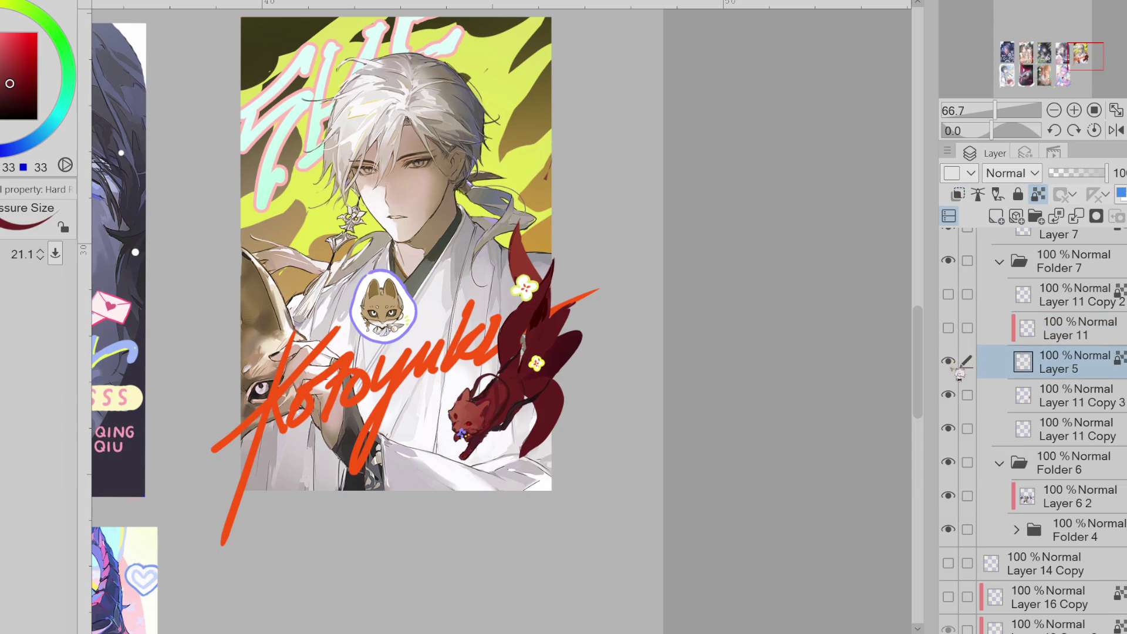
left_click(974, 400)
left_click(996, 216)
left_click(979, 194)
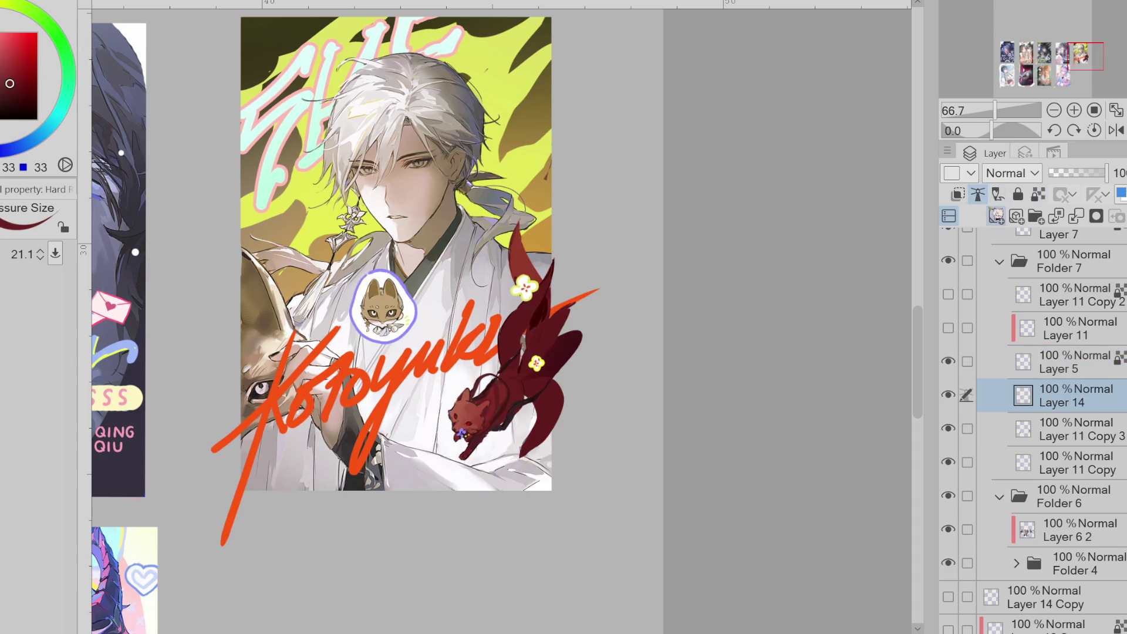
left_click(422, 355, "alt")
key("b")
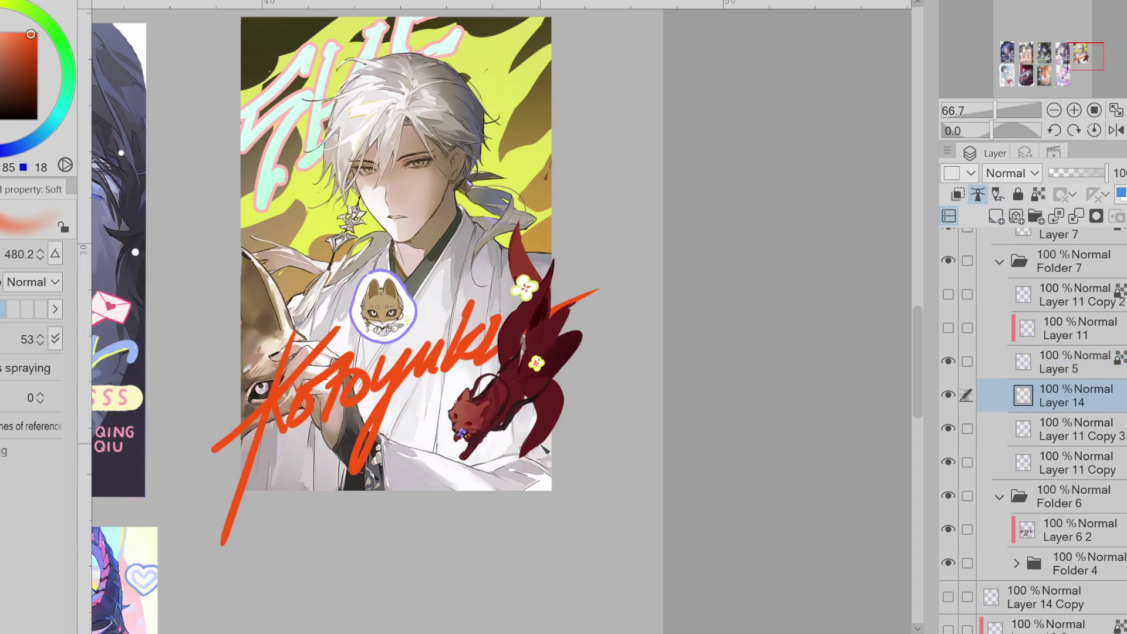
- Clip the tint layer to the fox, pick an orange-brown, and set it to Overlay blending
left_click(958, 195)
left_click_drag(480, 429, 527, 442)
key("ctrl+z")
key("bracketright")
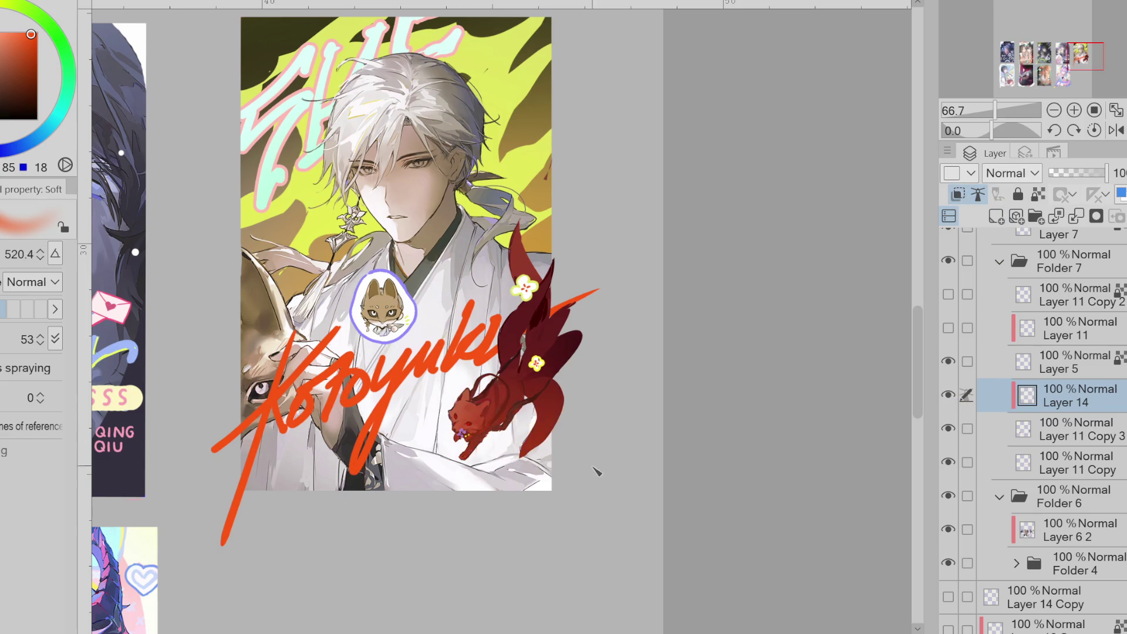
left_click(531, 421, "alt")
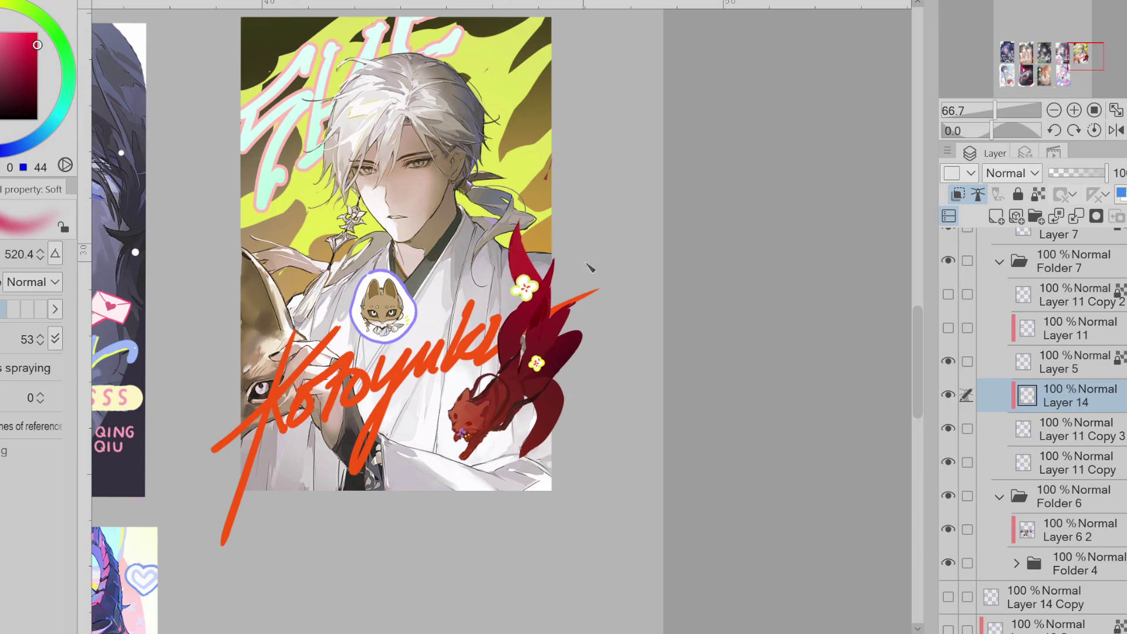
left_click(552, 223, "alt")
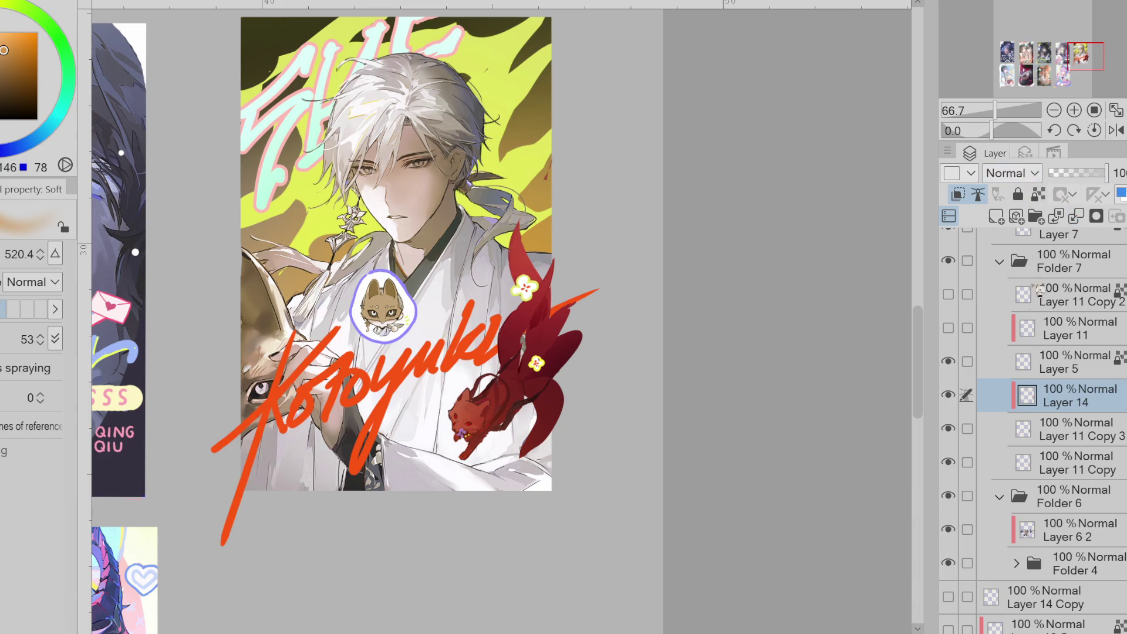
key("shift+alt+o")
scroll(852, 294, "down", 2)
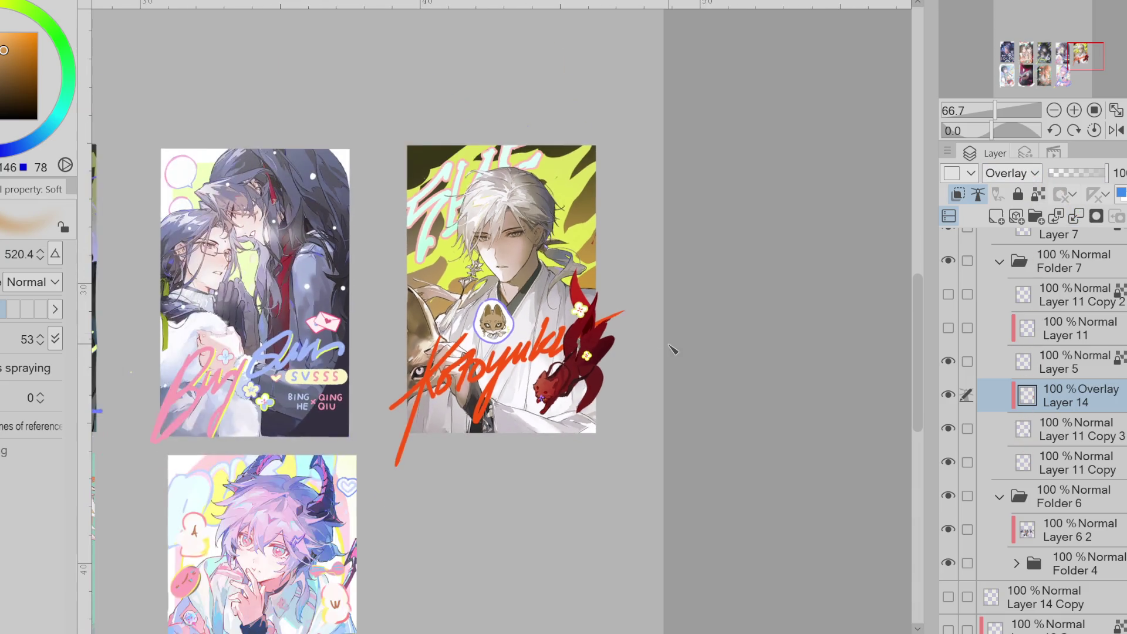
scroll(802, 252, "up", 2)
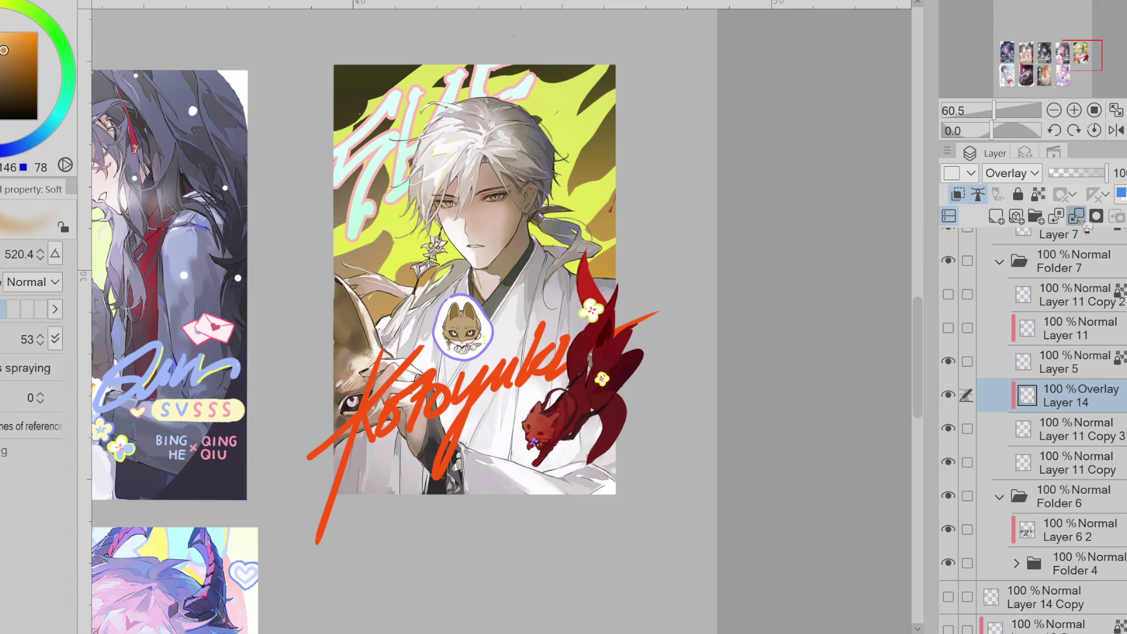
- Merge the Overlay shading into the fox layer, then lasso-test a copied area and delete it
key("ctrl+e")
left_click(948, 394)
left_click(949, 393)
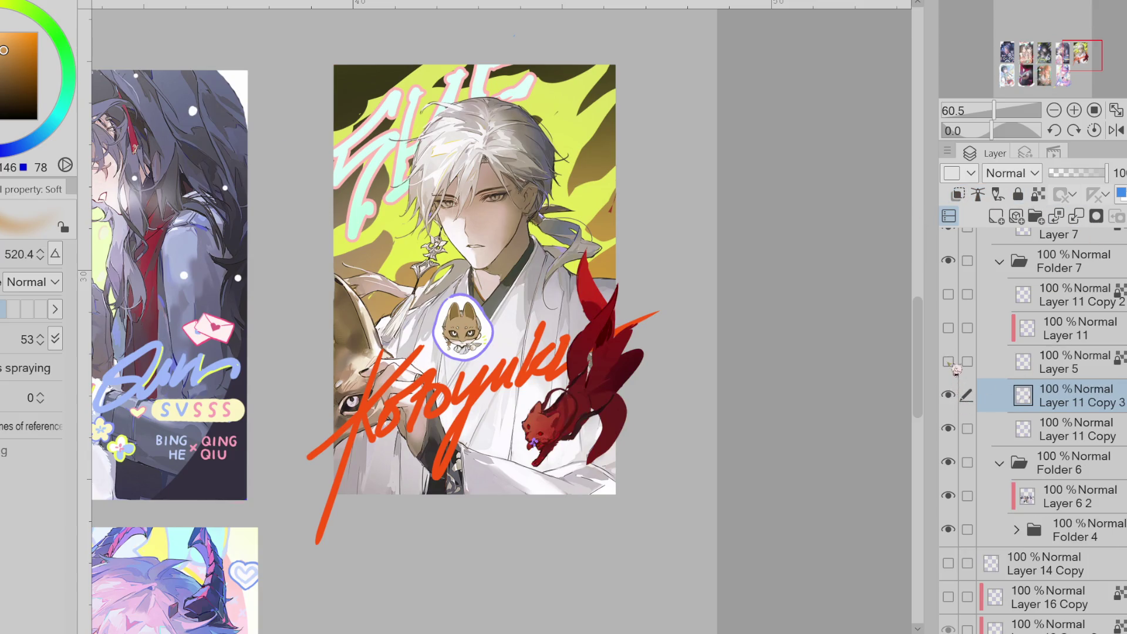
key("alt+bracketright")
key("m")
mouse_move(588, 420)
left_mouse_down()
mouse_move(505, 396)
mouse_move(586, 441)
left_mouse_up()
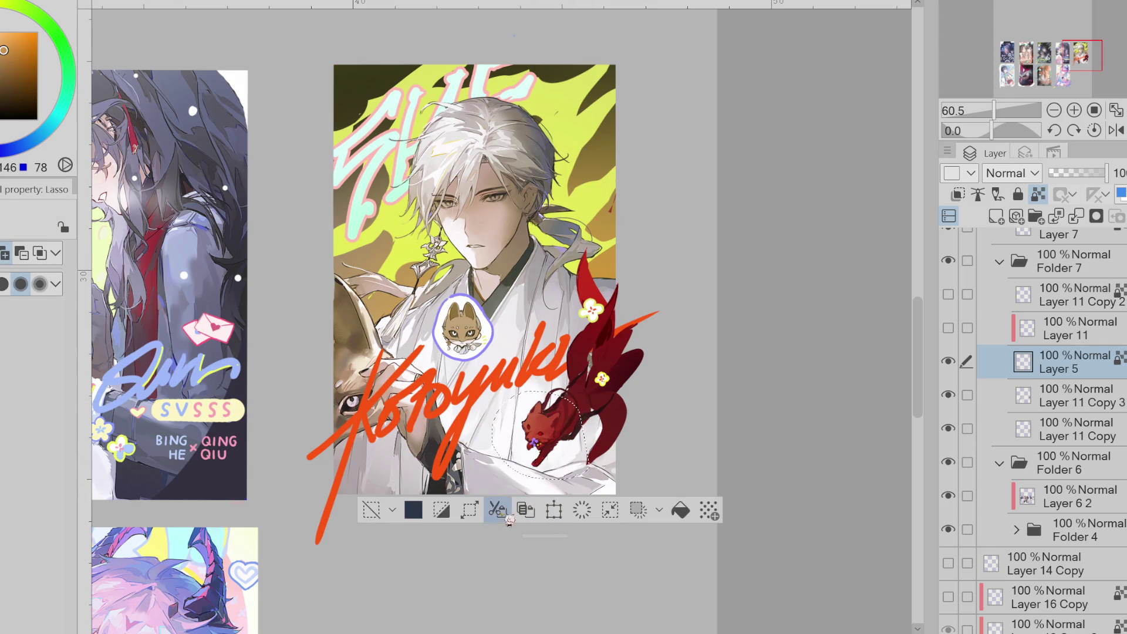
left_click(526, 510)
left_click_drag(1040, 367, 1043, 408)
left_click(1086, 221)
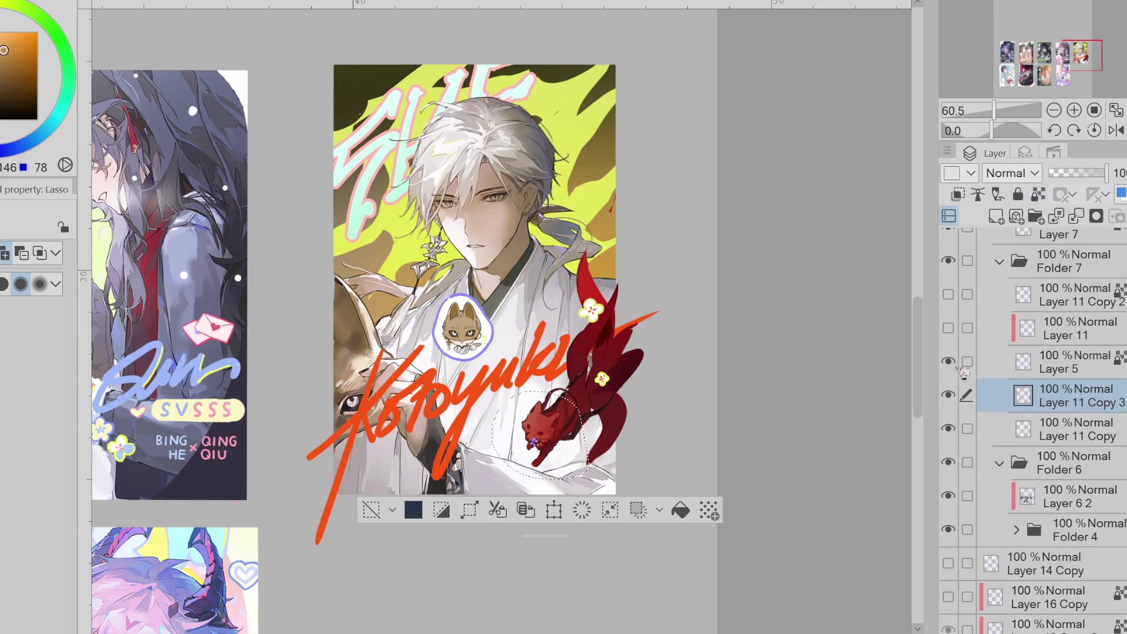
- Hide the red fox layer, clear the selection, and make Layer 11 visible and active
left_click(951, 395)
left_click(951, 395)
left_click(951, 395)
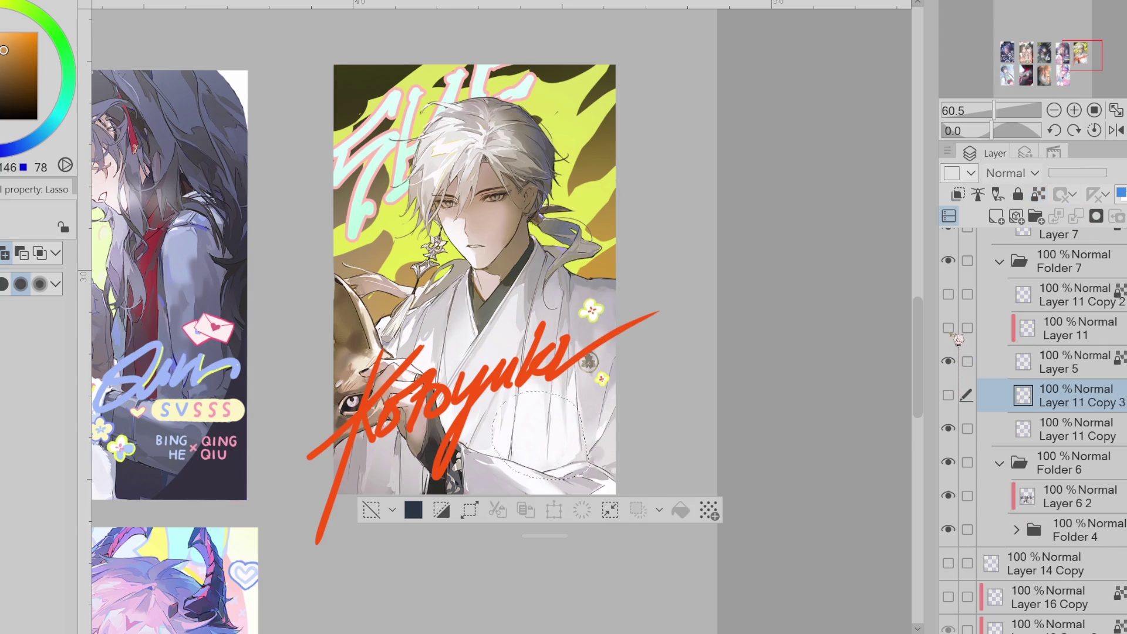
scroll(719, 339, "up", 2)
left_click(315, 562)
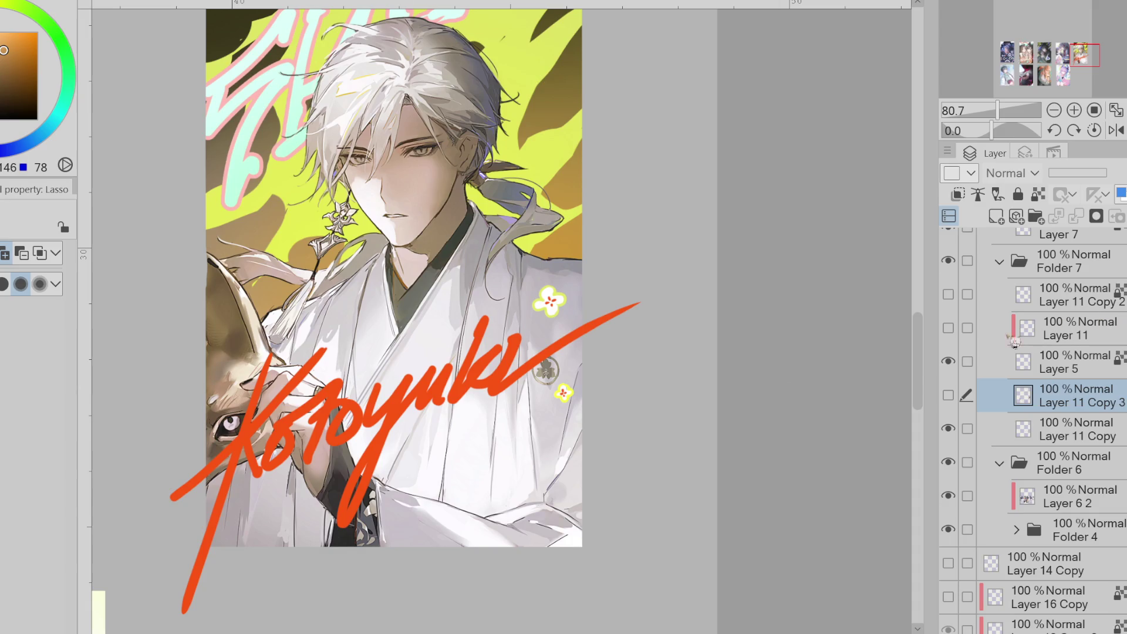
left_click(948, 327)
left_click(963, 330)
key("ctrl+minus")
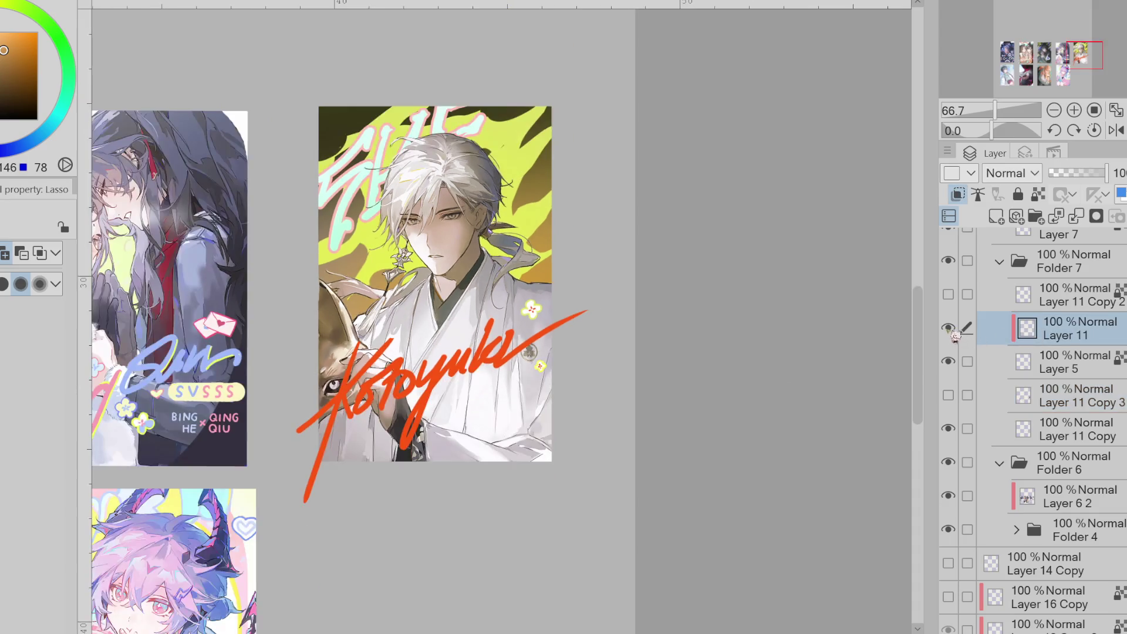
- Inspect Layer 11 across the whole page, release its clipping, and merge it down into Layer 5
left_click(951, 352)
left_click(951, 353)
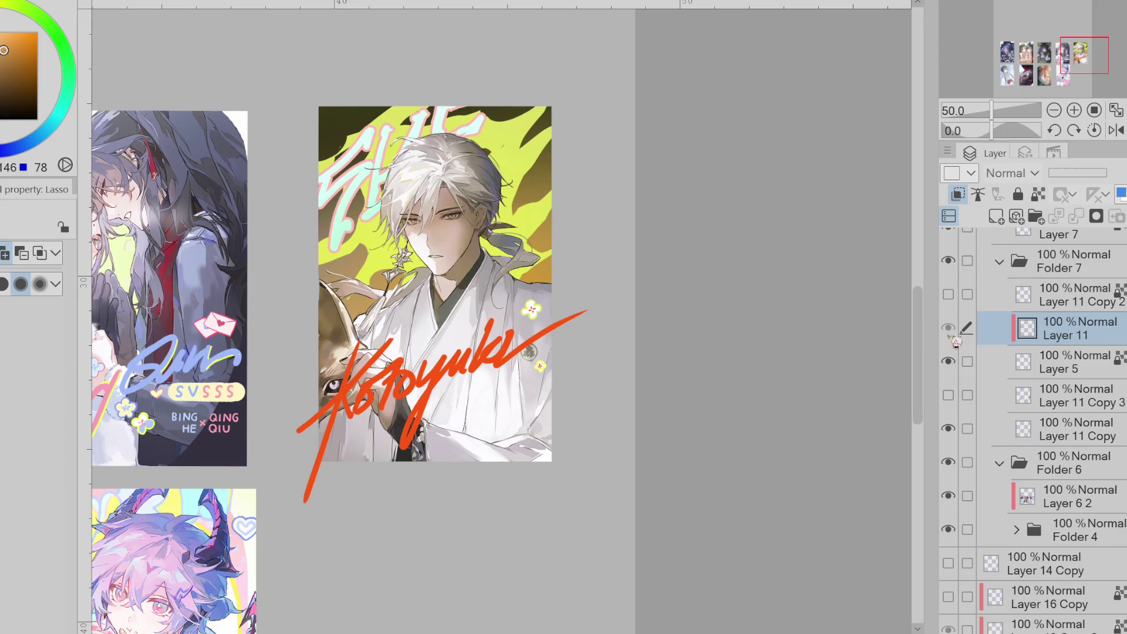
key("ctrl+minus")
key("ctrl+minus")
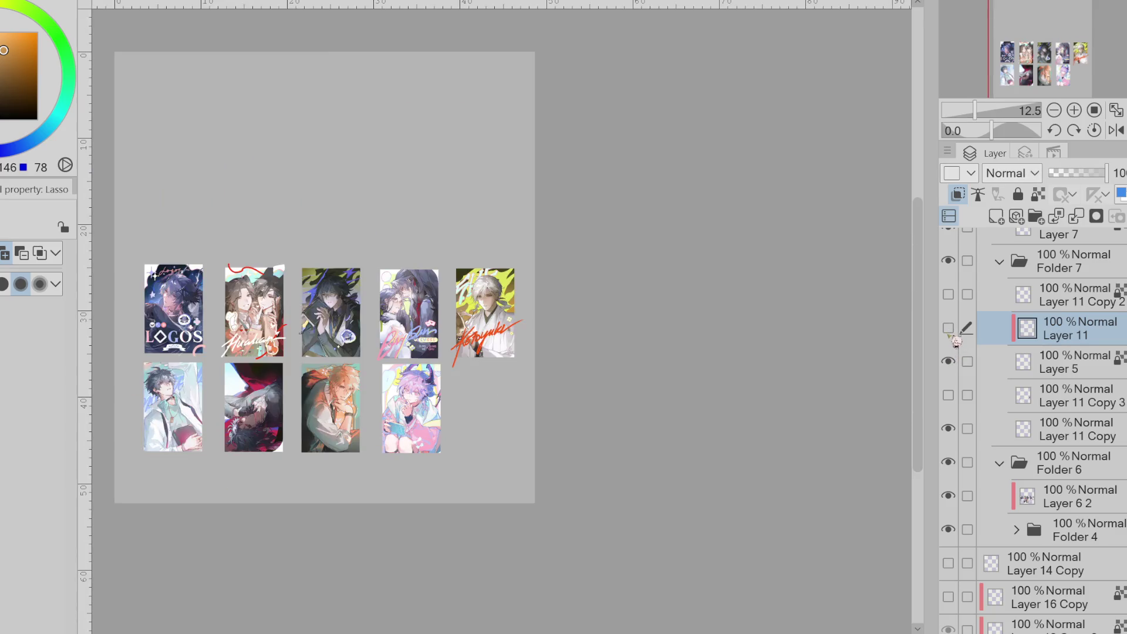
left_click(949, 396)
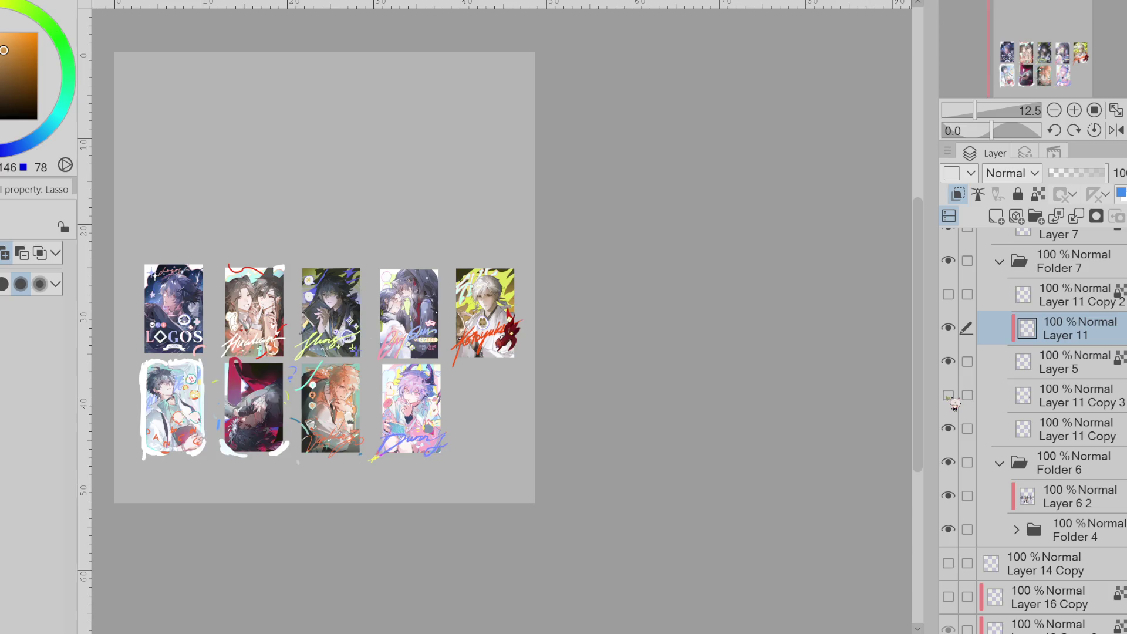
left_click(949, 396)
left_click(950, 396)
left_click(949, 396)
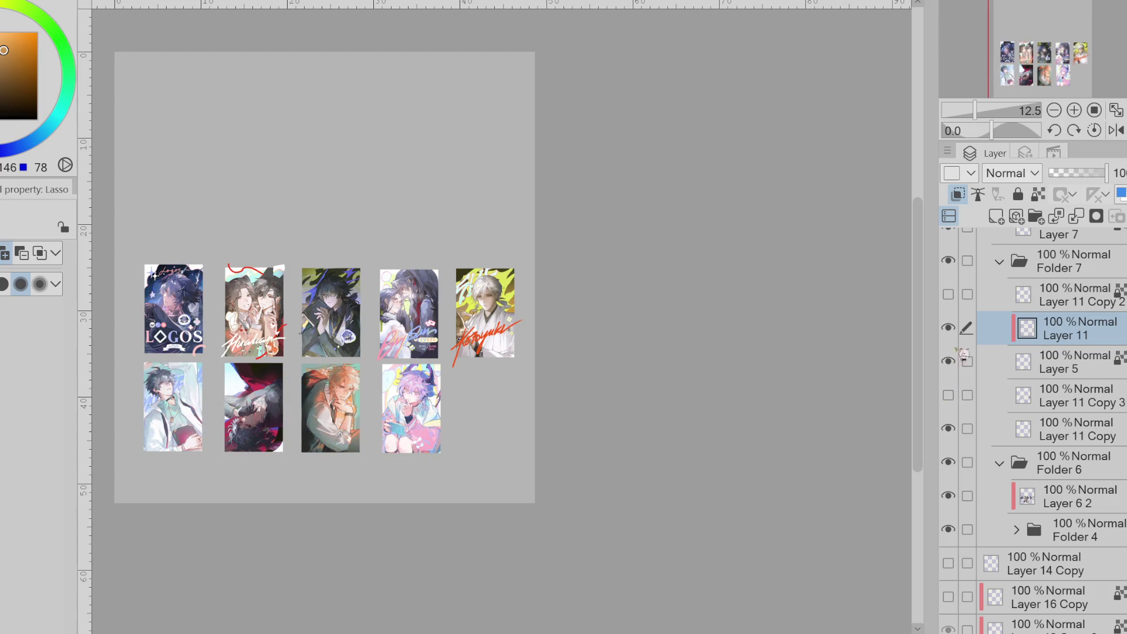
key("ctrl+alt+g")
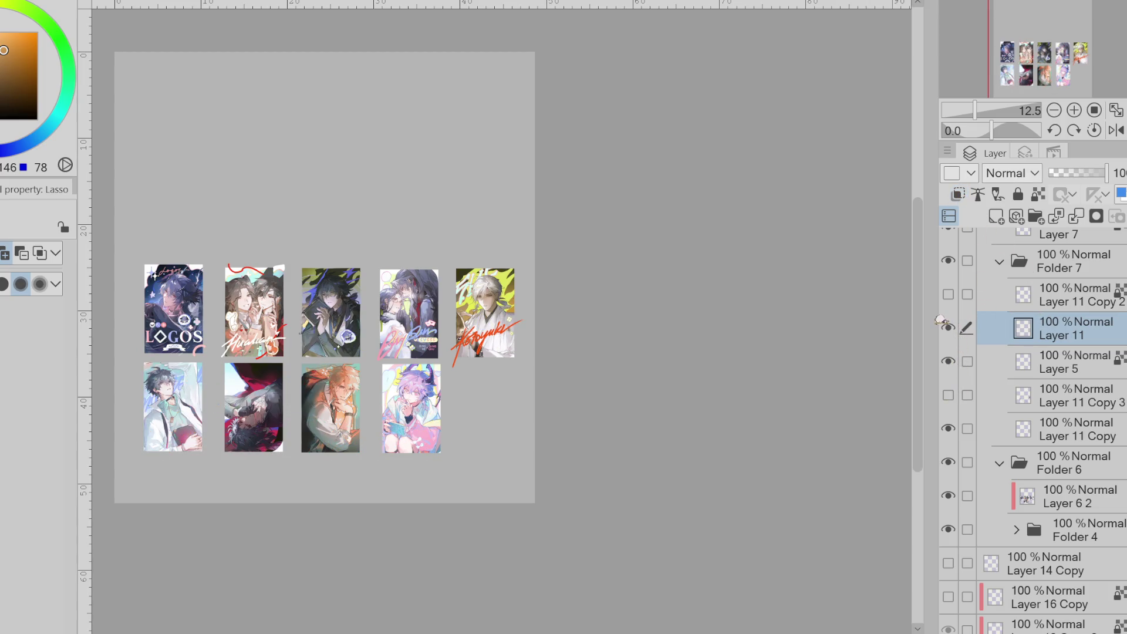
key("ctrl+e")
scroll(467, 345, "up", 5)
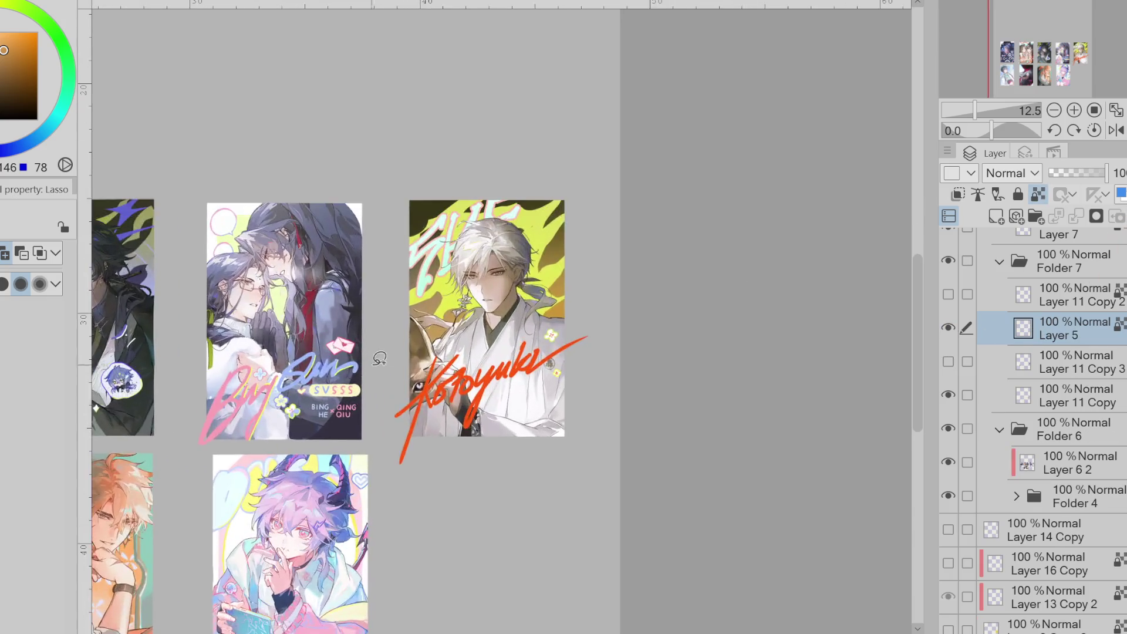
- Add a new layer and lasso-fill a white backing shape around the red fox
scroll(467, 345, "up", 1)
left_click(951, 363)
left_click(963, 364)
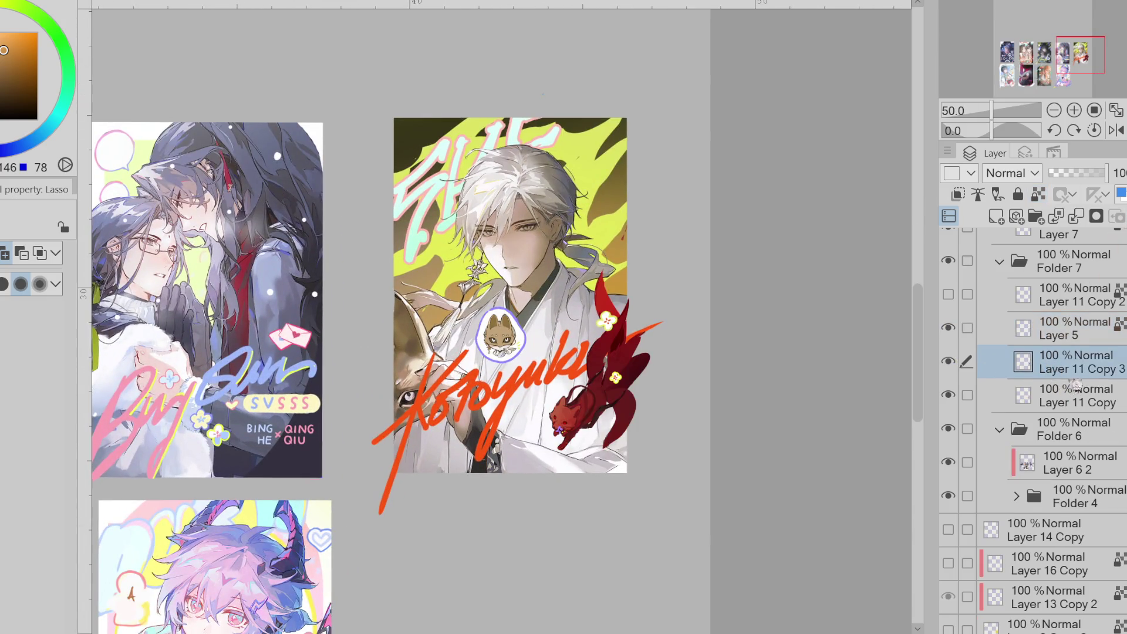
left_click(951, 363)
left_click(952, 363)
left_click(952, 363)
left_click(952, 363)
left_click(997, 216)
key("e")
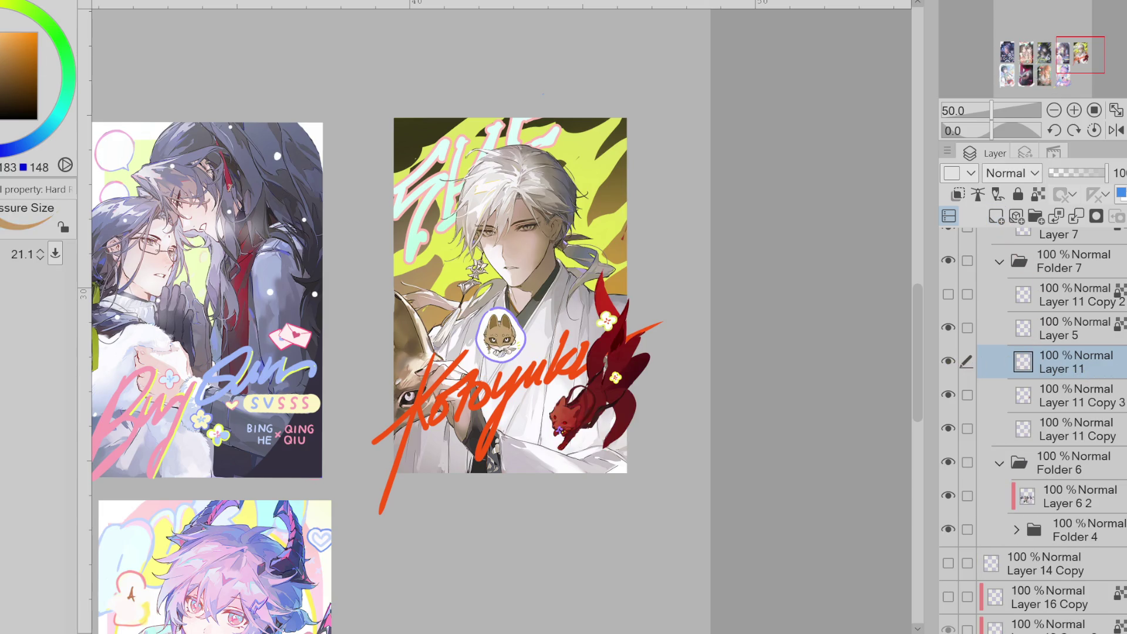
key("b")
mouse_move(596, 300)
left_mouse_down()
mouse_move(584, 360)
mouse_move(549, 411)
mouse_move(593, 458)
mouse_move(643, 248)
left_mouse_up()
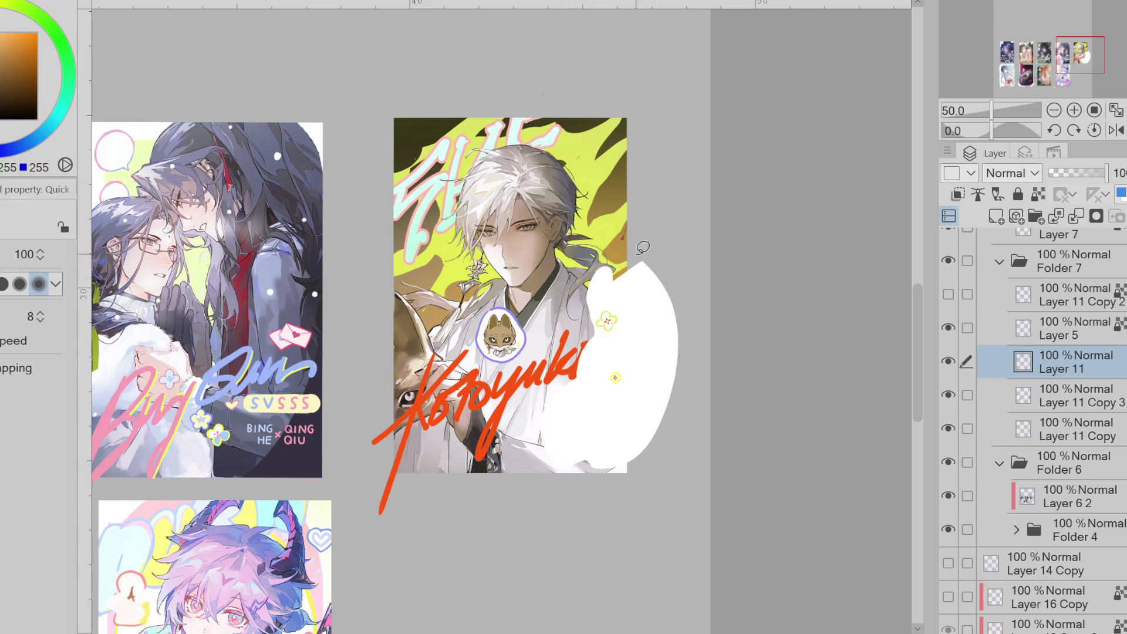
- Move the white backing below Layer 11 Copy and refine its edges with brush and eraser
left_click(949, 362)
left_click(948, 361)
left_click(948, 362)
left_click(948, 361)
left_click_drag(948, 361, 955, 404)
left_click(948, 394)
left_click(948, 361)
left_click_drag(1090, 370, 1086, 405)
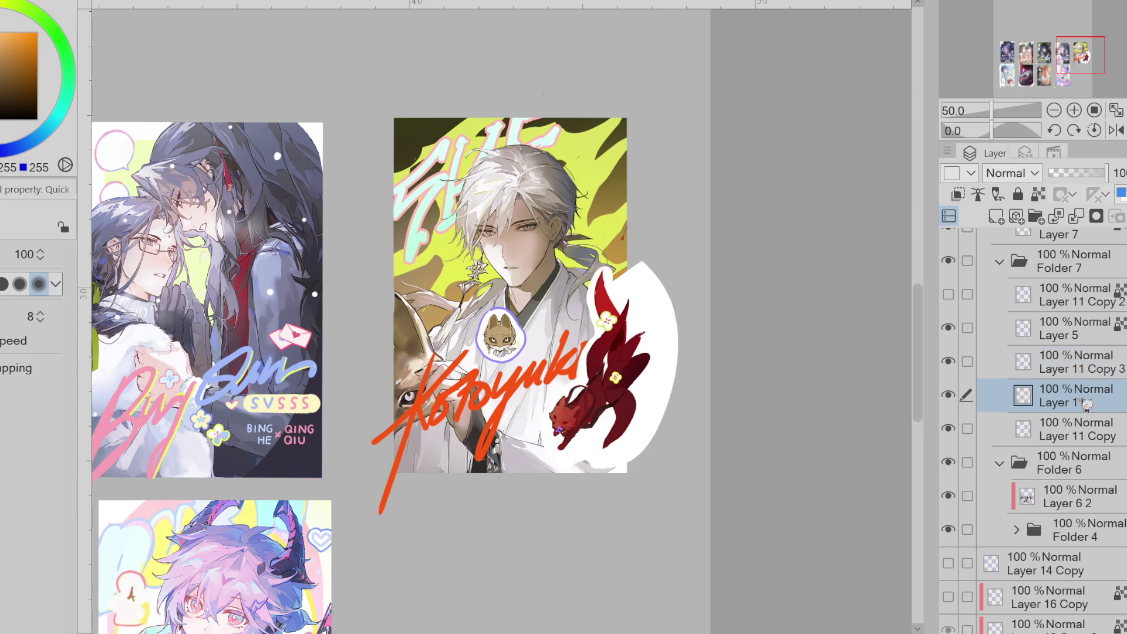
key("e")
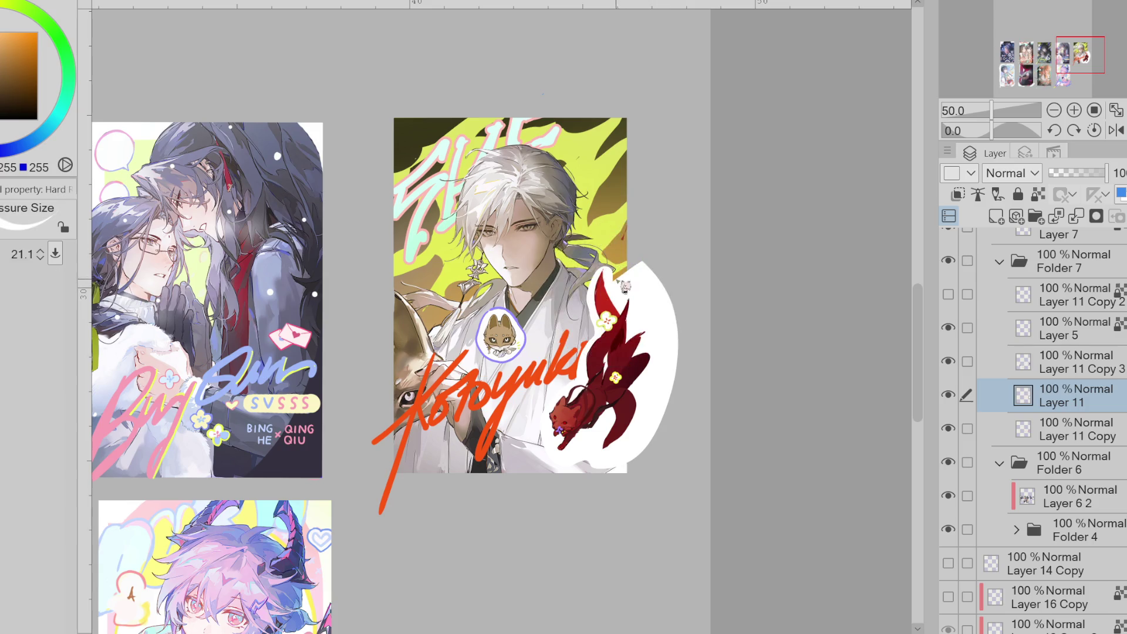
left_click_drag(596, 268, 590, 315)
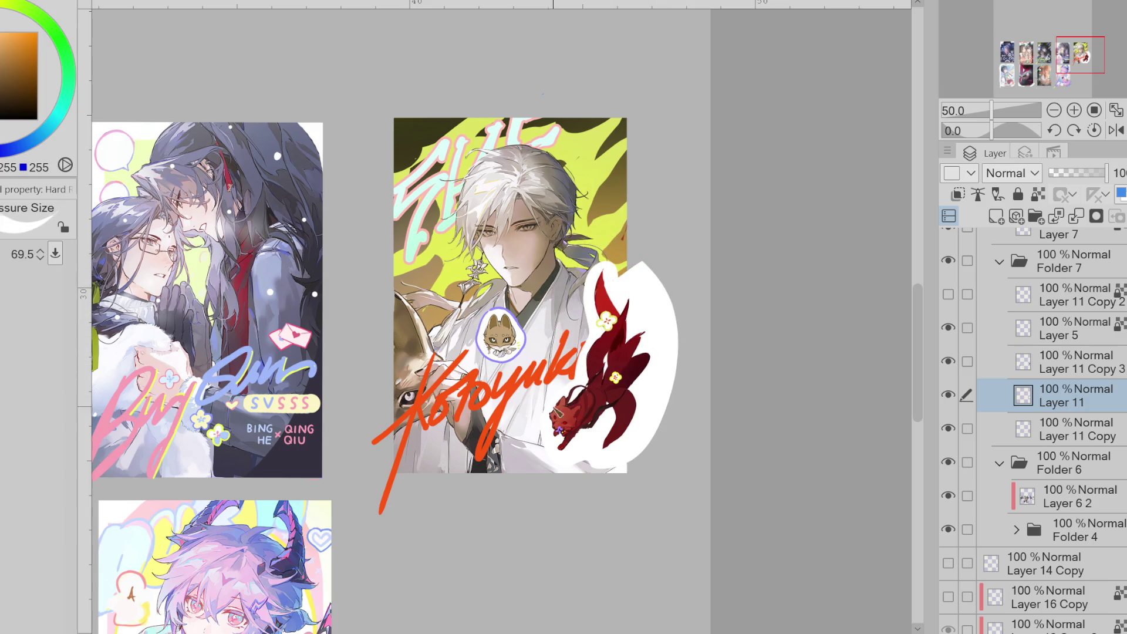
key("e")
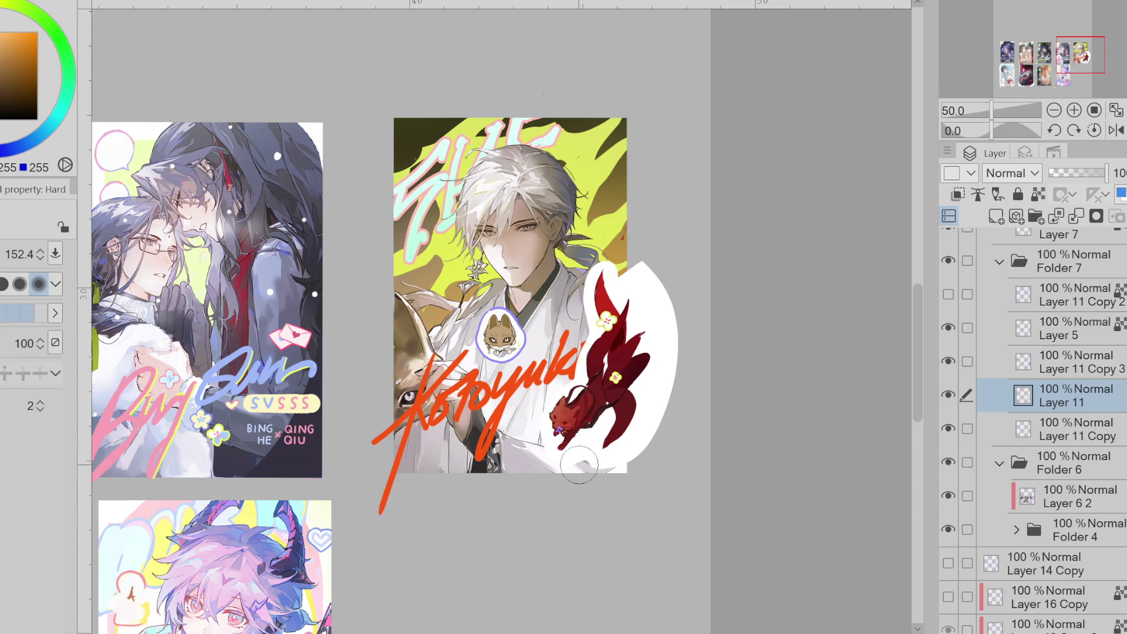
left_click_drag(649, 442, 674, 369)
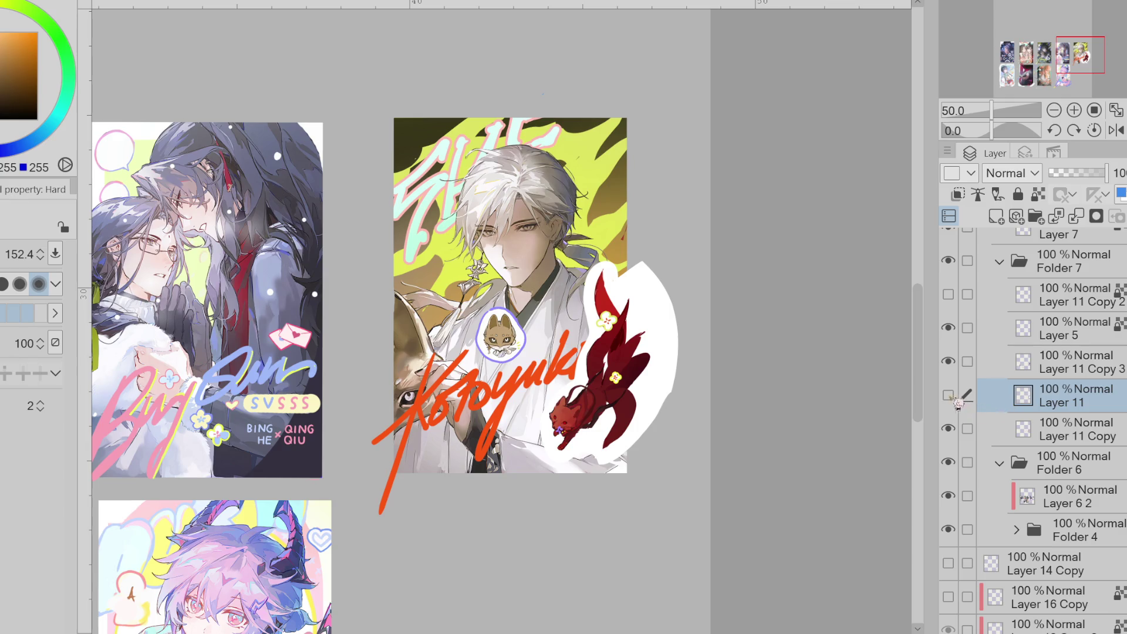
left_click_drag(1068, 399, 1064, 433)
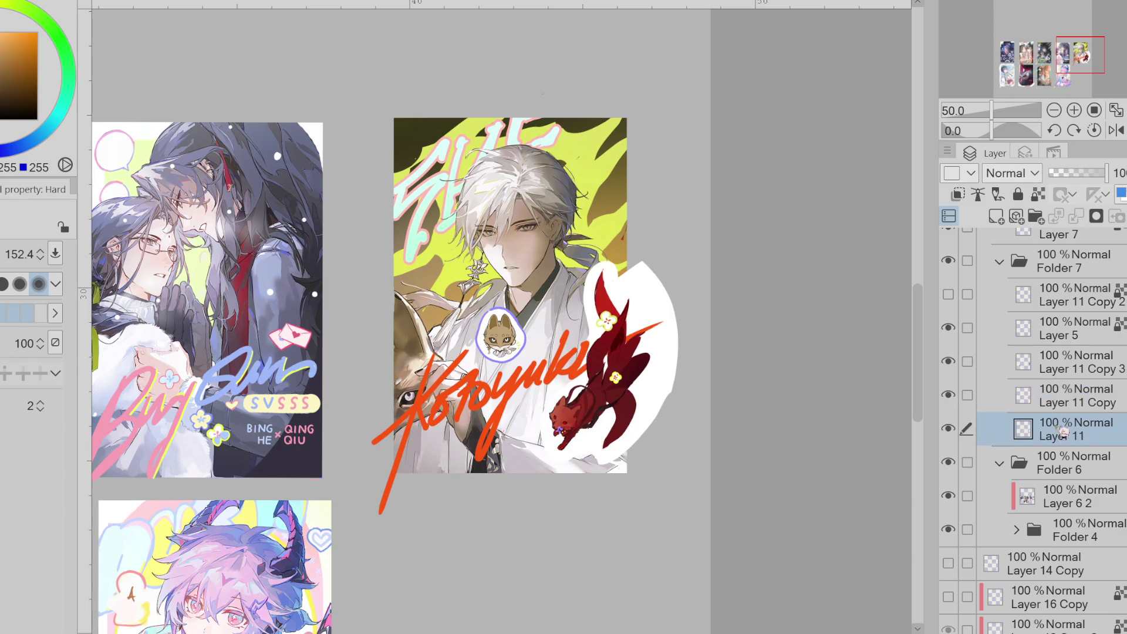
key("b")
scroll(578, 386, "up", 1)
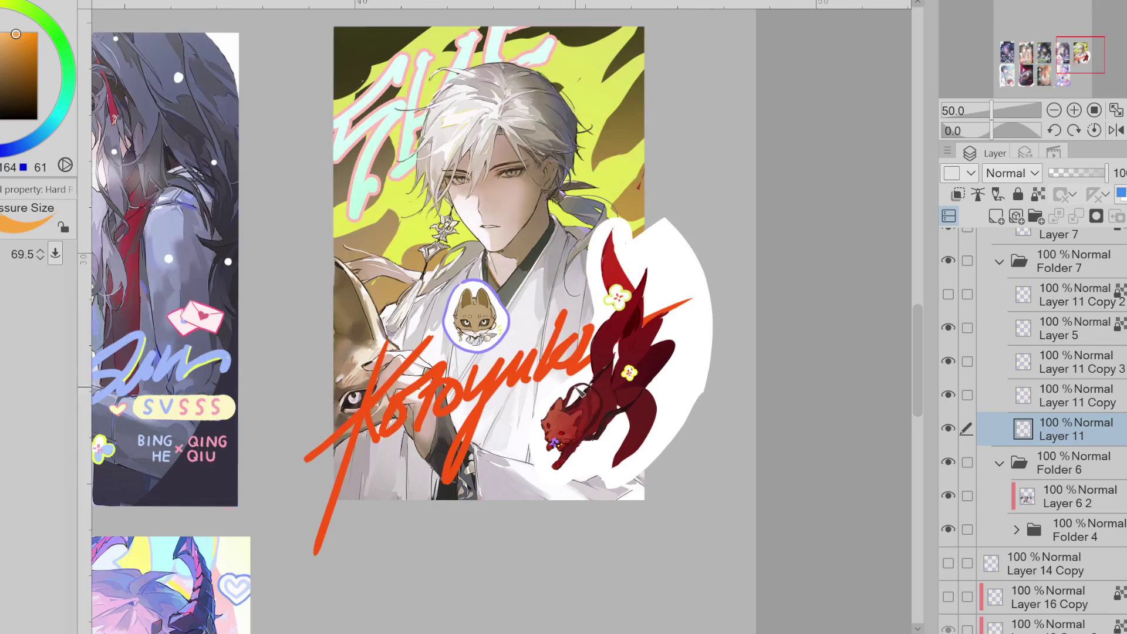
- Draw a golden-orange outline along the fox's white backing
left_click_drag(542, 156, 632, 134)
key("ctrl+z")
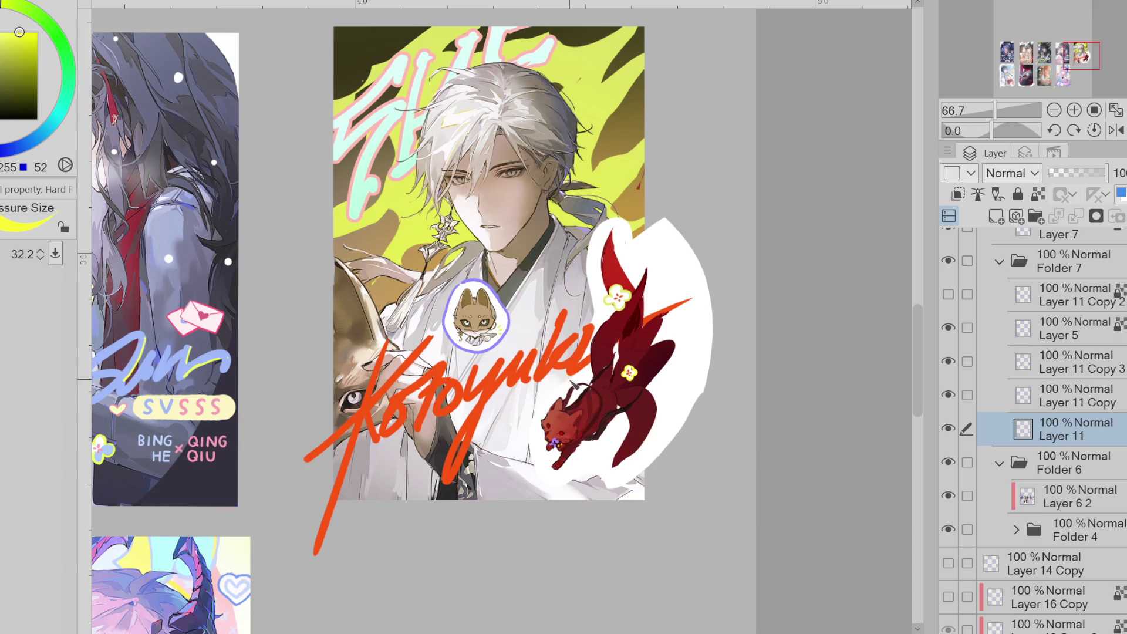
left_click_drag(56, 64, 12, 9)
left_click(29, 44)
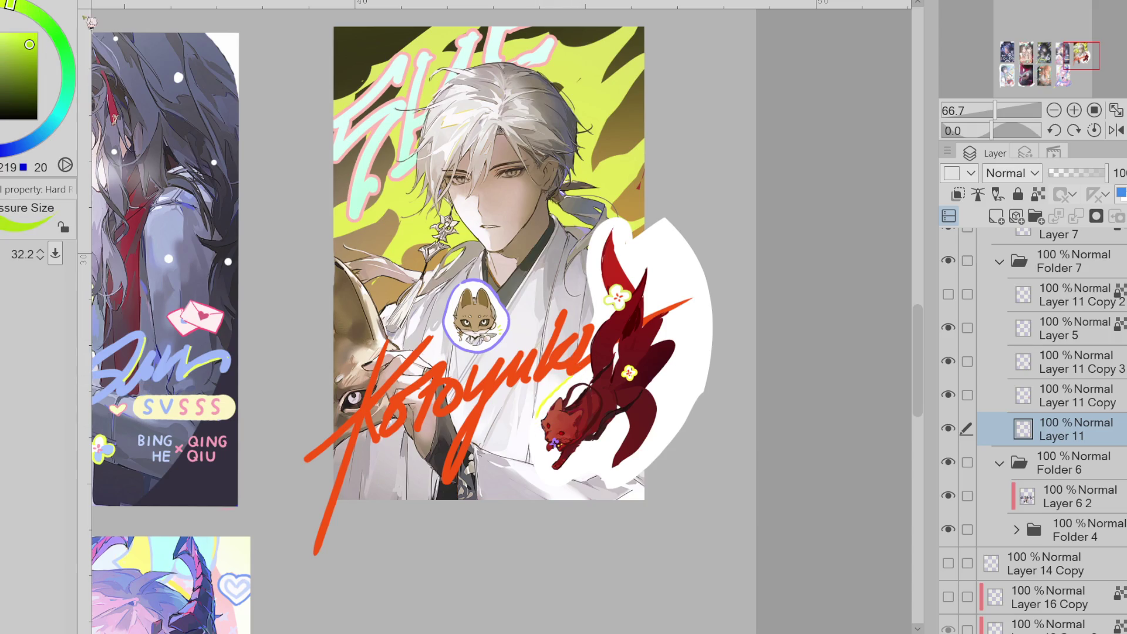
left_click(390, 133, "alt")
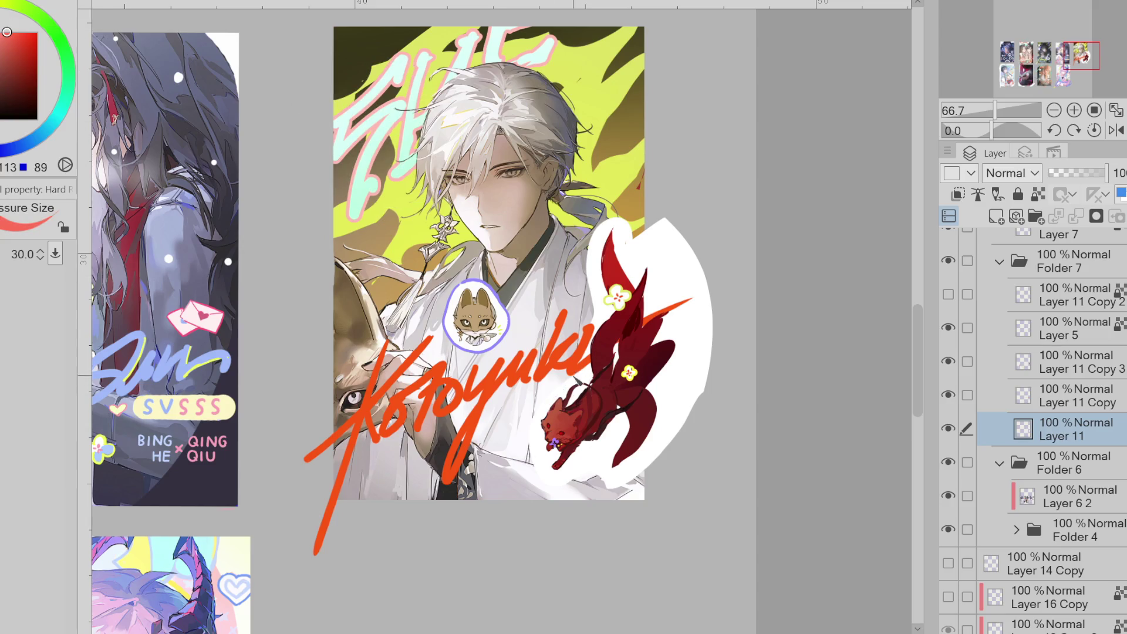
left_click(558, 400)
left_click(7, 30)
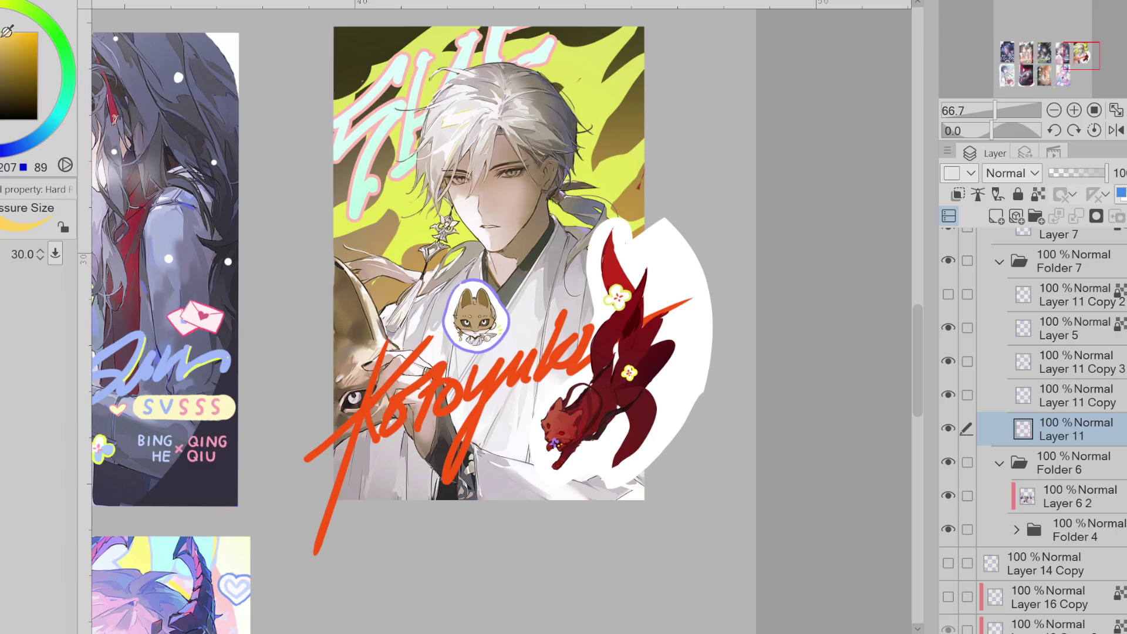
mouse_move(578, 377)
left_mouse_down()
mouse_move(550, 392)
mouse_move(532, 439)
mouse_move(539, 471)
mouse_move(613, 467)
mouse_move(696, 415)
left_mouse_up()
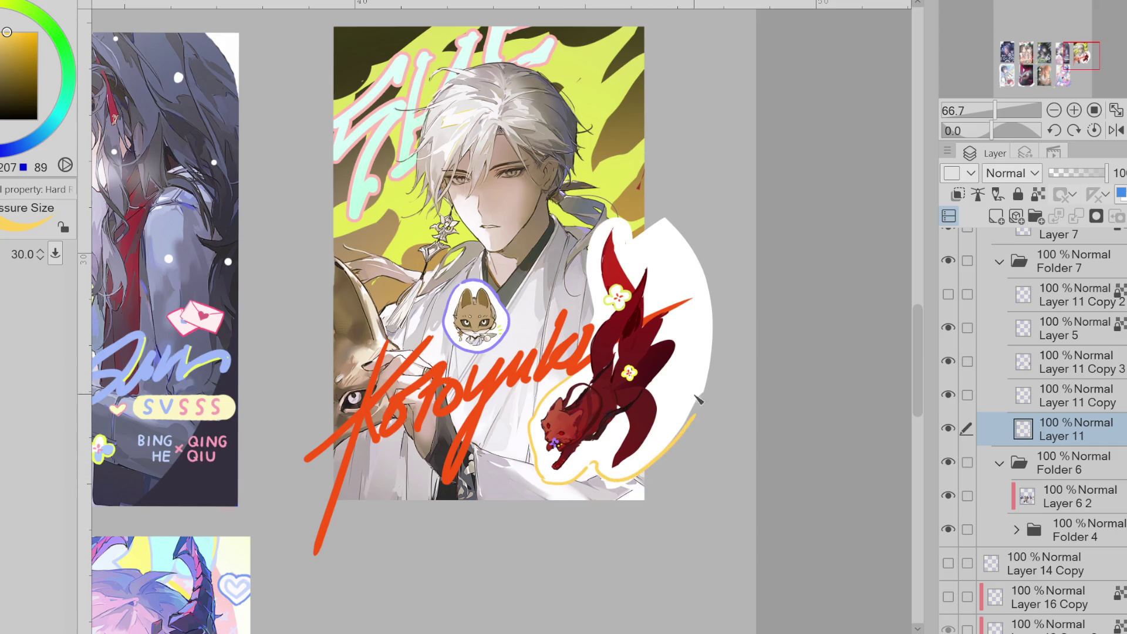
- Lock Layer 11's transparent pixels and bucket-fill the outline's left part blue-purple
left_click(1038, 193)
left_click(506, 319, "alt")
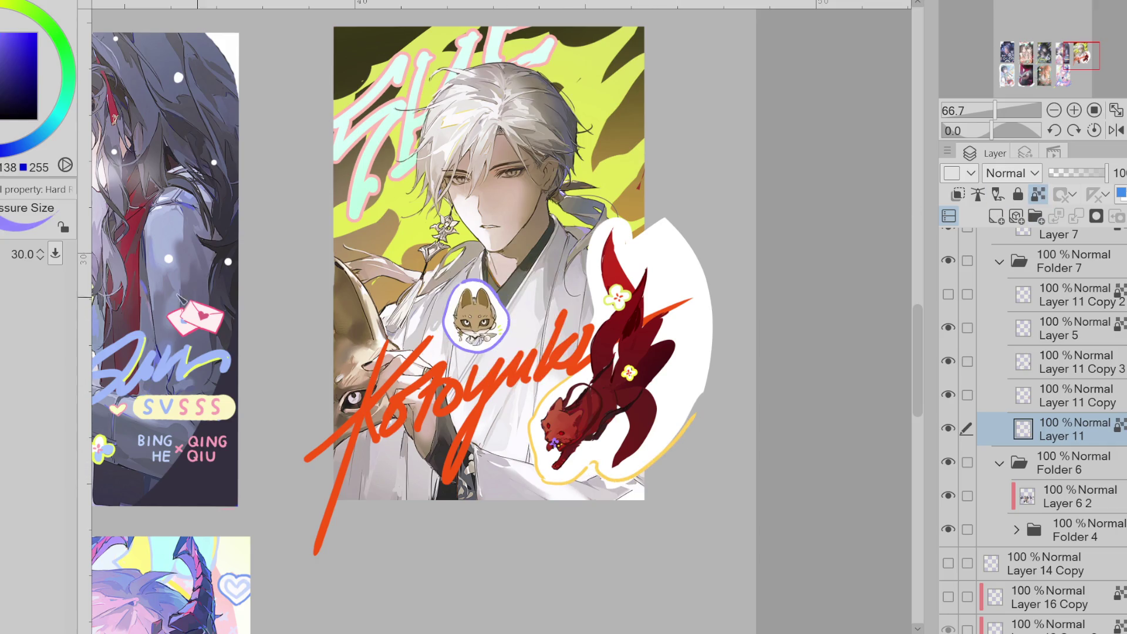
key("g")
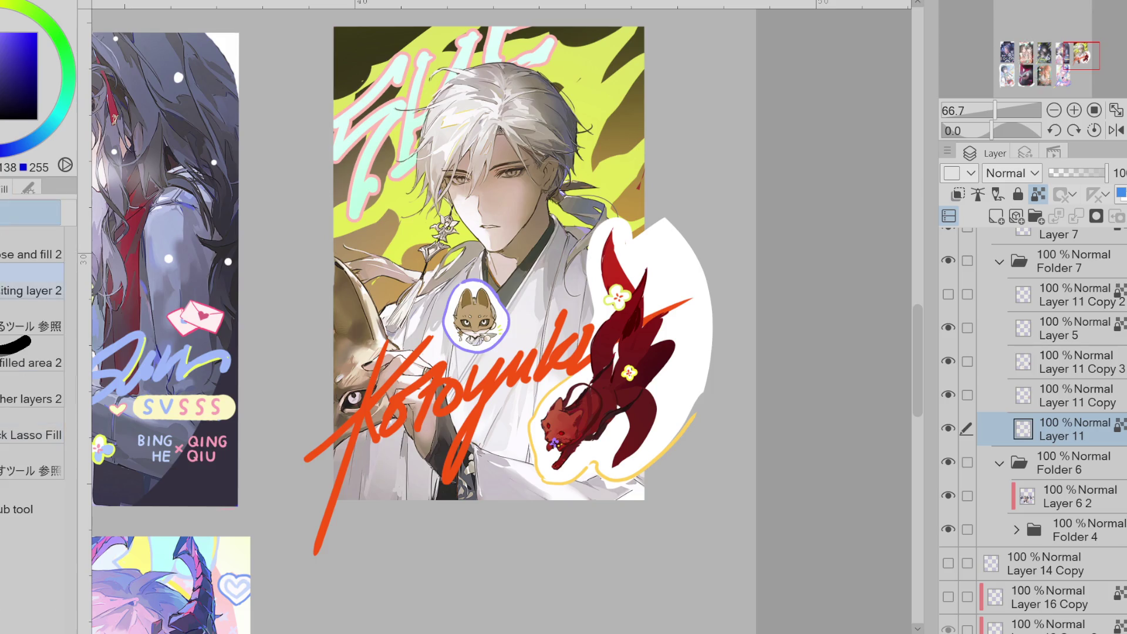
left_click(537, 435)
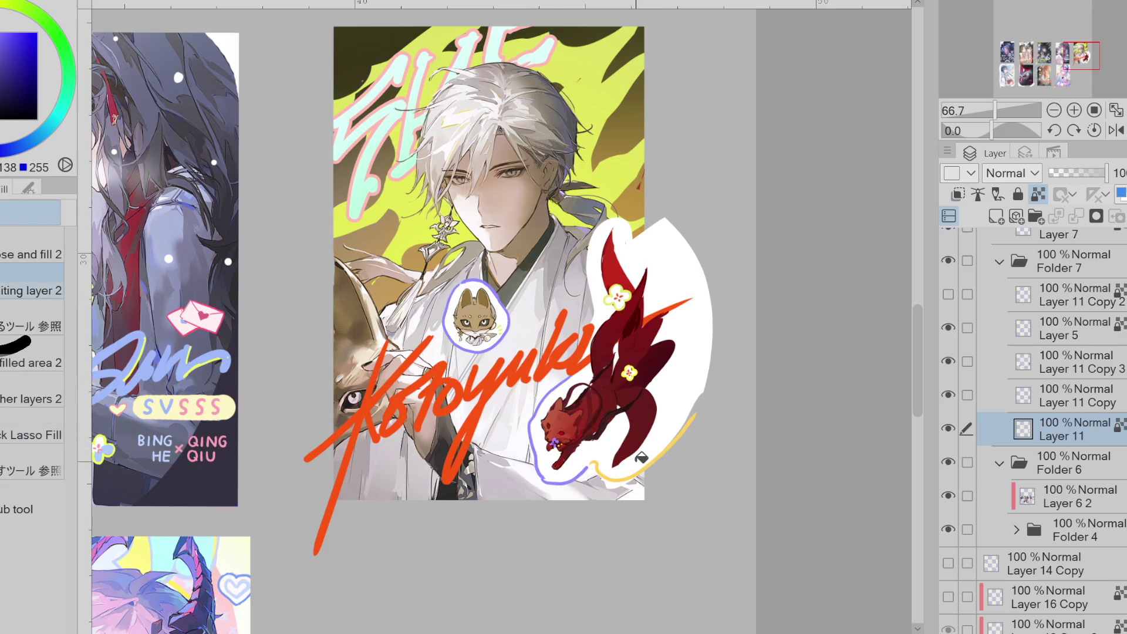
scroll(494, 461, "down", 2)
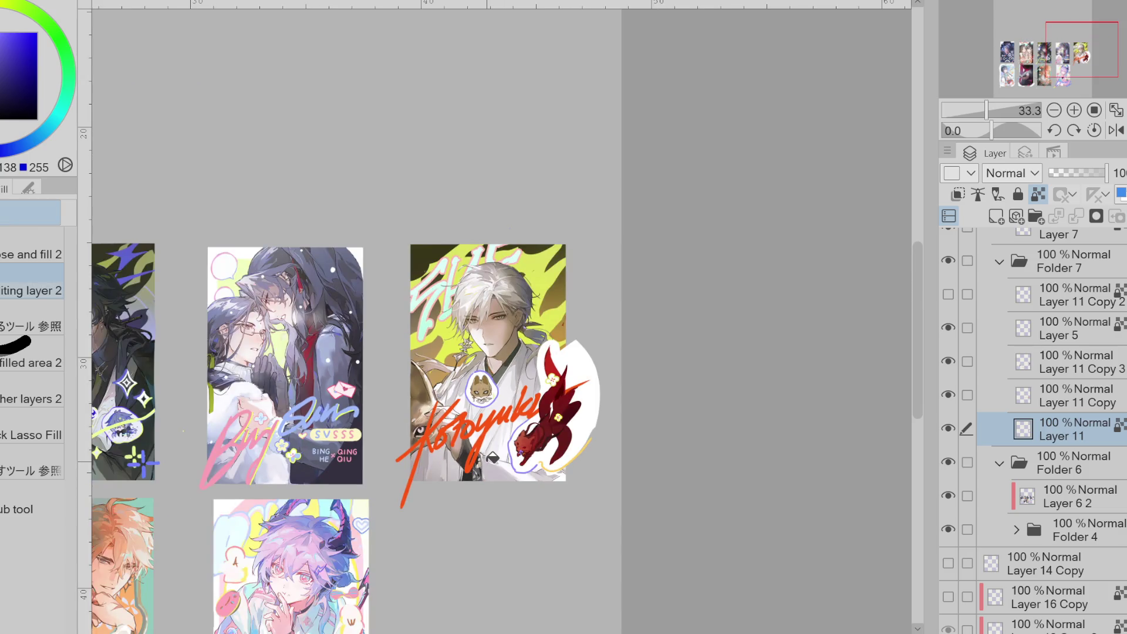
- Delete the white sticker outline and draw a purple pen edge along the cat's ear
key("Delete")
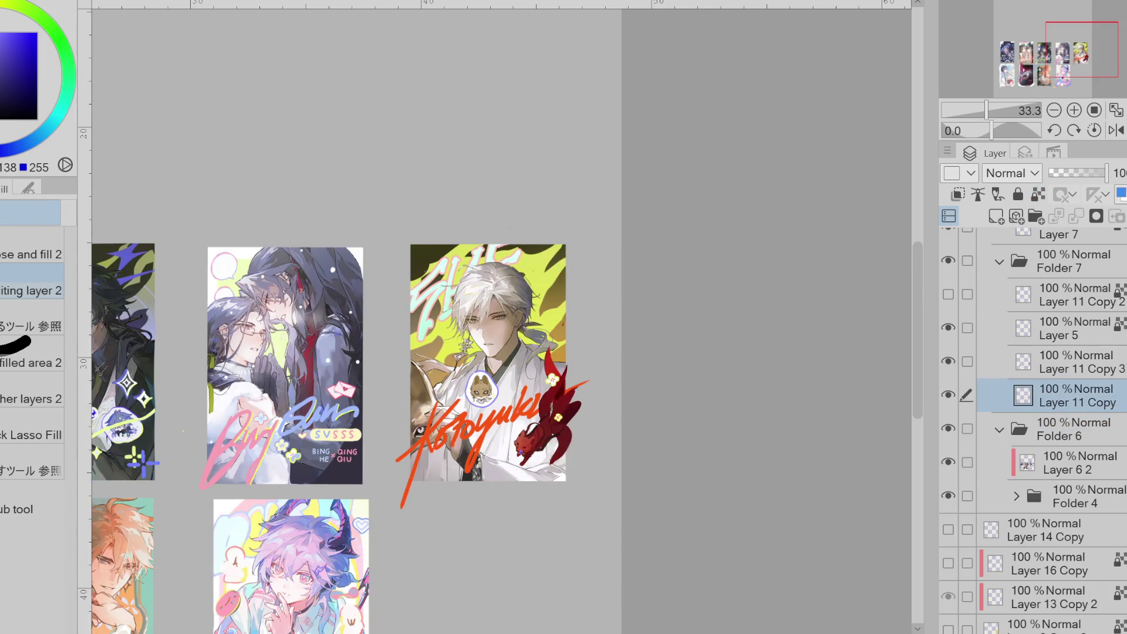
scroll(540, 438, "up", 2)
key("p")
left_click_drag(30, 65, 15, 33)
scroll(649, 469, "up", 2)
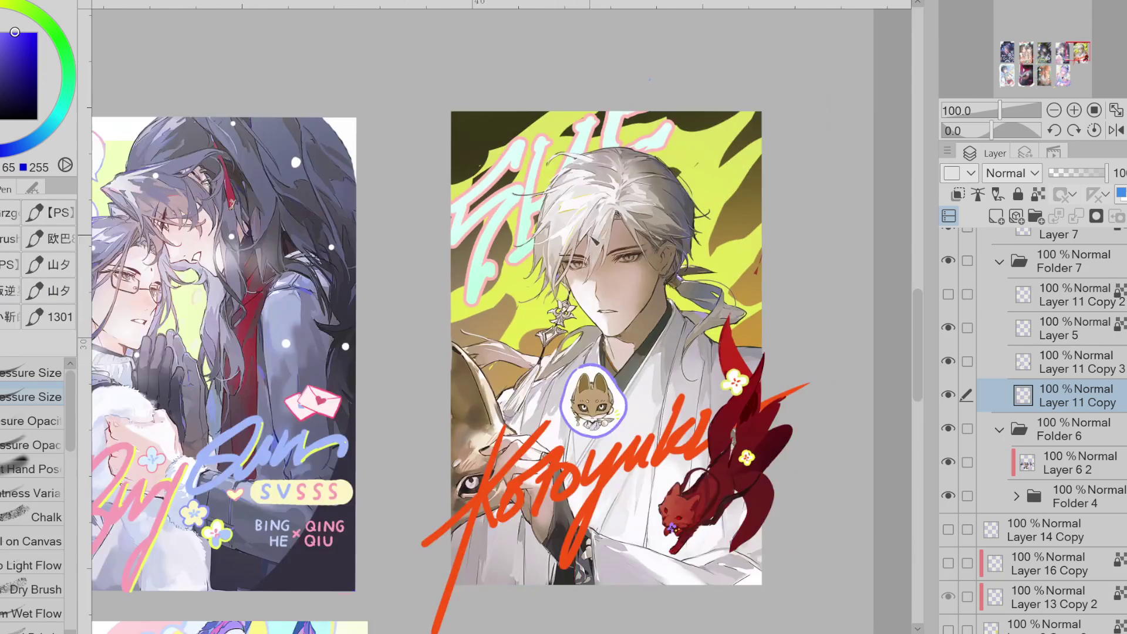
scroll(649, 470, "up", 1)
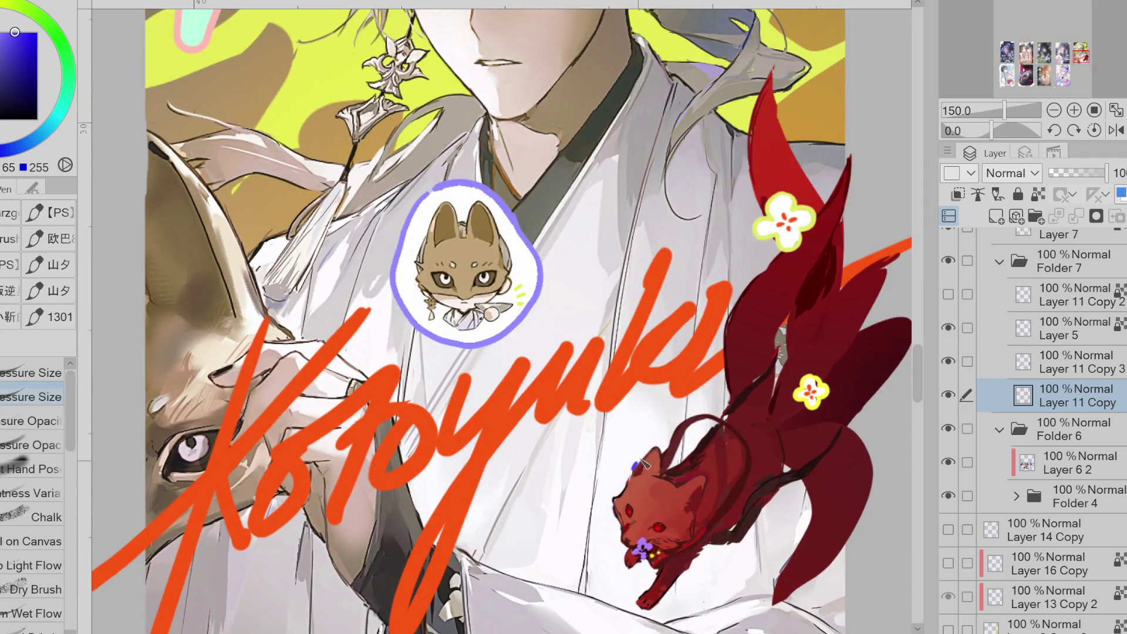
left_click_drag(644, 457, 659, 445)
- On Layer 11 Copy 3, trace the cat's ear and back in purple, then hide the fox
left_click(951, 396)
left_click(949, 395)
left_click(968, 363)
mouse_move(642, 456)
left_mouse_down()
mouse_move(658, 447)
mouse_move(682, 487)
left_mouse_up()
key("ctrl+z")
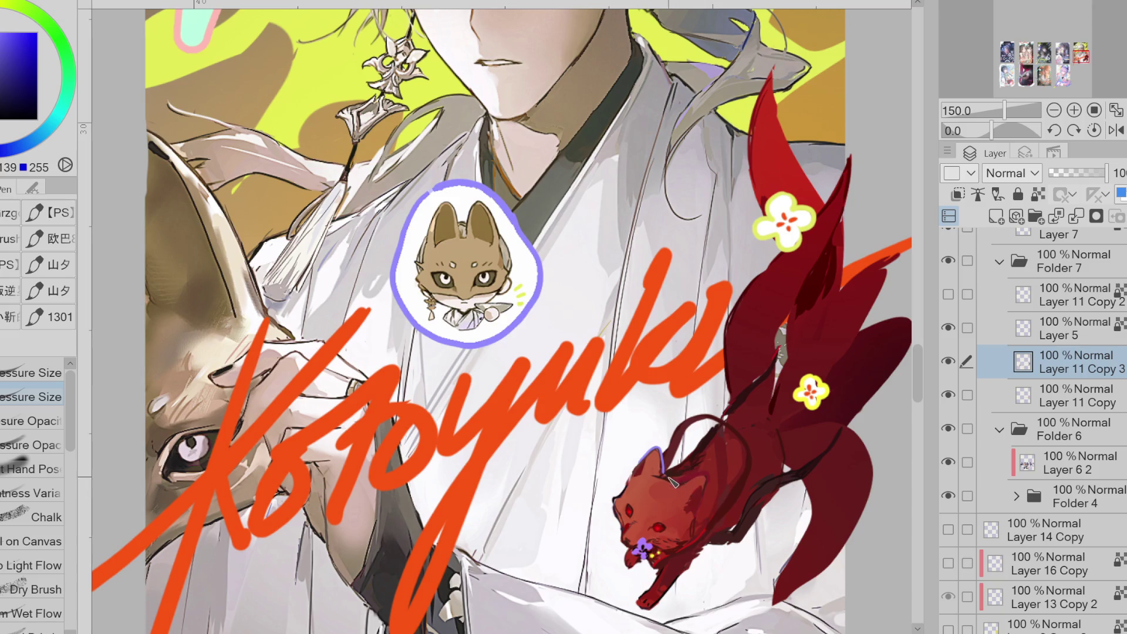
mouse_move(703, 527)
left_mouse_down()
mouse_move(746, 464)
mouse_move(753, 493)
left_mouse_up()
left_click(819, 389, "alt")
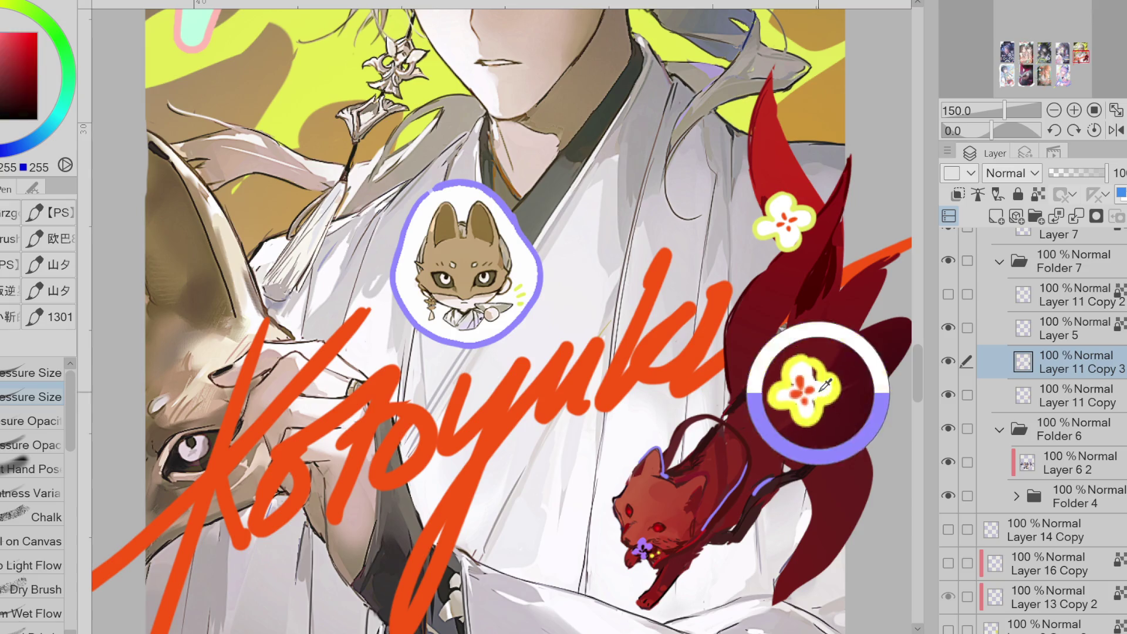
left_click(949, 361)
left_click(949, 361)
left_click(949, 361)
left_click(949, 361)
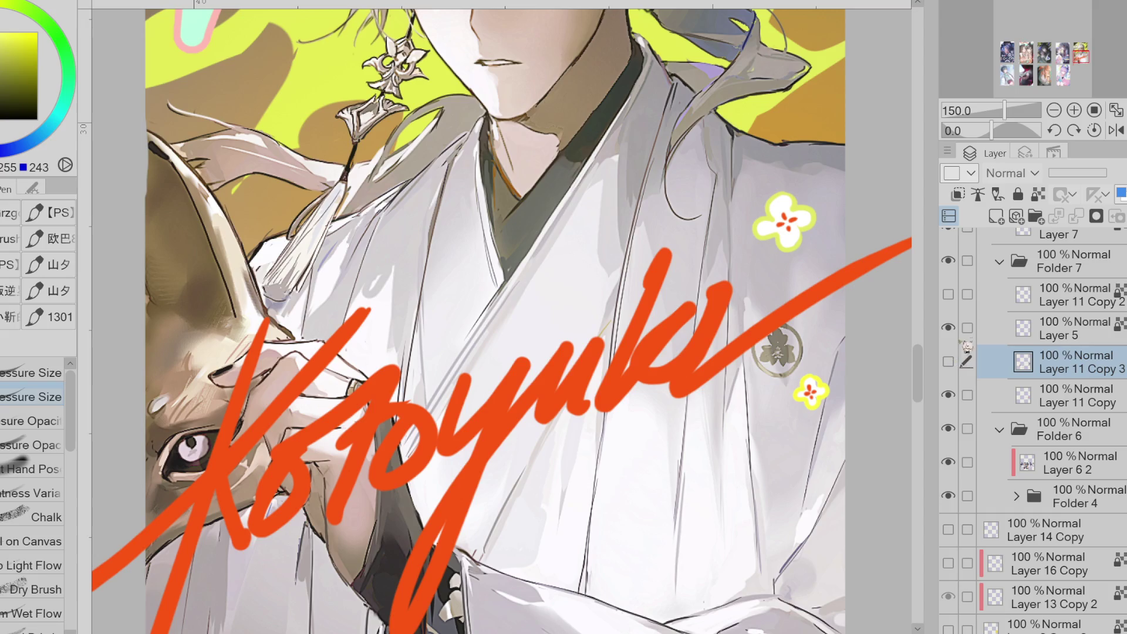
- Select Layer 5, unlock its transparent pixels, and pick the signature's orange
left_click(1045, 336)
left_click(811, 390, "alt")
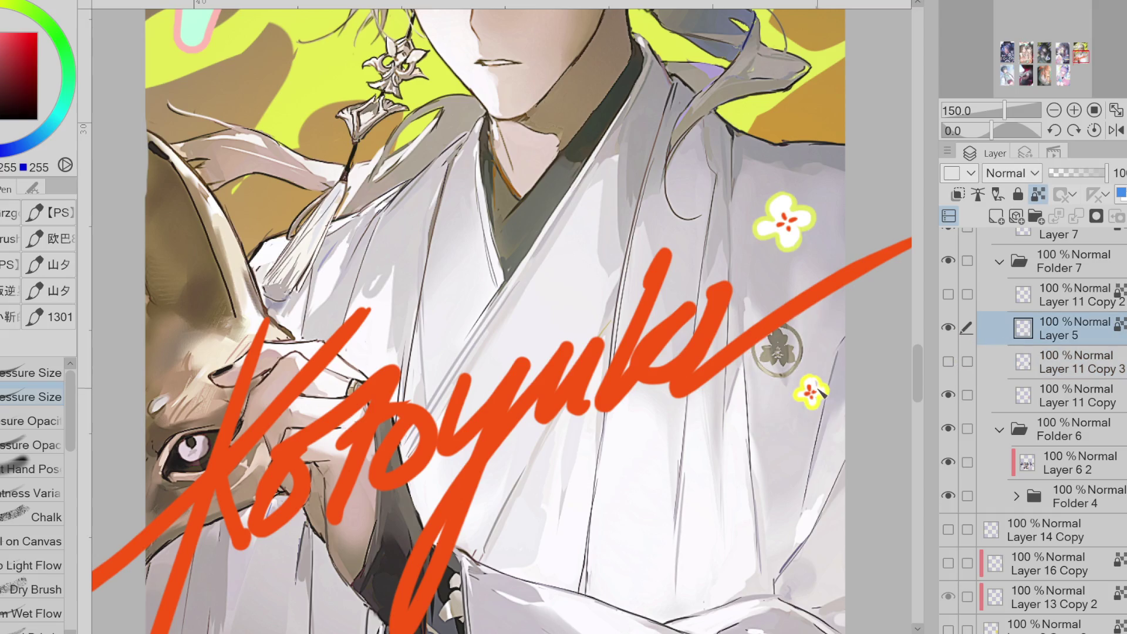
left_click(1038, 194)
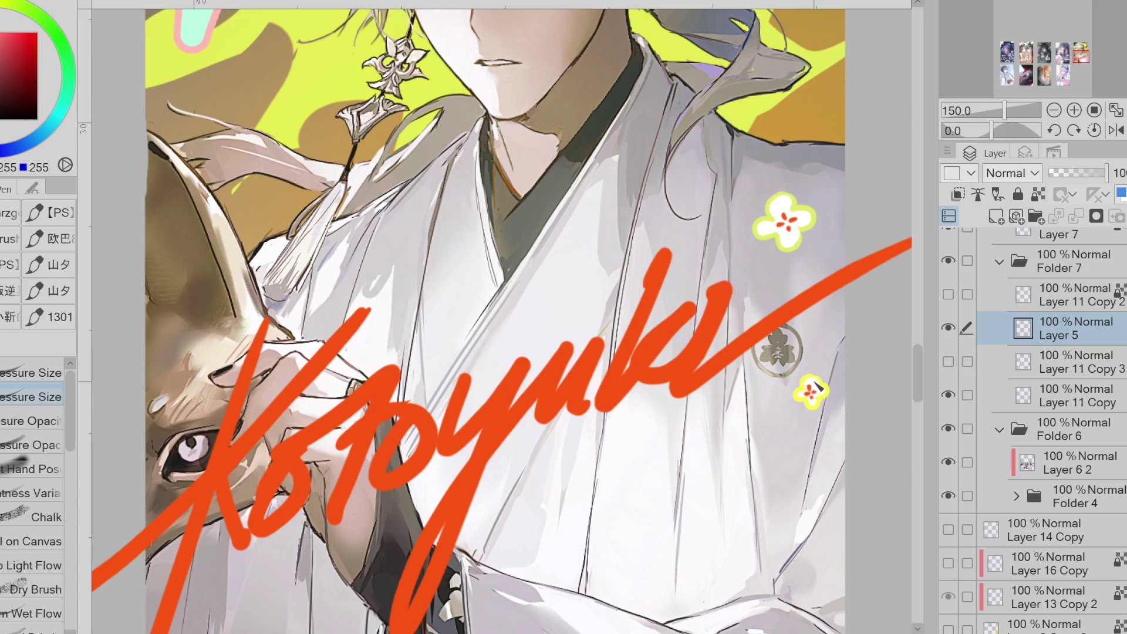
left_click(790, 309, "alt")
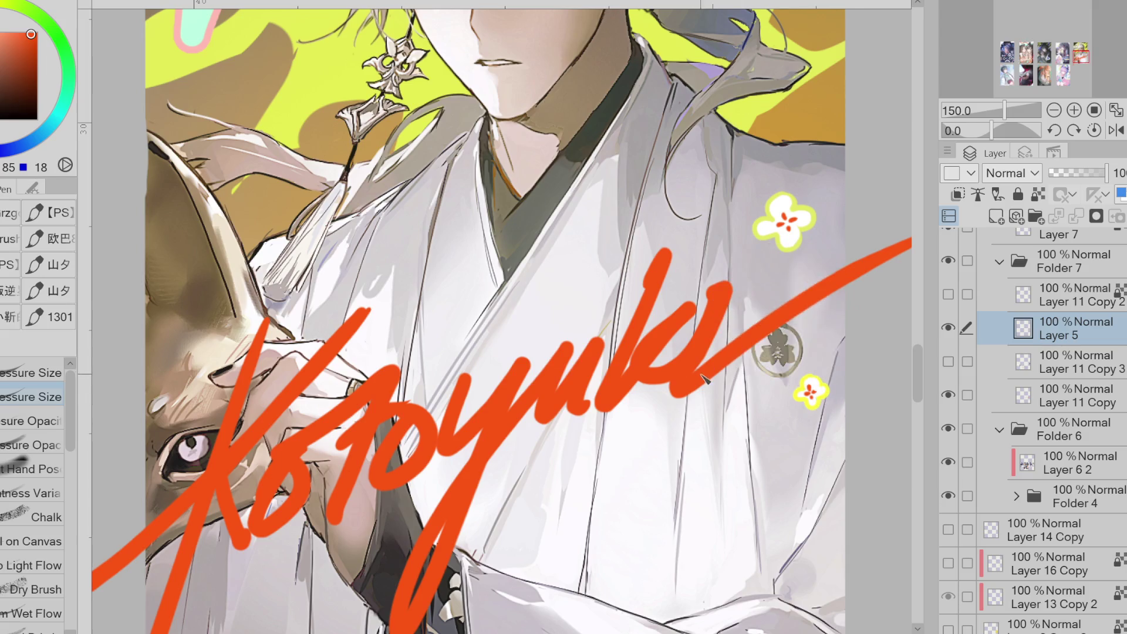
scroll(707, 379, "down", 1)
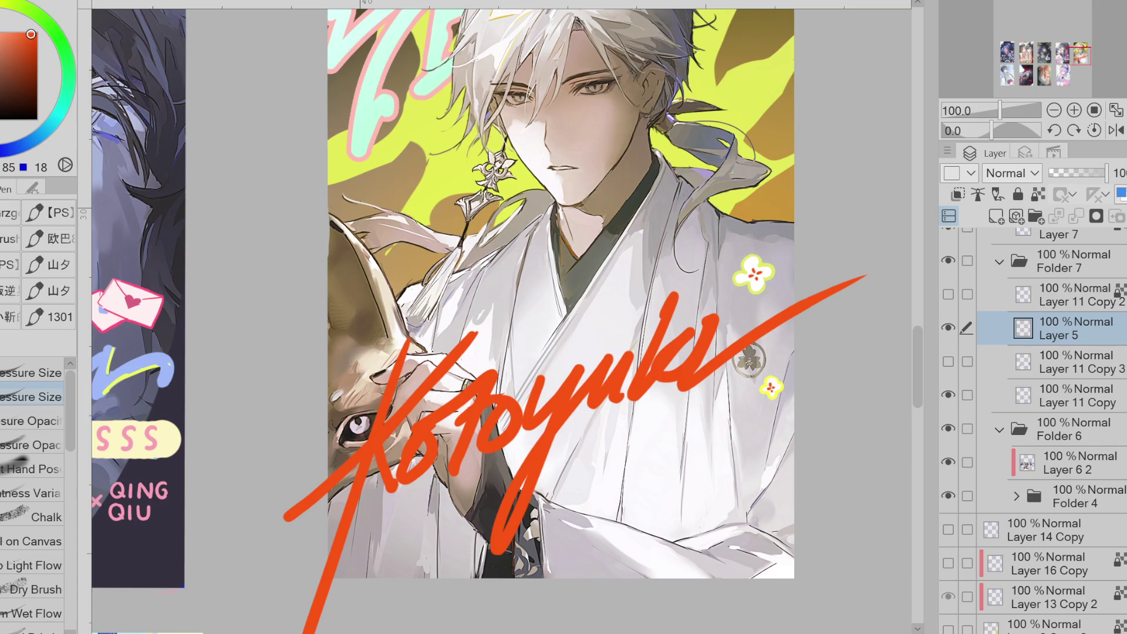
- Paint a small light-green clover on the kimono and show the red fox layer again
left_click(755, 280, "alt")
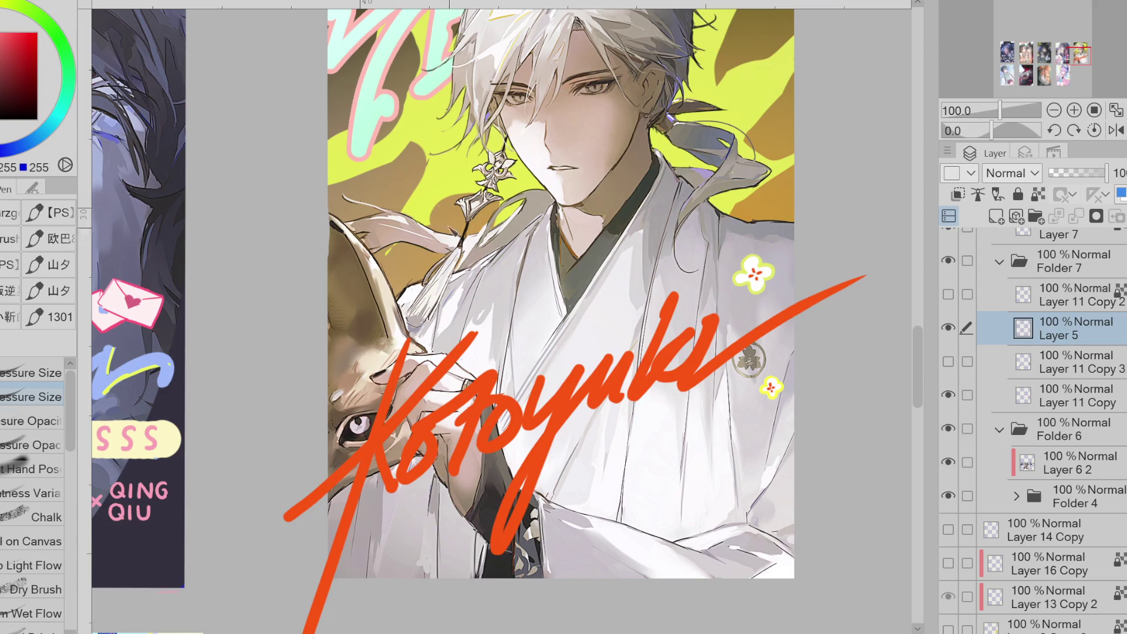
left_click(430, 87, "alt")
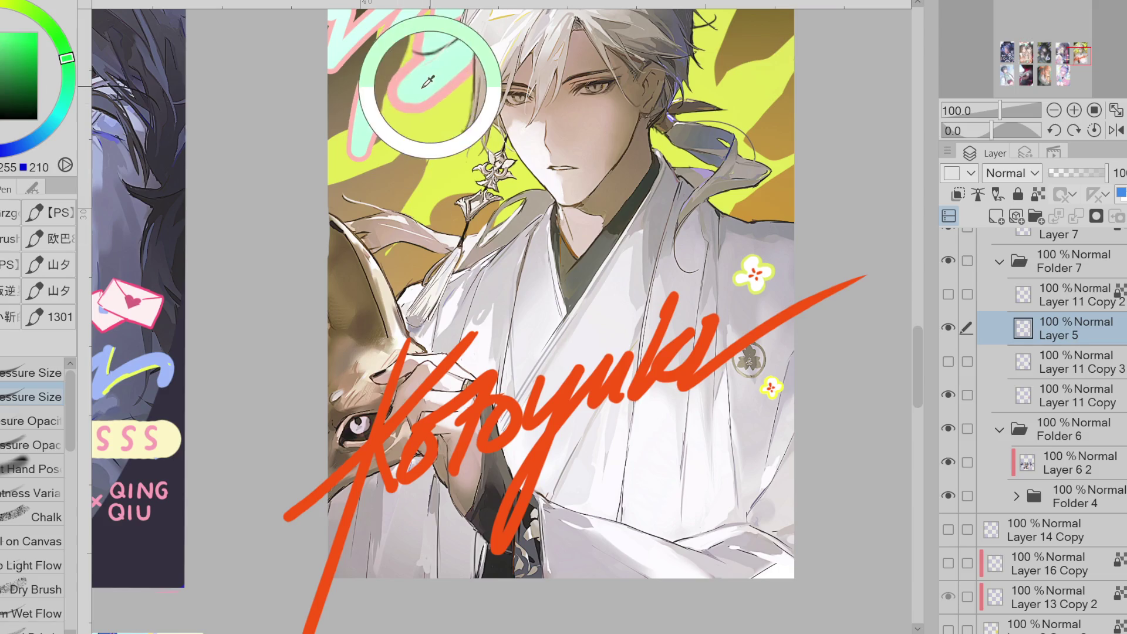
key("ctrl+z")
left_click(739, 306)
left_click_drag(739, 305, 733, 311)
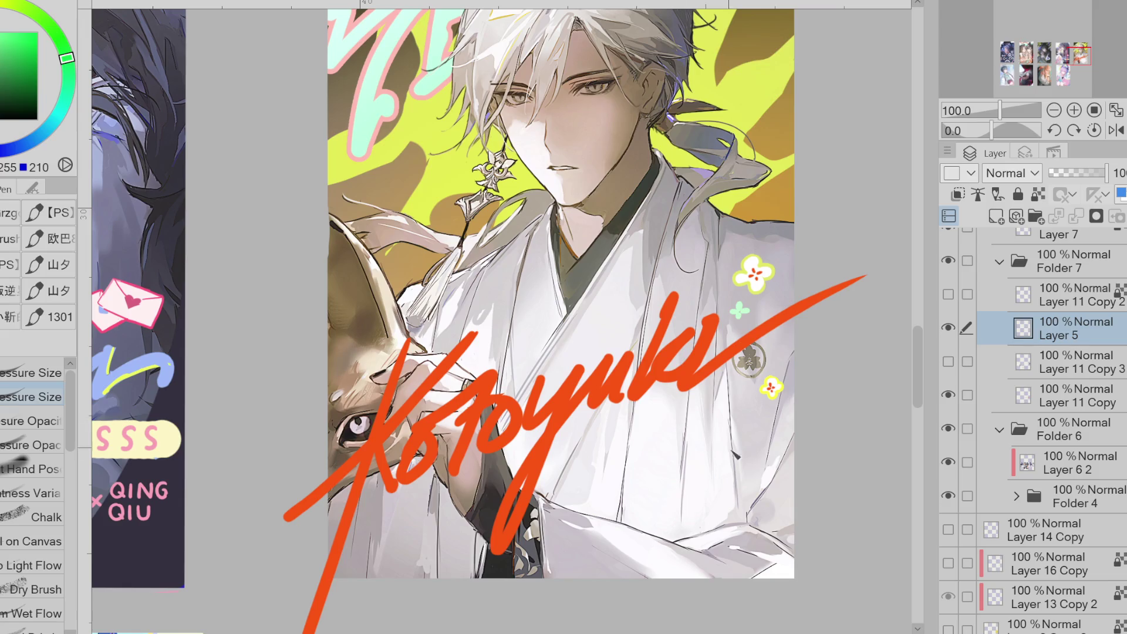
left_click(949, 362)
key("ctrl+minus")
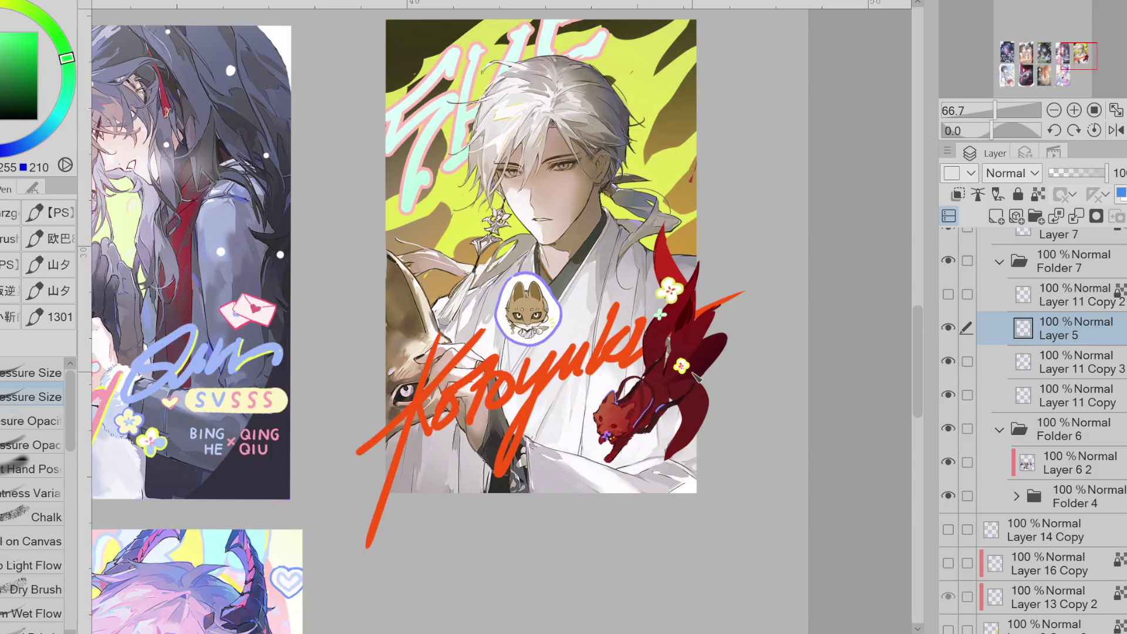
- Select Layer 11 Copy 3, set crimson as the colour, and choose Lasso Fill
left_click(502, 212, "alt")
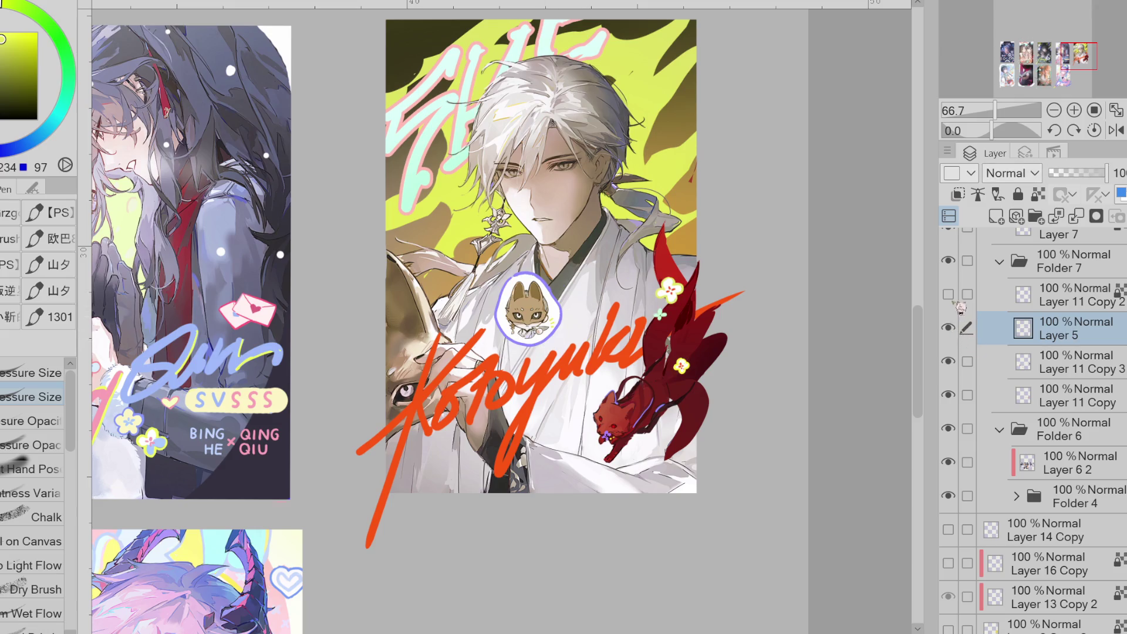
left_click(1011, 363)
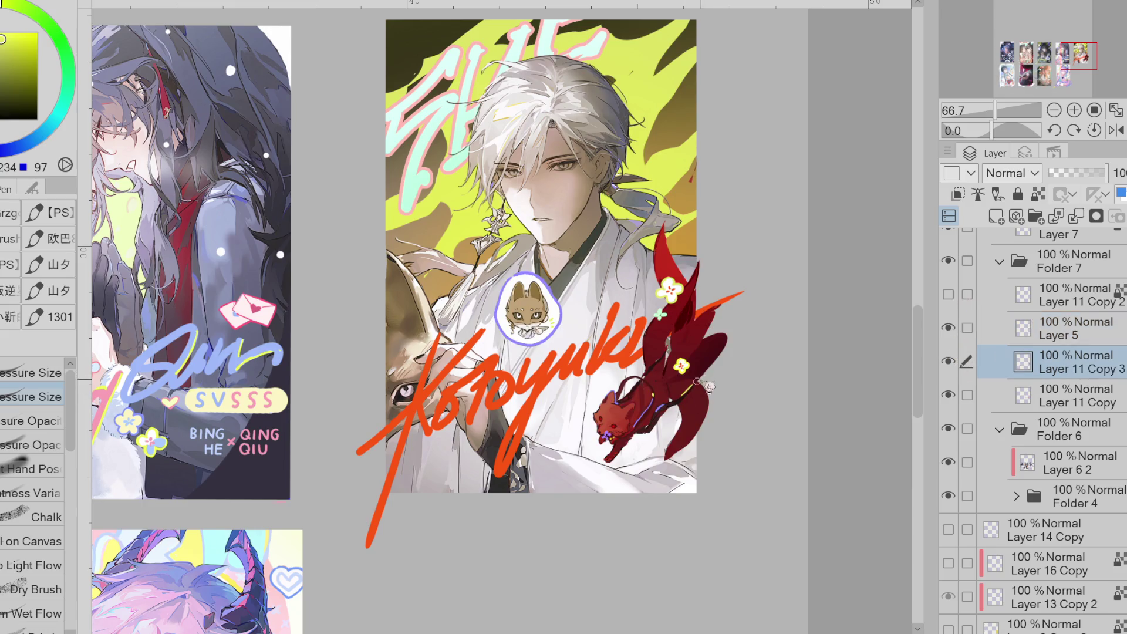
left_click(678, 388, "alt")
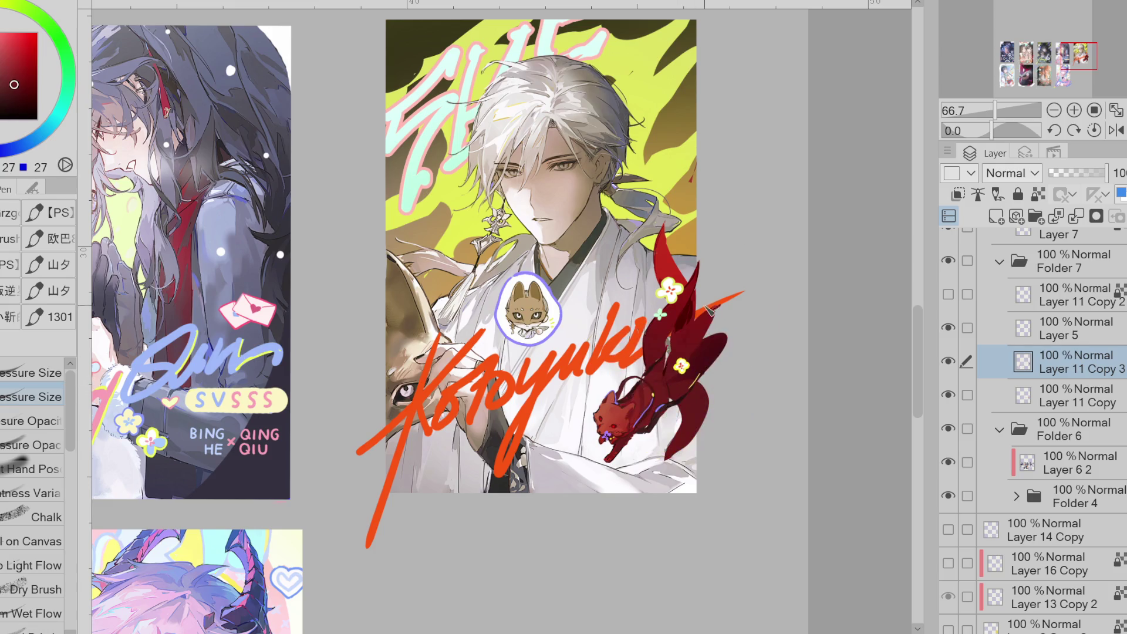
key("g")
left_click(32, 424)
left_click(684, 373, "alt")
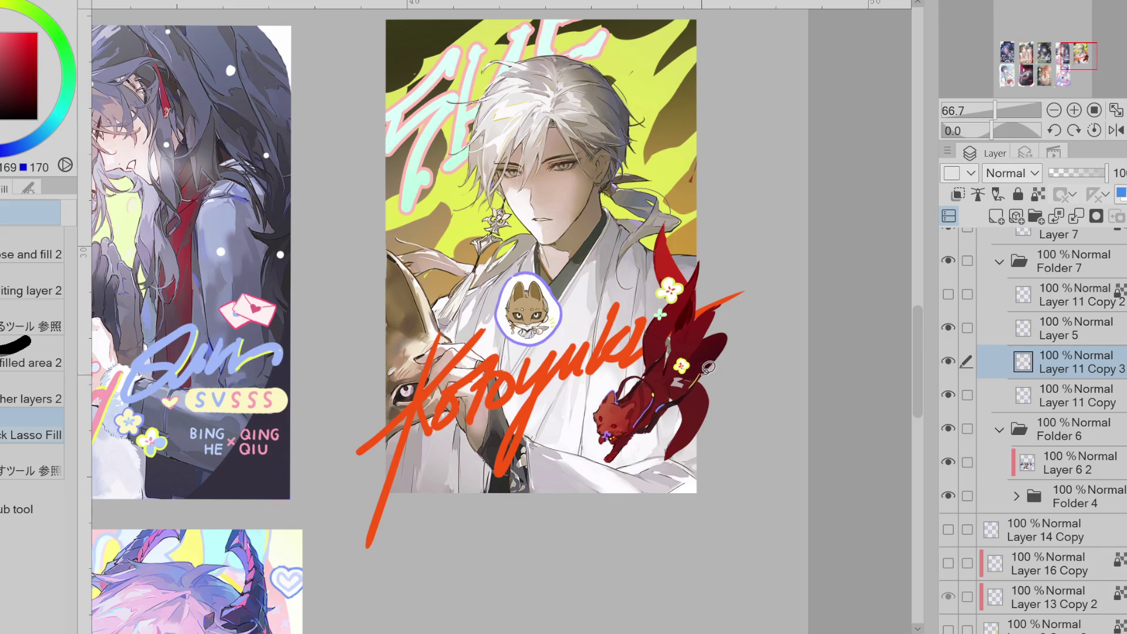
- Choose a near-white fill colour and return to Lasso Fill for the circle beside the cat
left_click(29, 49)
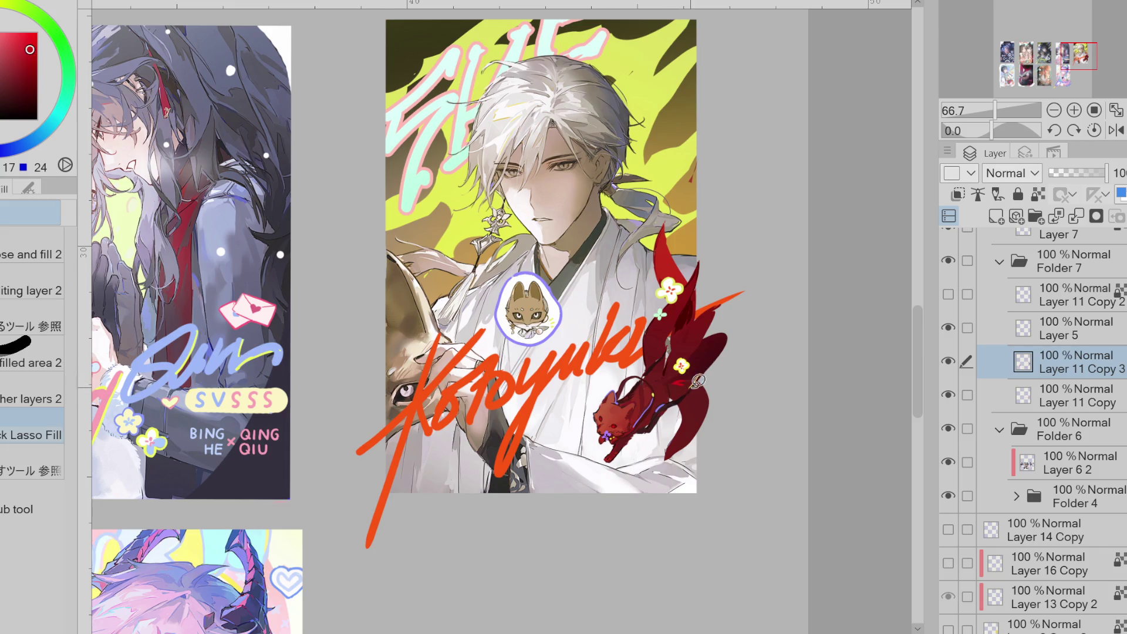
key("p")
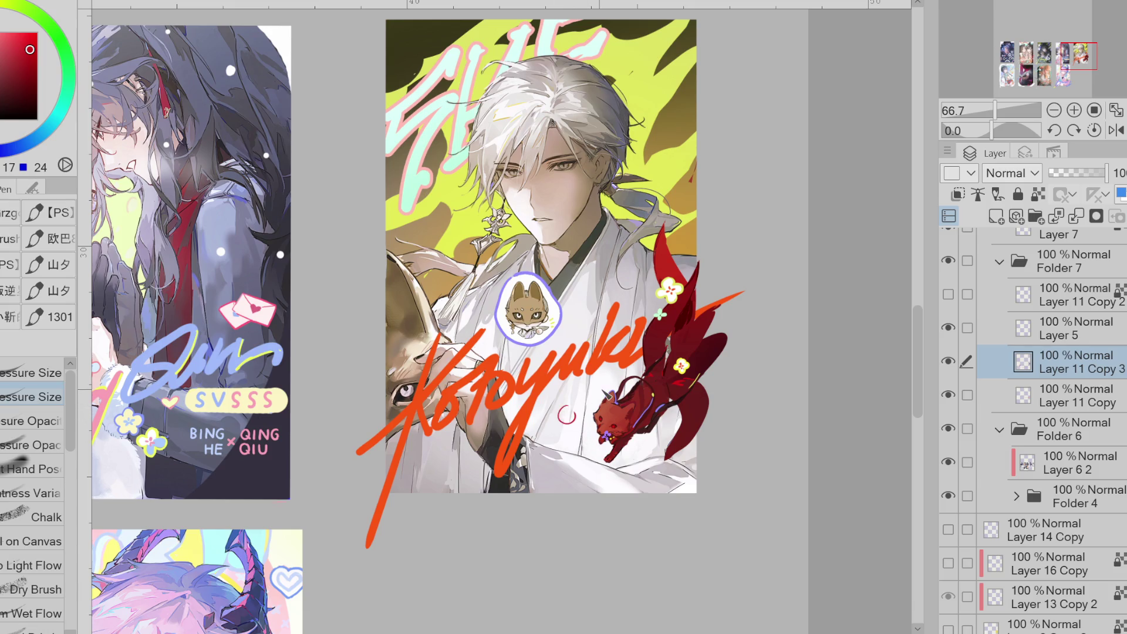
key("g")
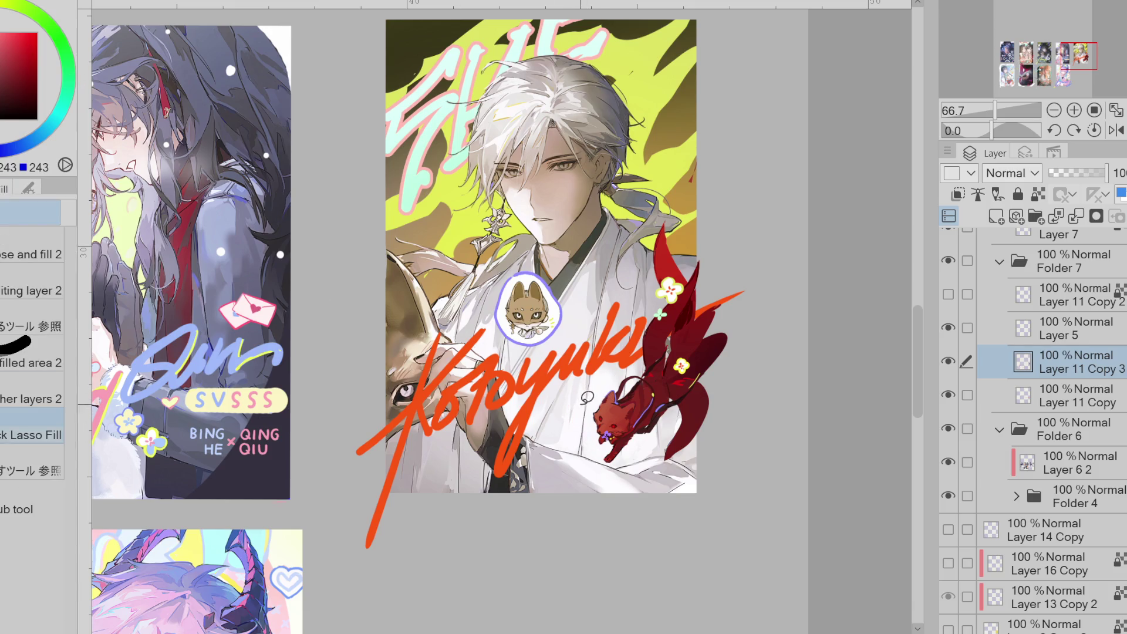
scroll(627, 400, "up", 3)
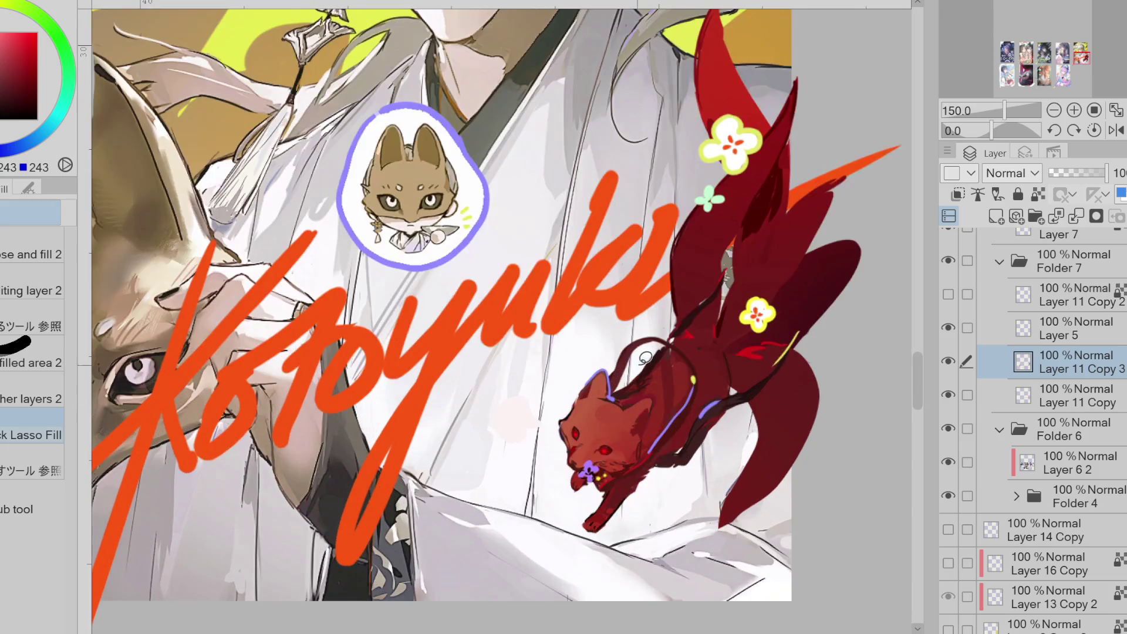
- Pen the bubble and tail in sampled purple, then draw the exclamation mark in sampled colours
key("p")
left_click(692, 401, "alt")
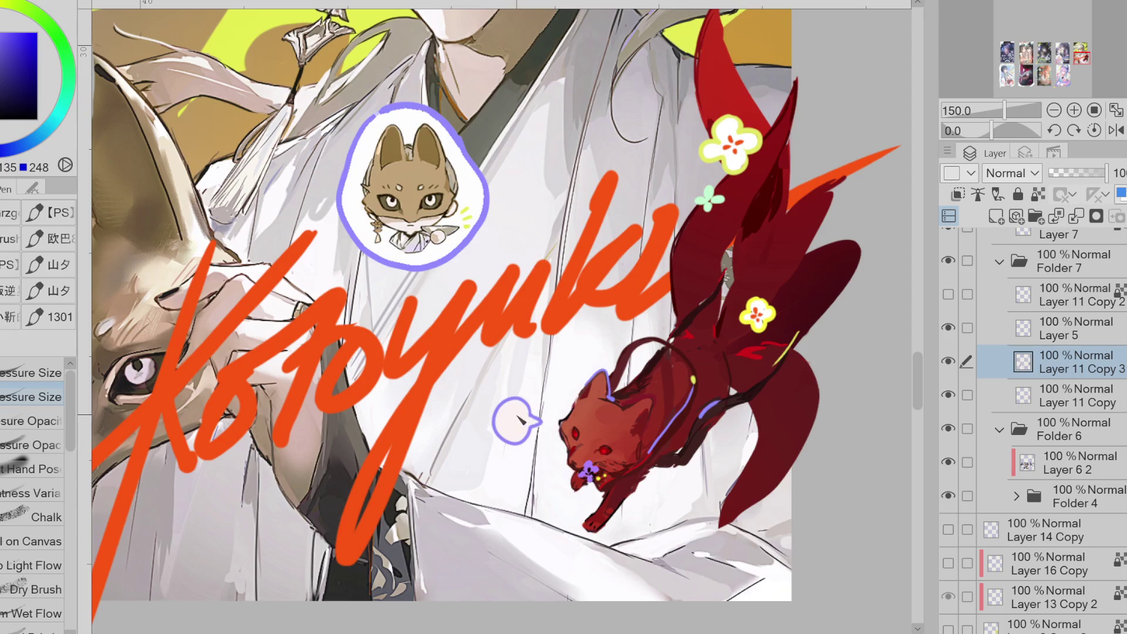
left_click(577, 418, "alt")
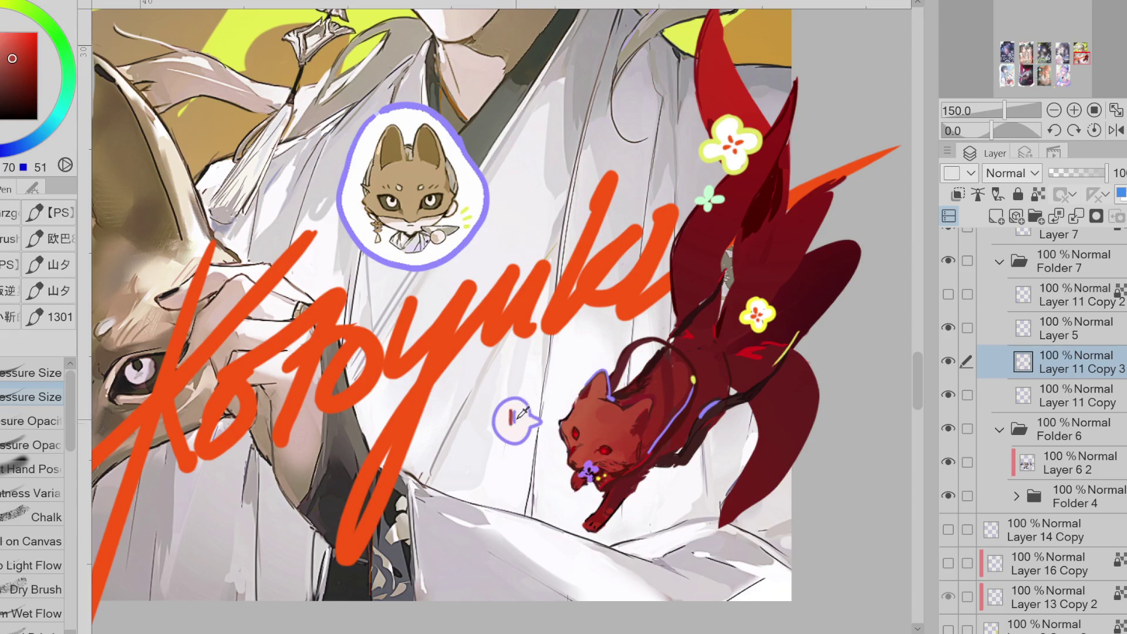
left_click(767, 320, "alt")
left_click(724, 347, "alt")
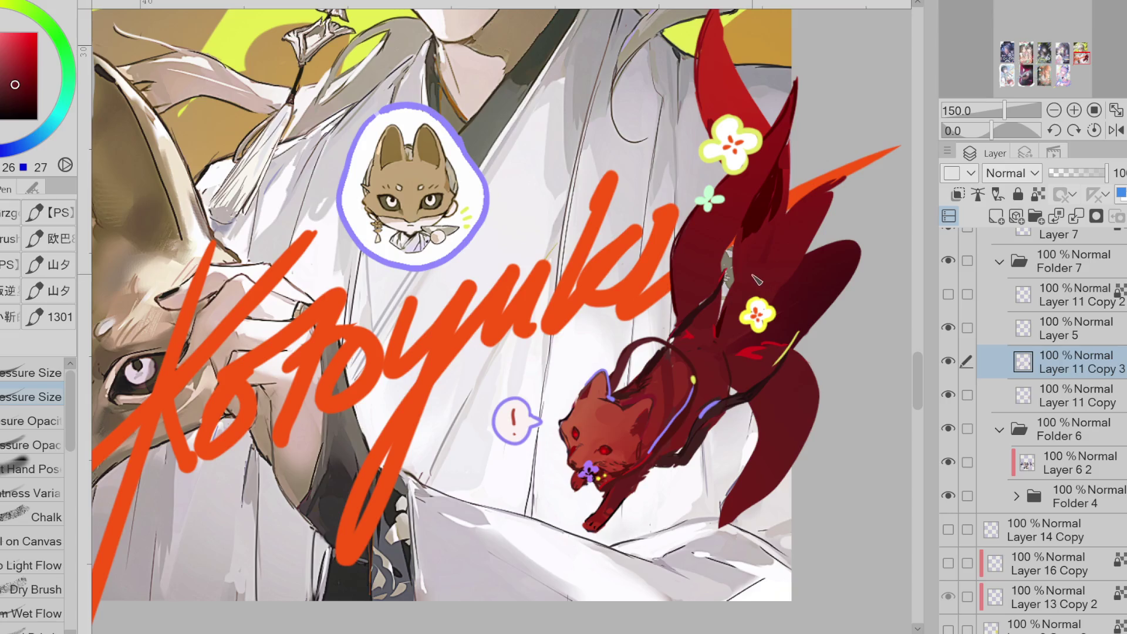
left_click(709, 202, "alt")
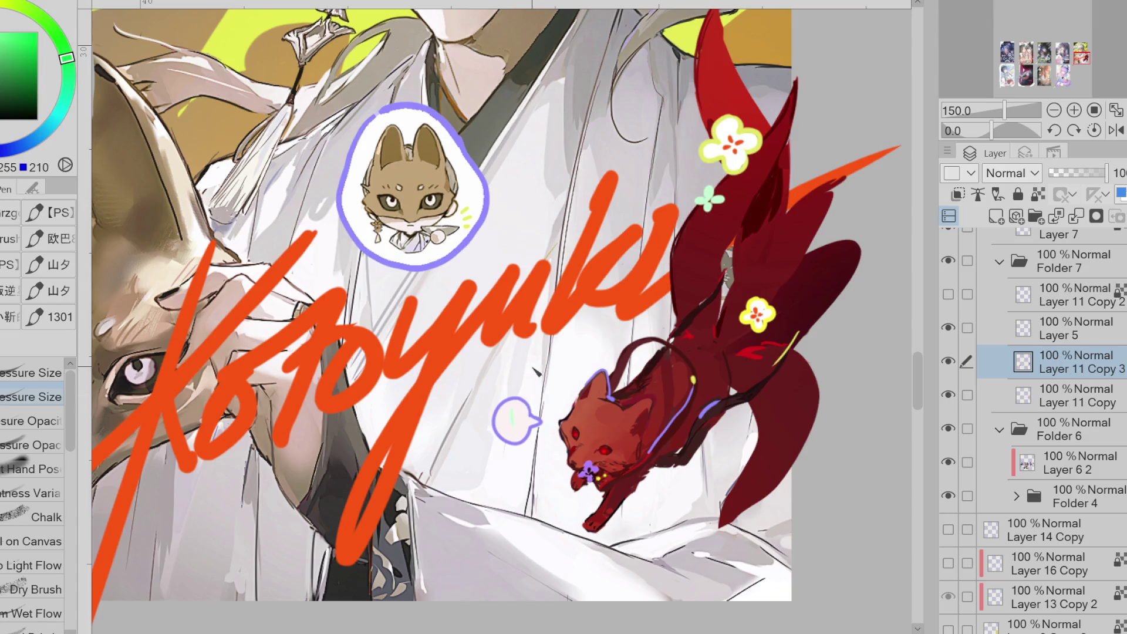
left_click(264, 53, "alt")
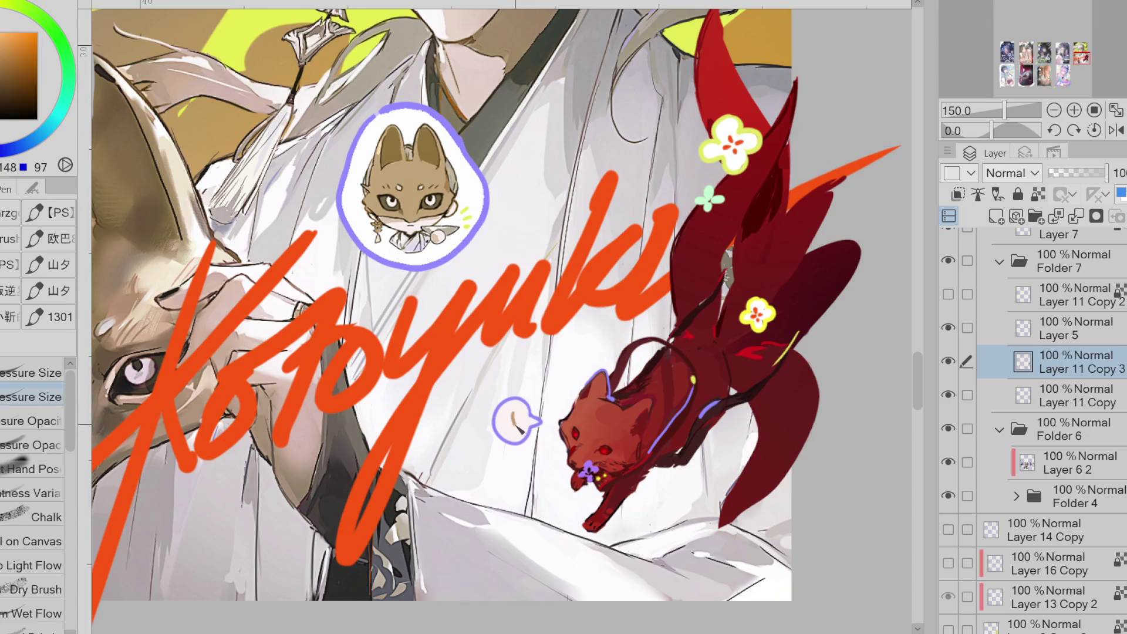
scroll(539, 432, "down", 3)
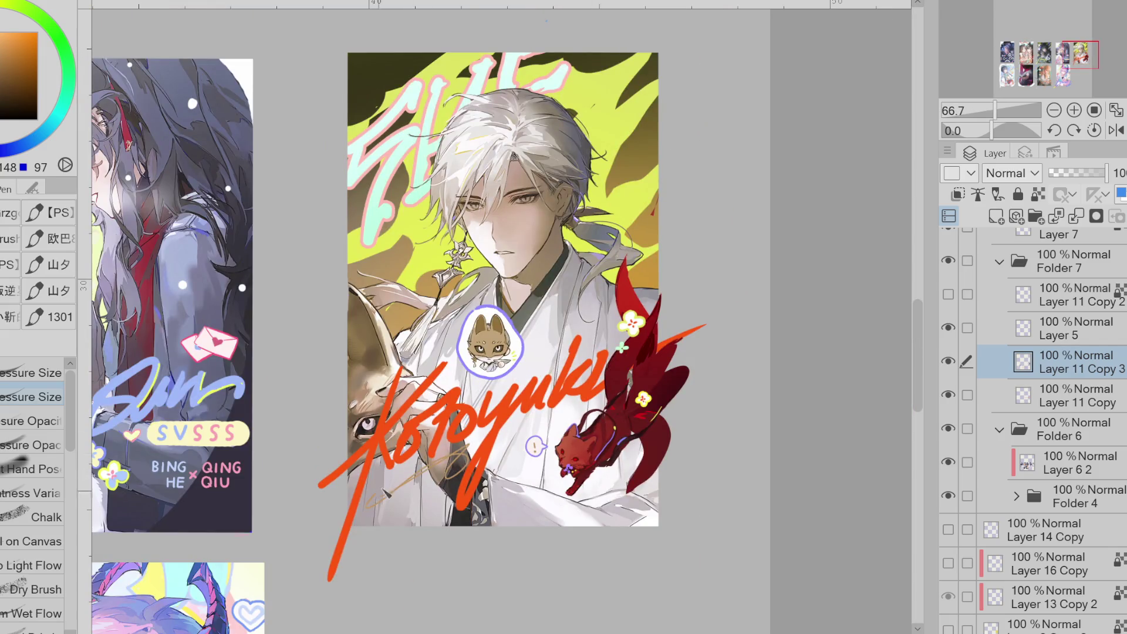
- Try tan handwritten strokes on the robe, toggling the fox layer to compare, then undo them
left_click_drag(536, 346, 542, 359)
key("ctrl+z")
left_click(950, 363)
left_click(949, 363)
mouse_move(543, 347)
left_mouse_down()
mouse_move(536, 359)
mouse_move(632, 332)
left_mouse_up()
left_click(953, 363)
left_click(953, 363)
left_click(953, 362)
left_click(953, 363)
key("ctrl+z")
key("ctrl+z")
key("ctrl+z")
left_click_drag(500, 436, 635, 404)
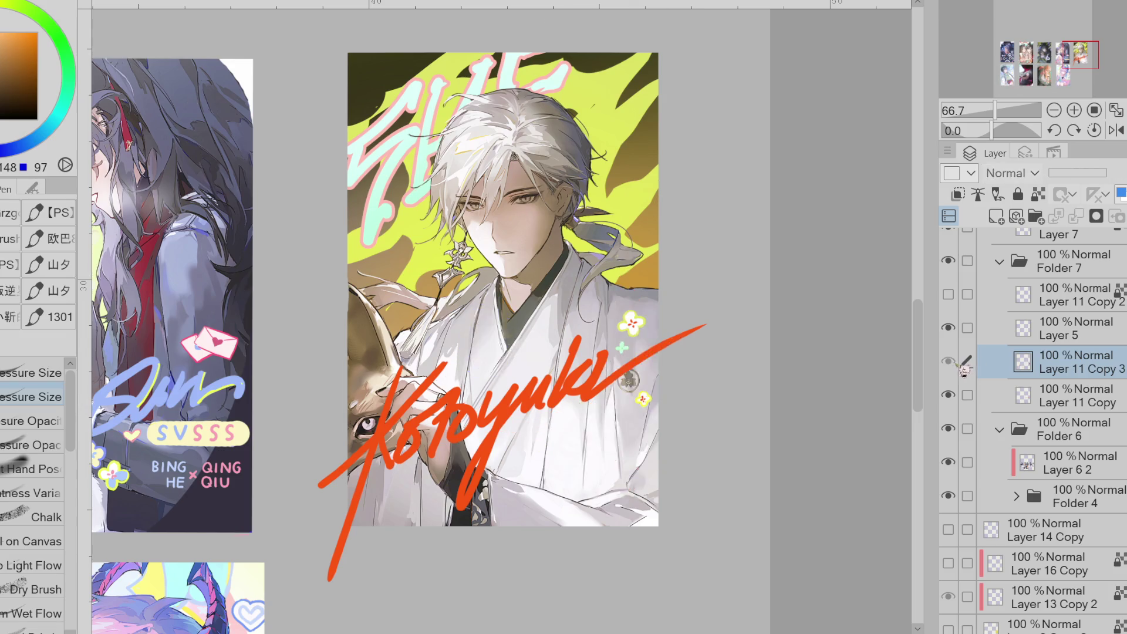
key("ctrl+z")
key("ctrl+z")
key("ctrl+z")
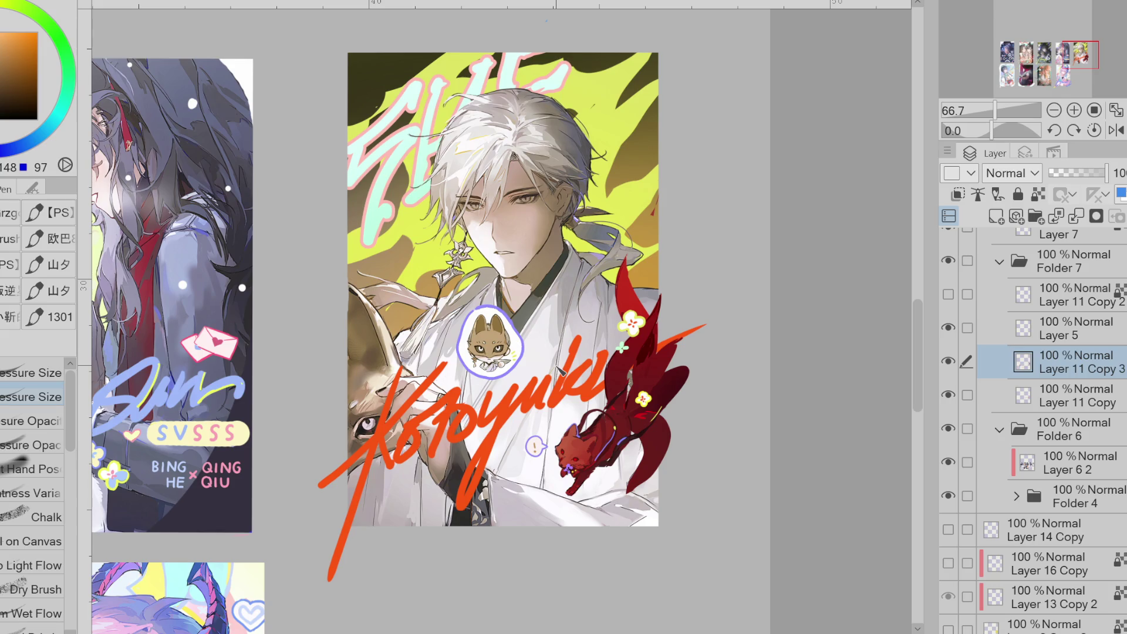
- Fill two small gaps on the fox's body and tail with its sampled dark red, then sample yellow with the Pen
left_click(579, 461, "alt")
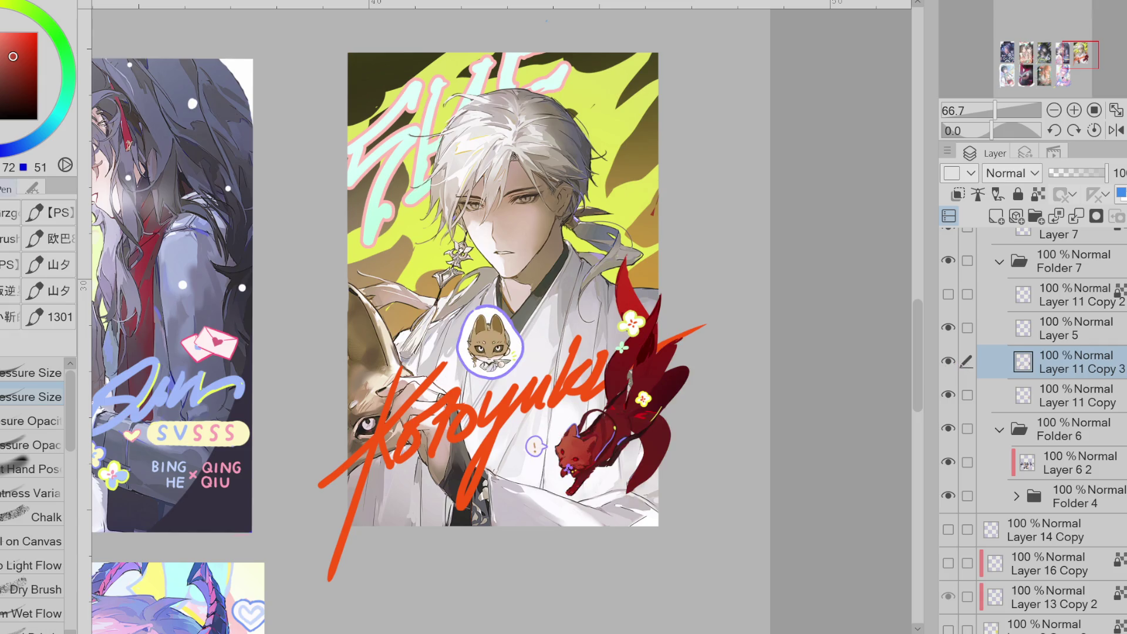
key("g")
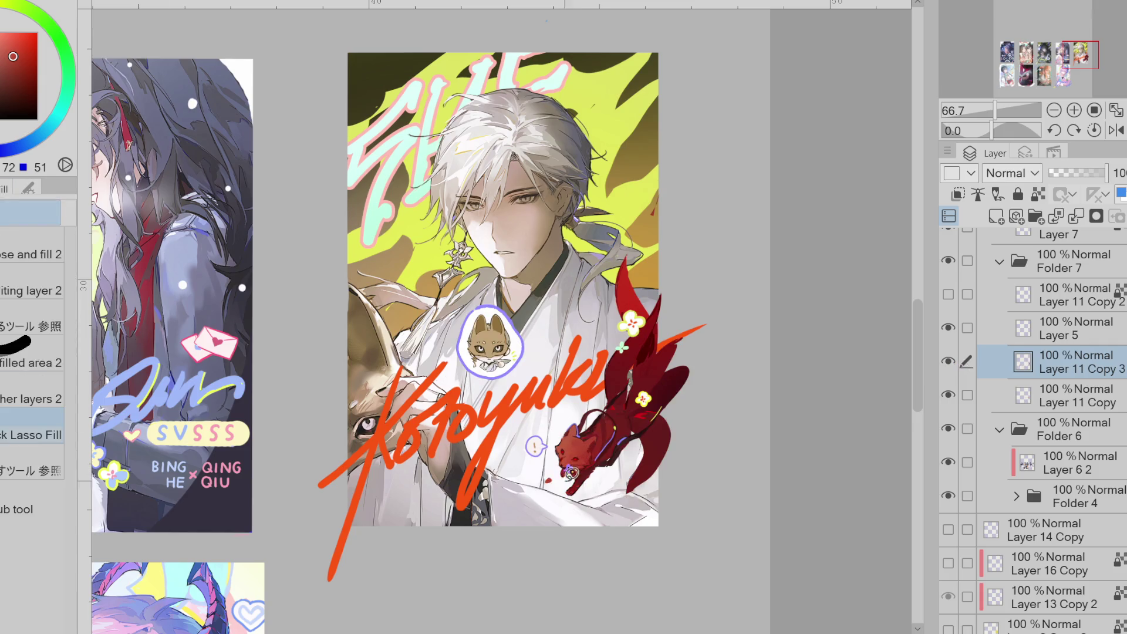
left_click(555, 414, "alt")
left_click(597, 477)
left_click(631, 450)
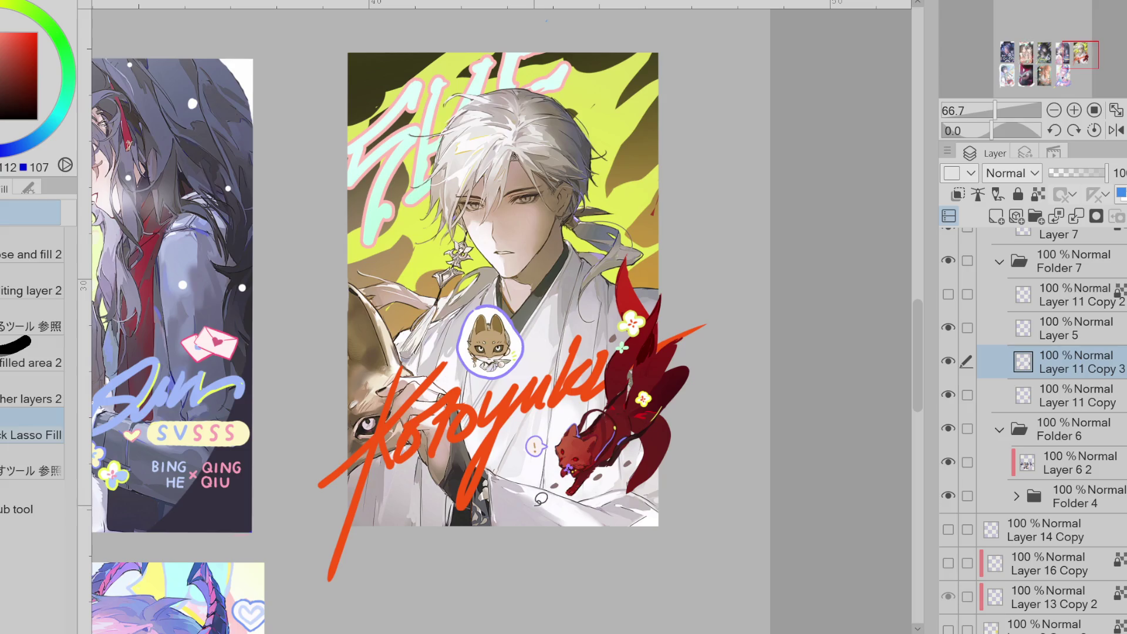
left_click(614, 454, "alt")
key("p")
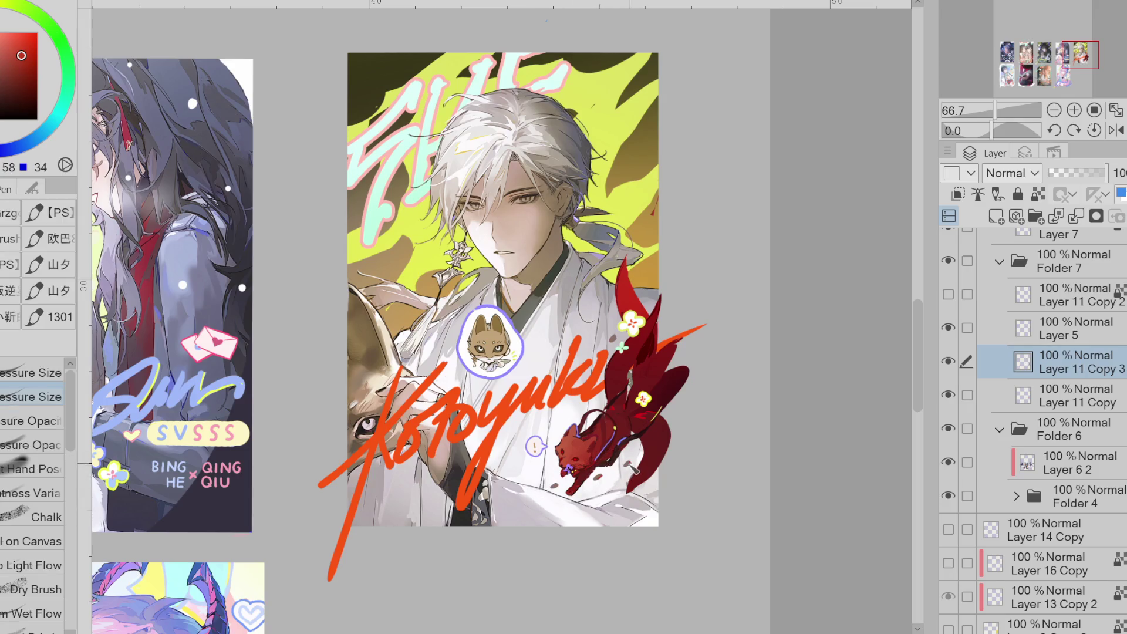
left_click(634, 335, "alt")
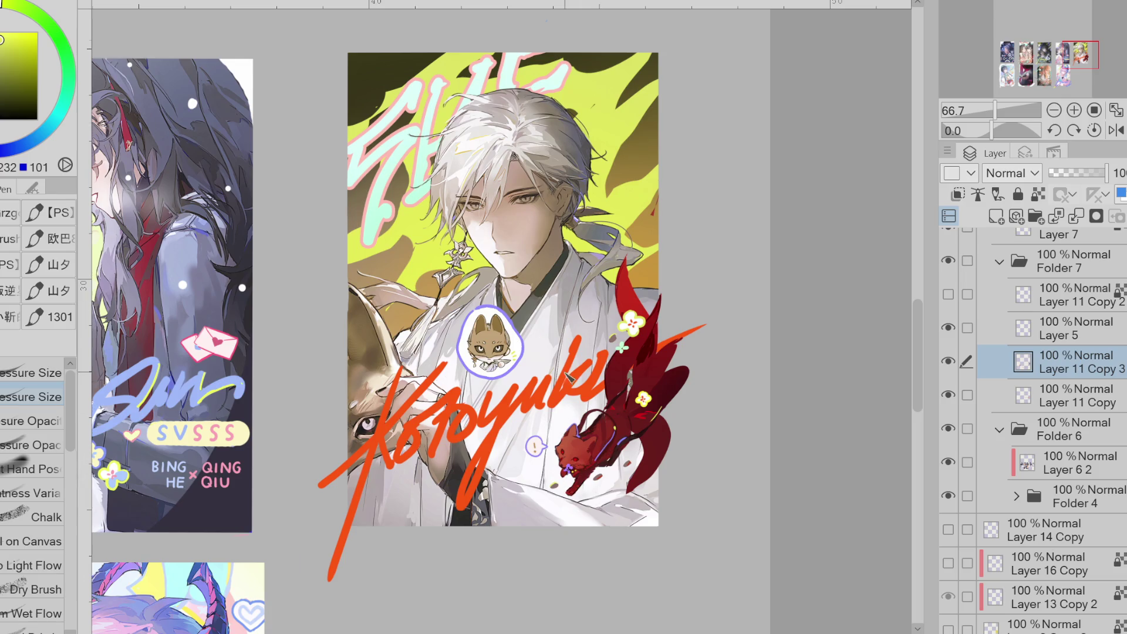
scroll(569, 378, "down", 5)
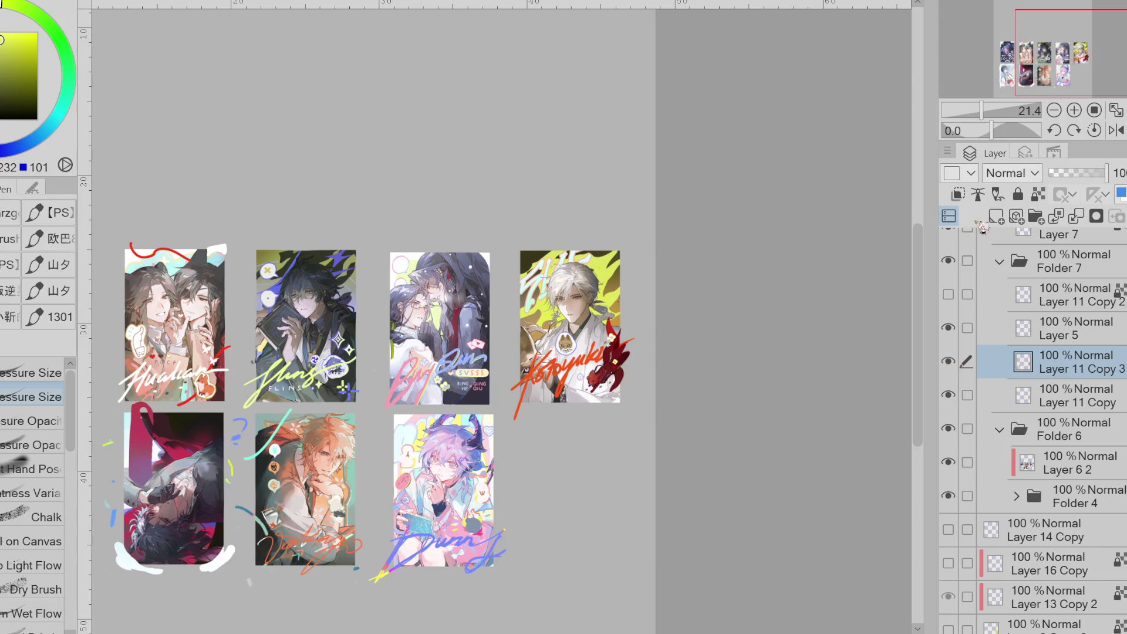
- Add clipped Layer 11 over the fox with the Airbrush, using Lighter color blend at 30% opacity
left_click(997, 216)
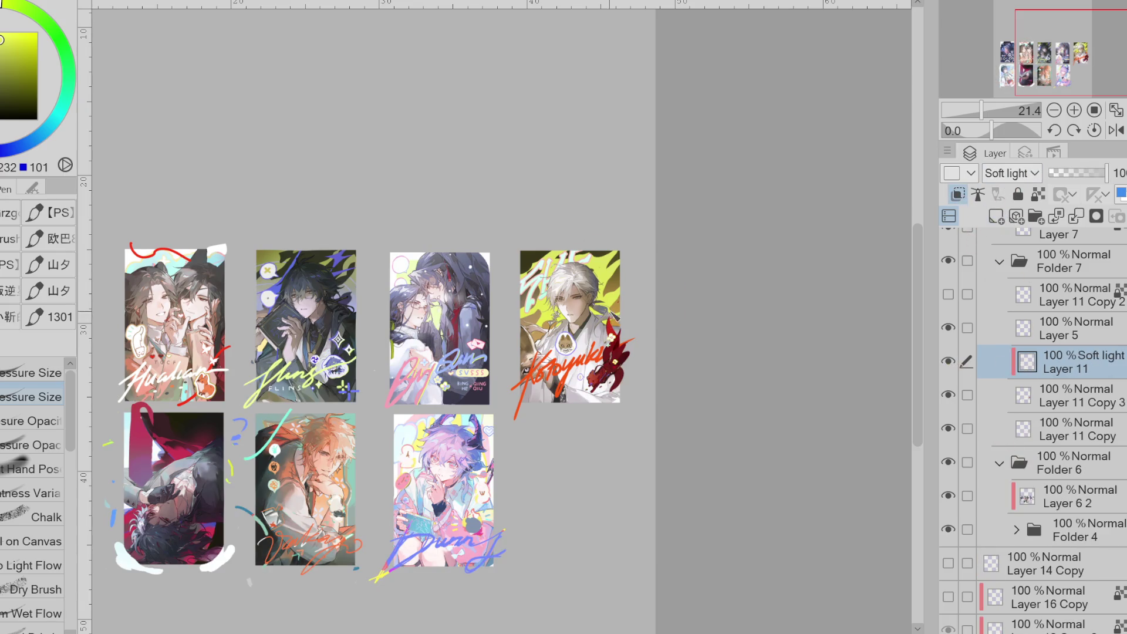
left_click(611, 305, "alt")
key("b")
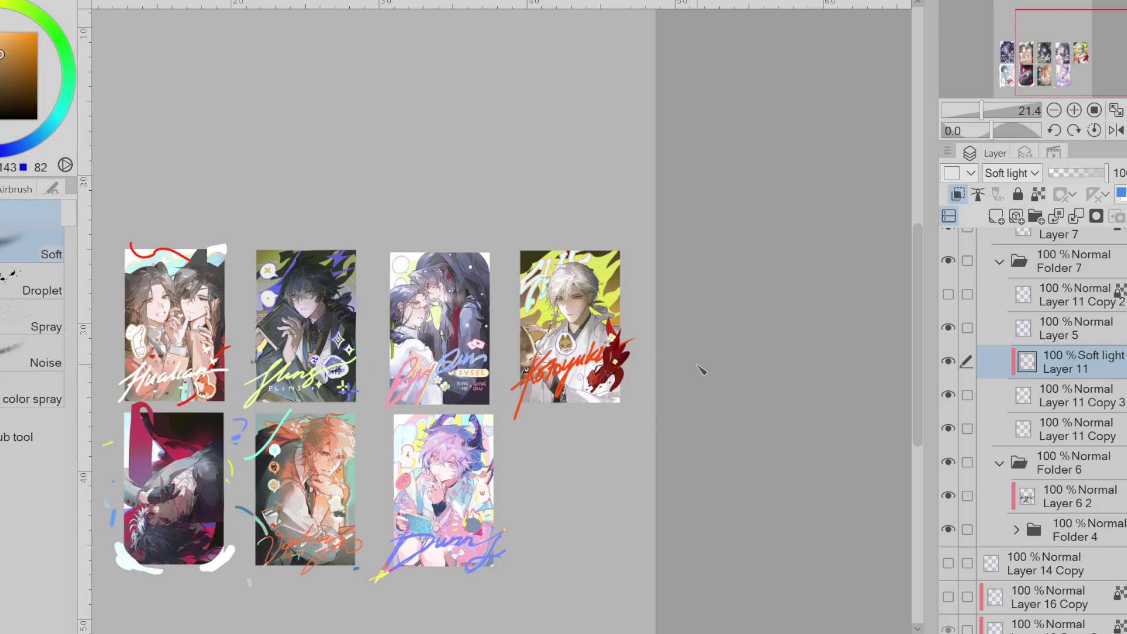
scroll(1015, 176, "down", 1)
scroll(1015, 181, "down", 4)
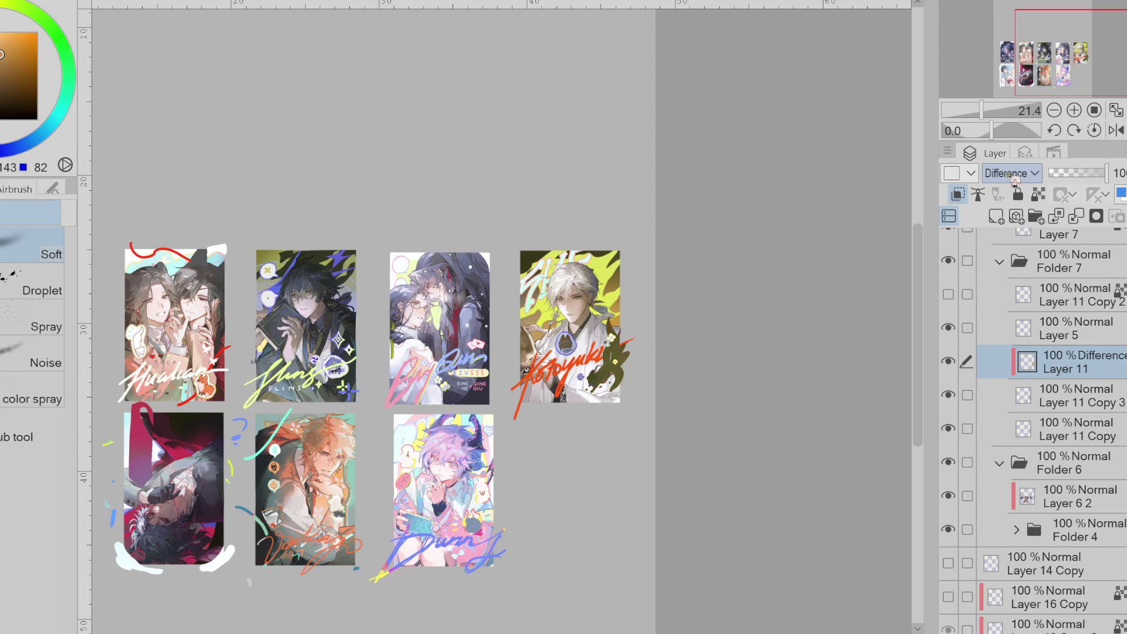
scroll(1015, 181, "up", 2)
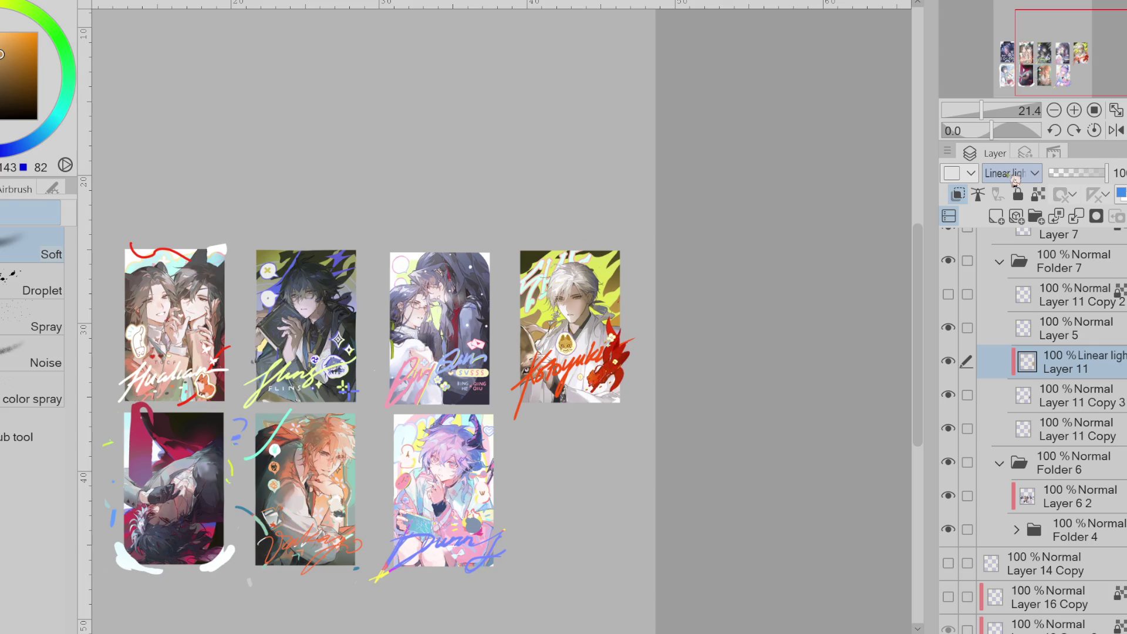
scroll(1015, 181, "down", 3)
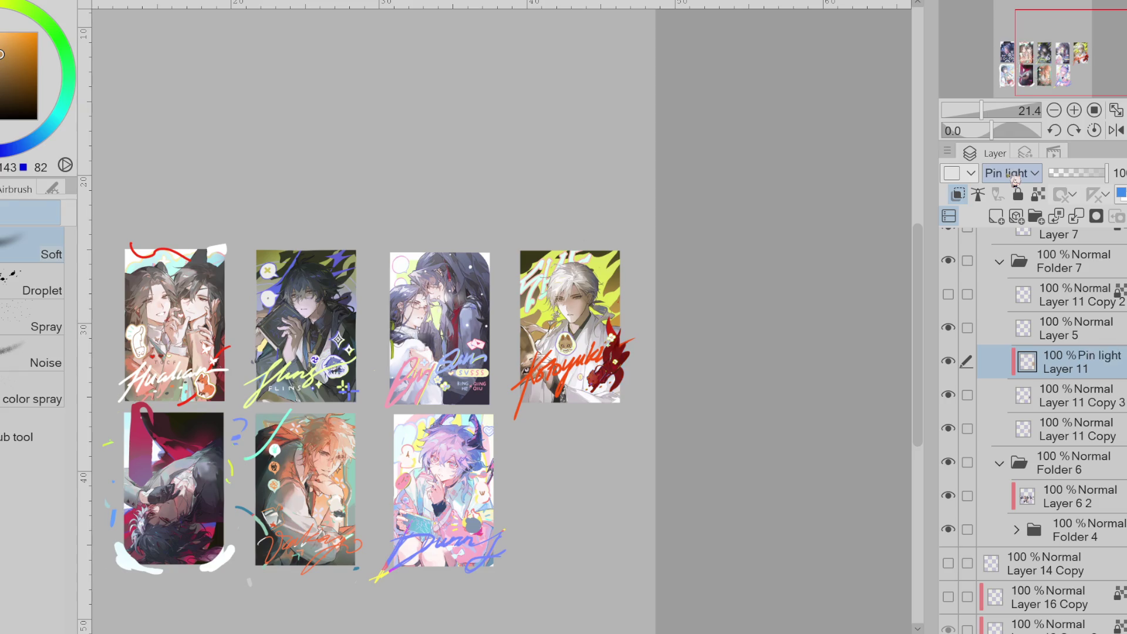
scroll(1015, 181, "down", 3)
scroll(1015, 181, "up", 2)
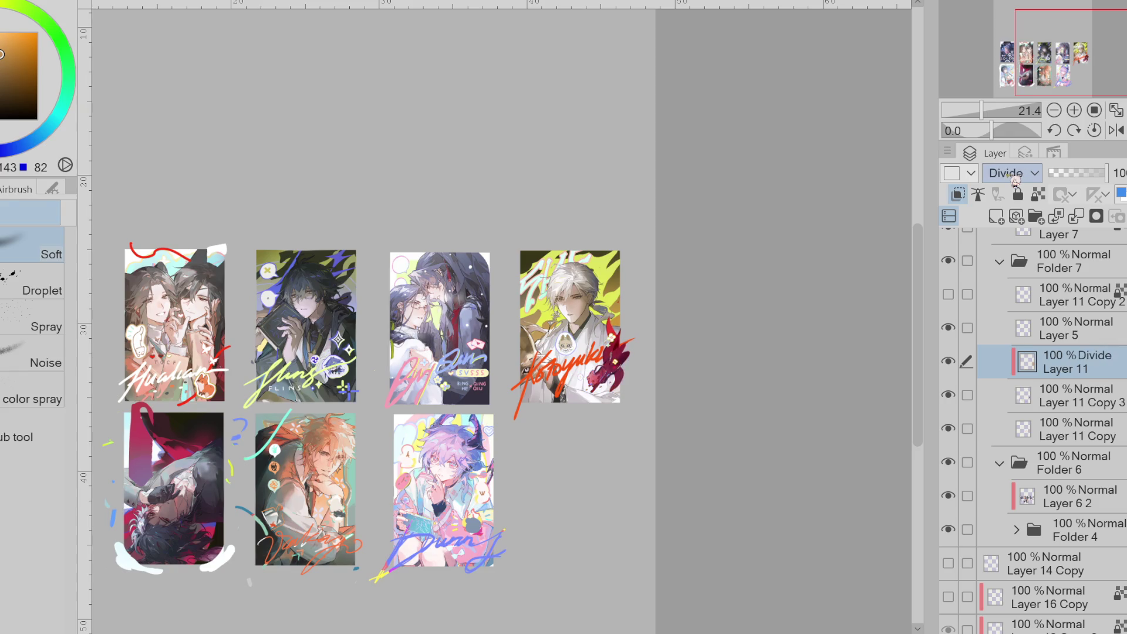
left_click_drag(1060, 176, 1075, 177)
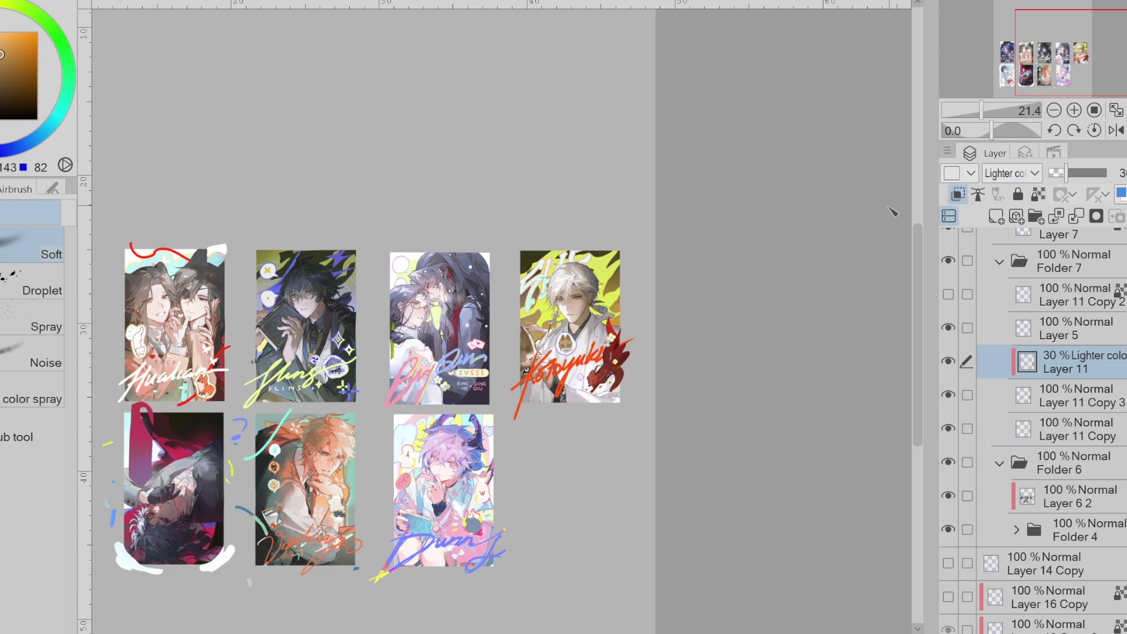
scroll(615, 334, "up", 5)
scroll(615, 327, "down", 4)
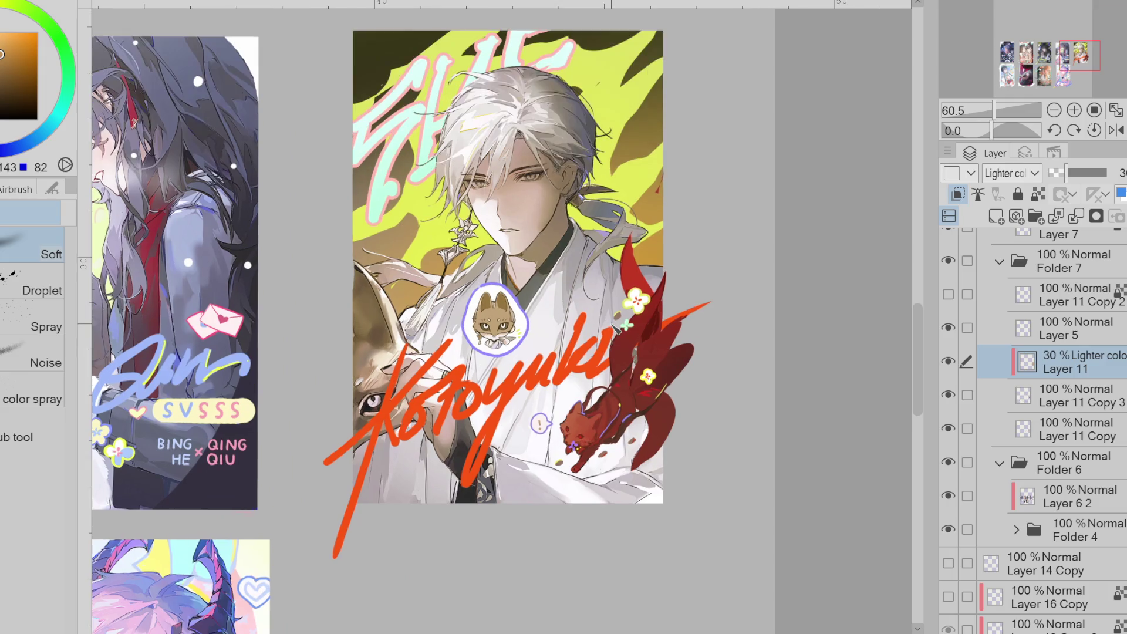
- Lock Layer 11's transparency, compare it hidden and shown, and lower its opacity to 16%
scroll(639, 311, "up", 3)
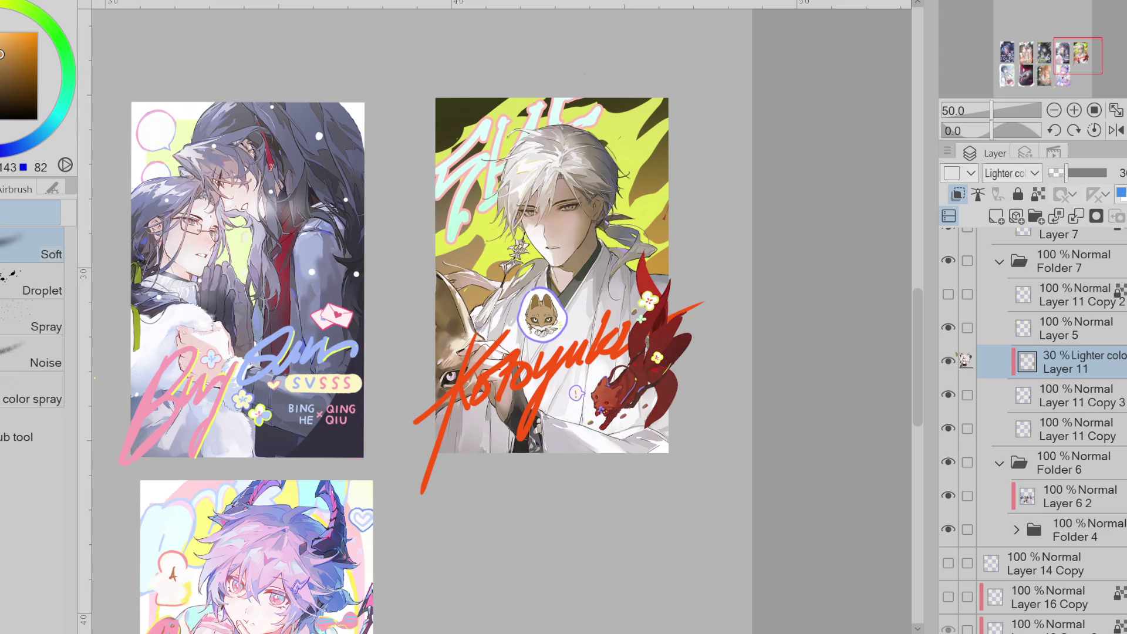
scroll(1006, 336, "down", 3)
scroll(780, 290, "down", 1)
scroll(1051, 352, "up", 5)
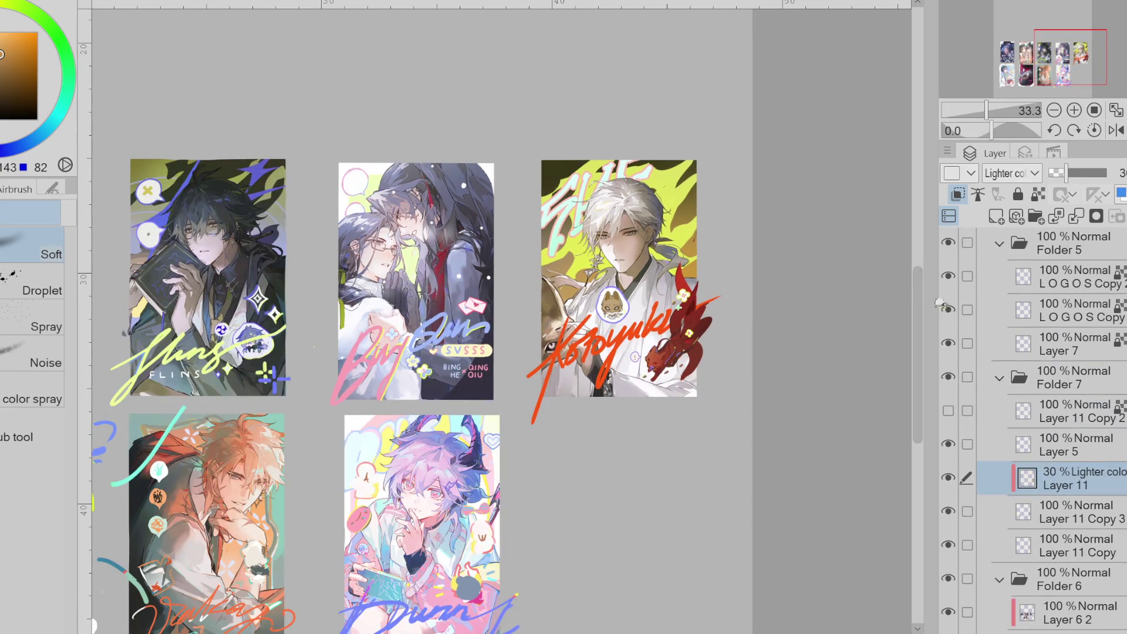
left_click(1039, 195)
left_click(670, 233, "alt")
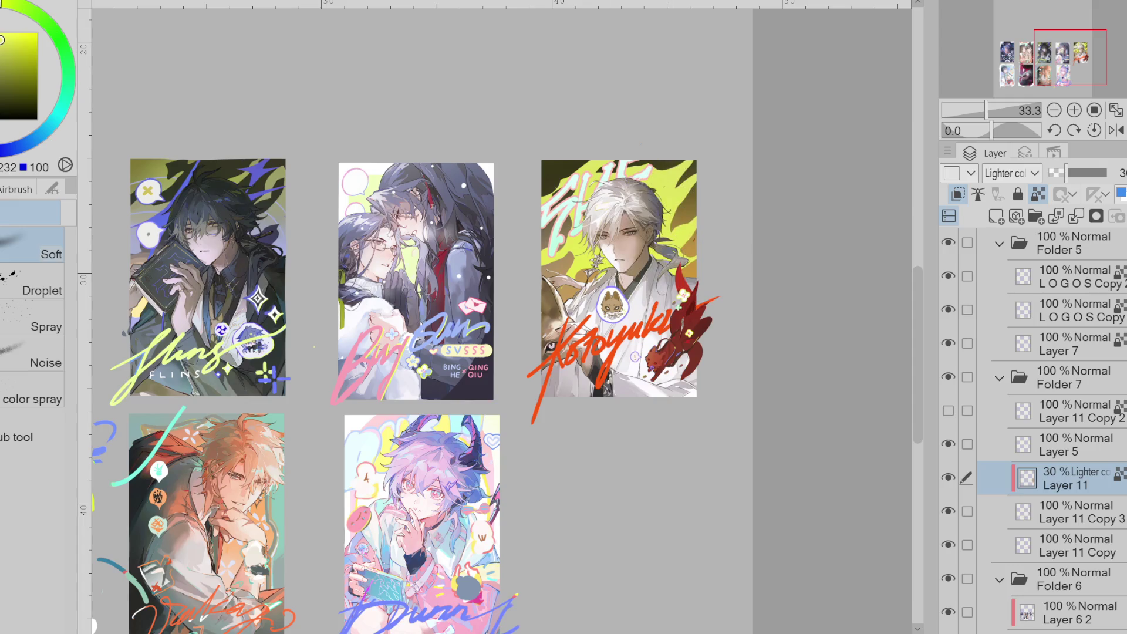
scroll(717, 293, "down", 2)
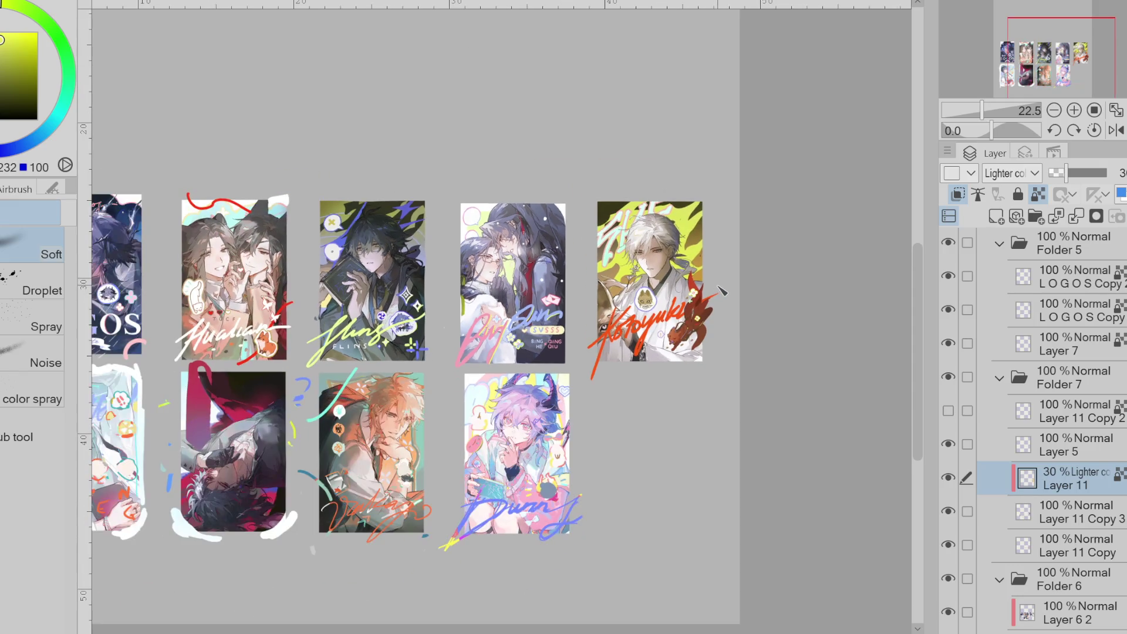
scroll(721, 291, "down", 3)
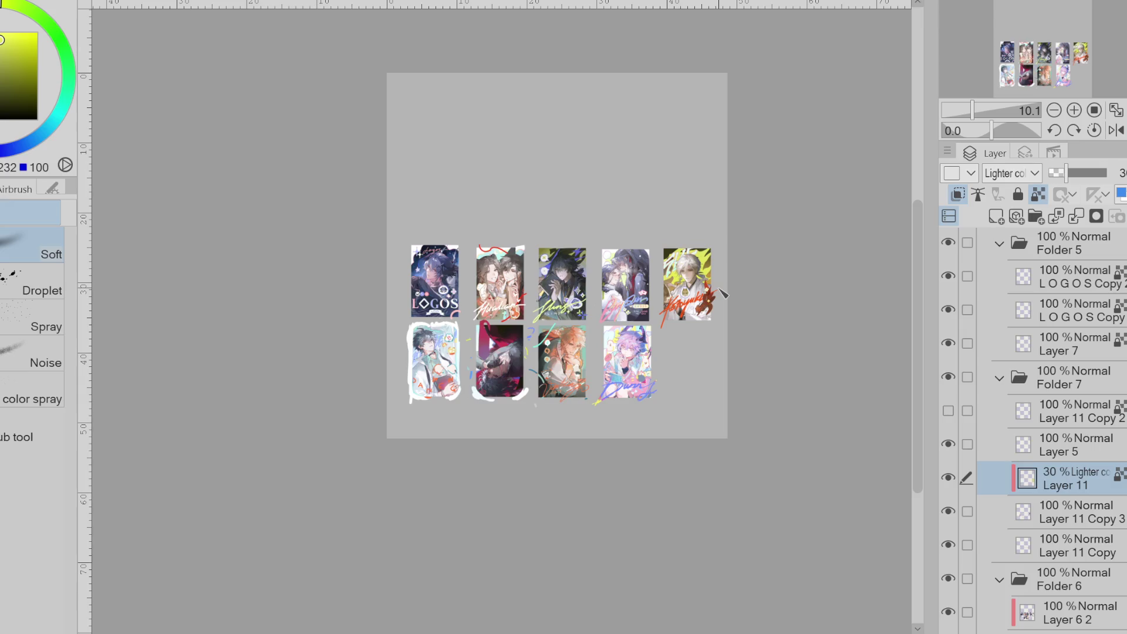
scroll(722, 292, "up", 5)
left_click(950, 477)
left_click(950, 478)
left_click_drag(1078, 170, 1068, 185)
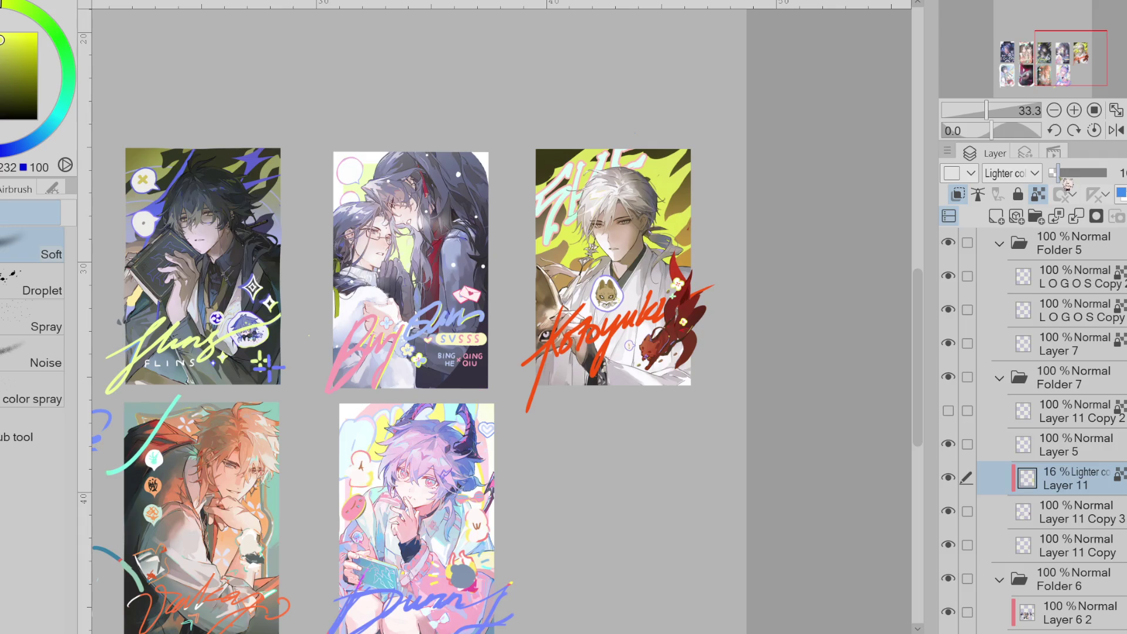
- Delete the Layer 11 overlay and return to the Pen brush
key("Delete")
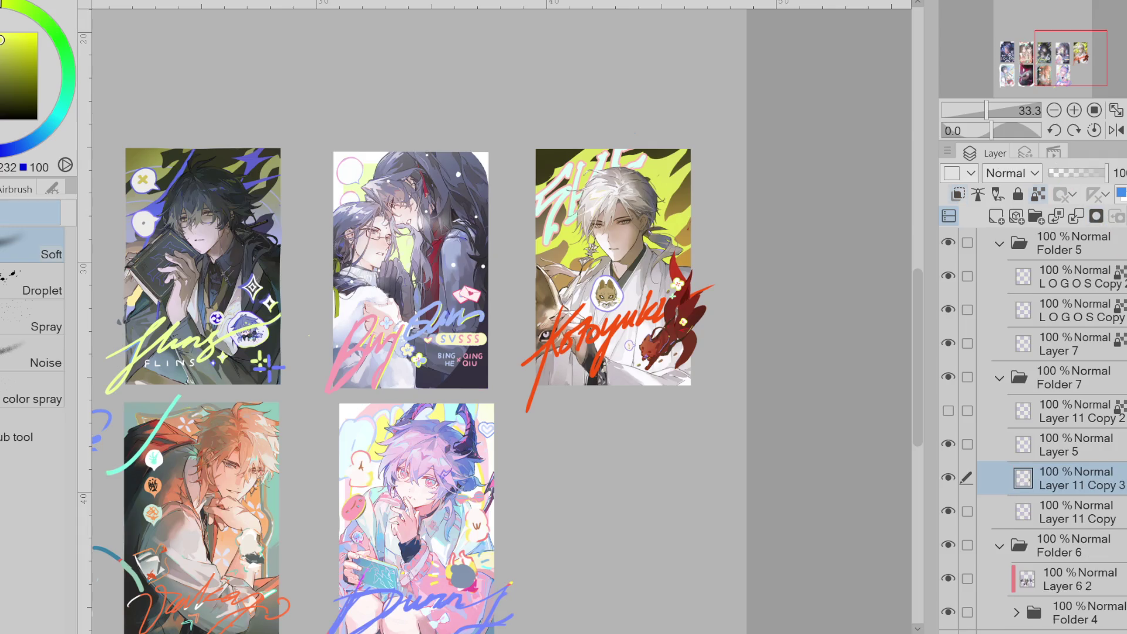
scroll(790, 341, "down", 5)
scroll(789, 341, "up", 2)
scroll(790, 341, "up", 5)
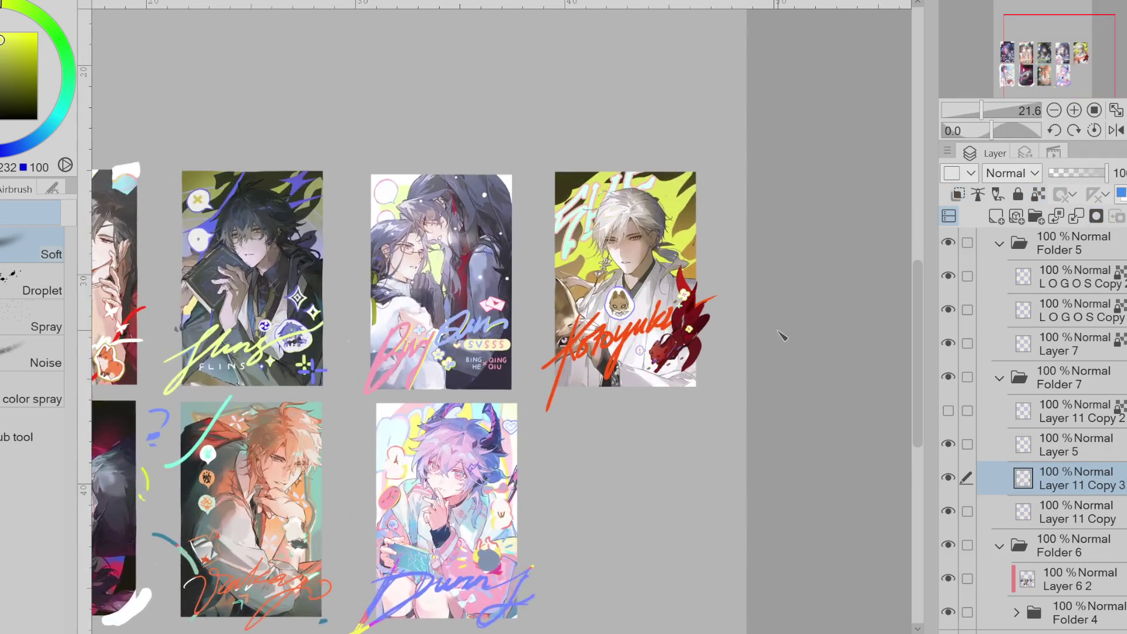
key("p")
scroll(664, 282, "up", 3)
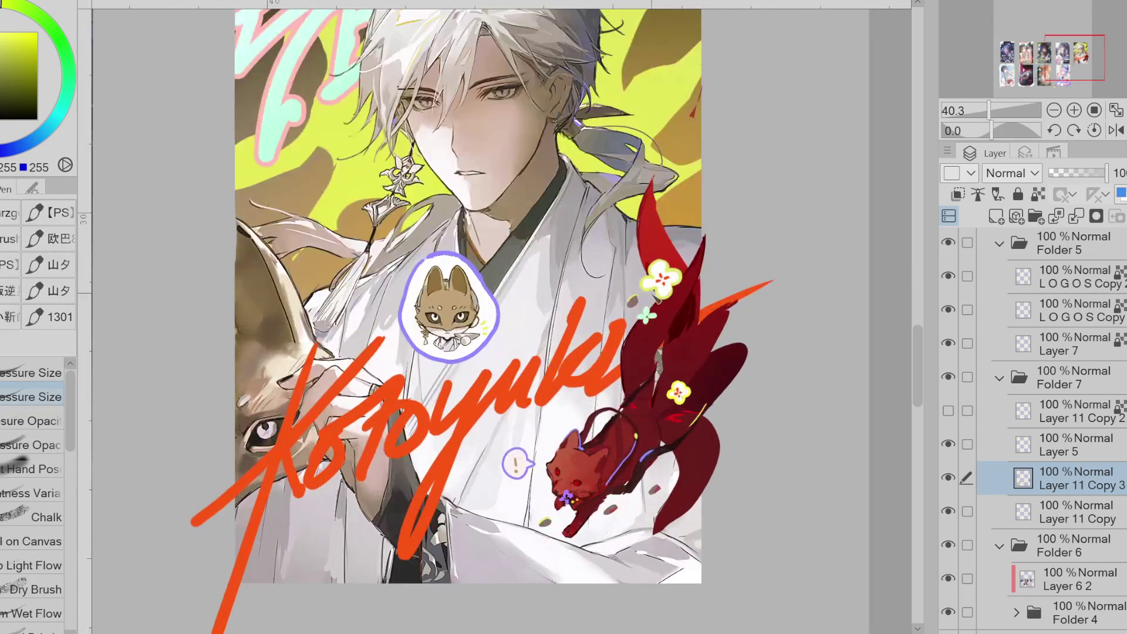
key("e")
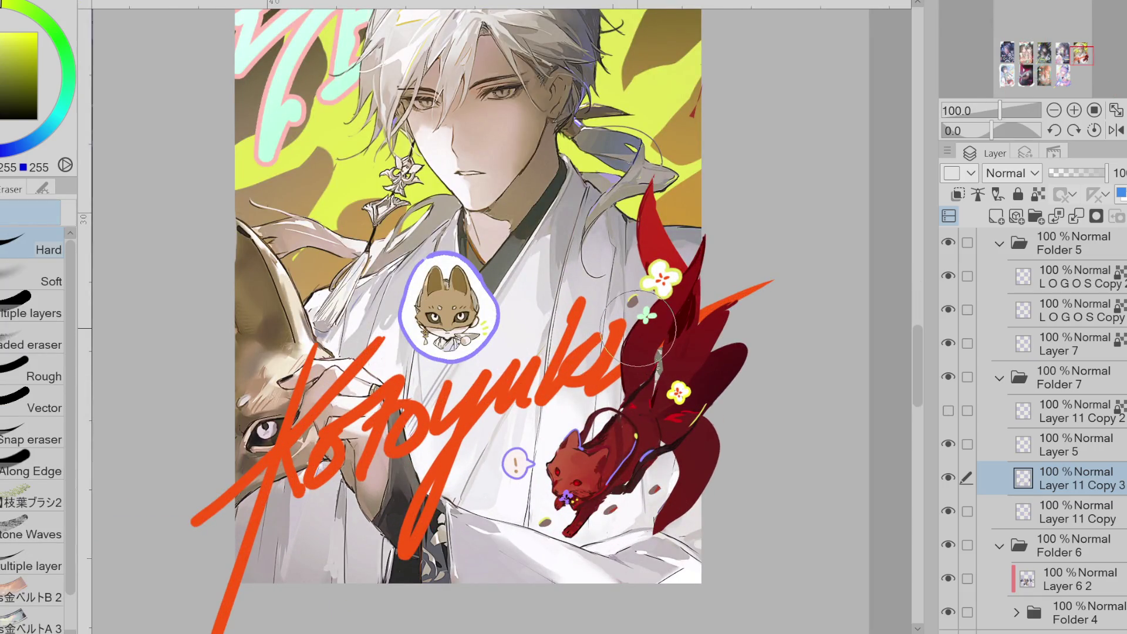
key("p")
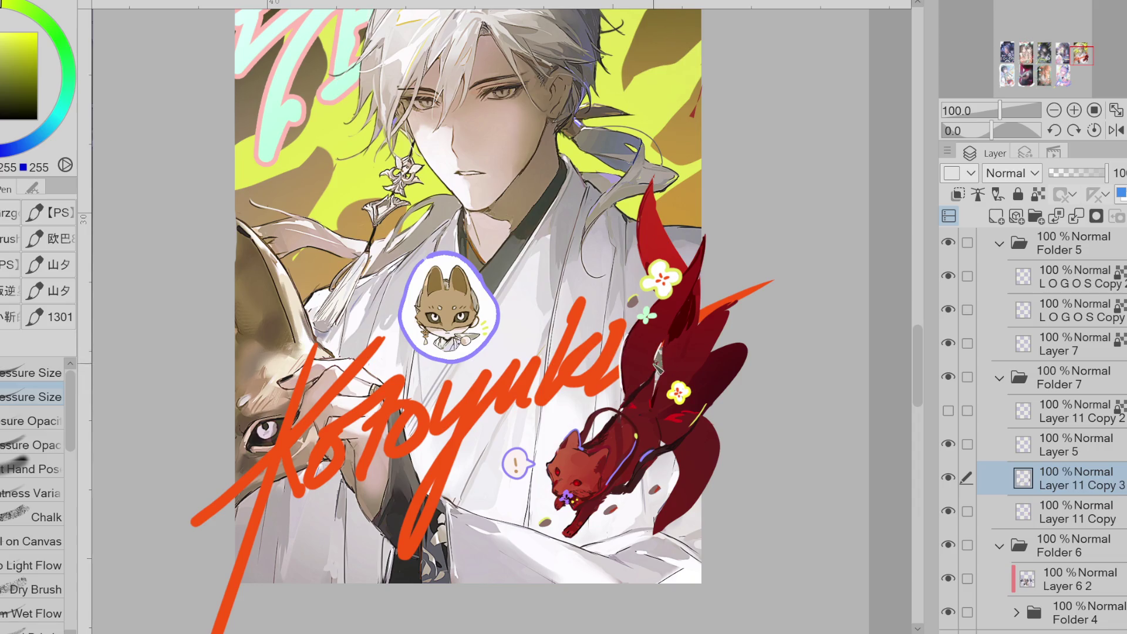